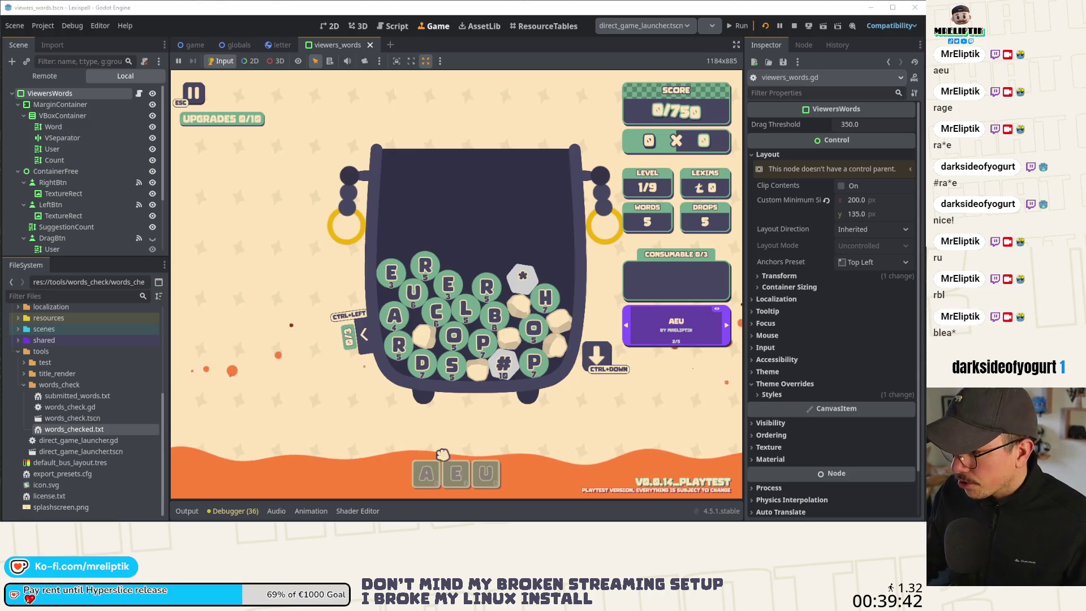
- Advance the viewer-word card to the BLEA* suggestion and switch to the game scene
left_click(727, 326)
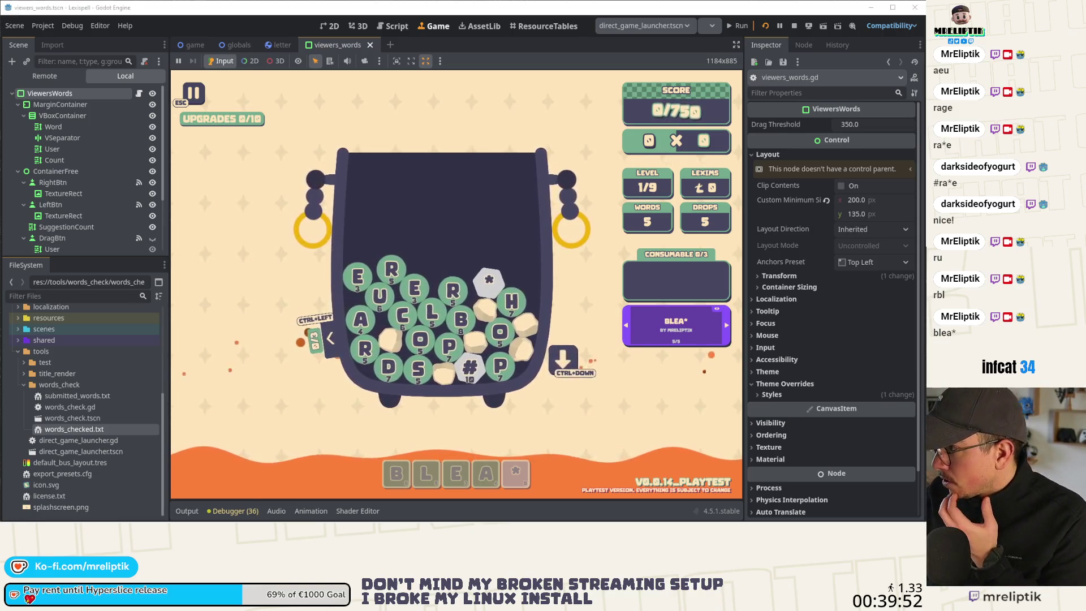
left_click(192, 45)
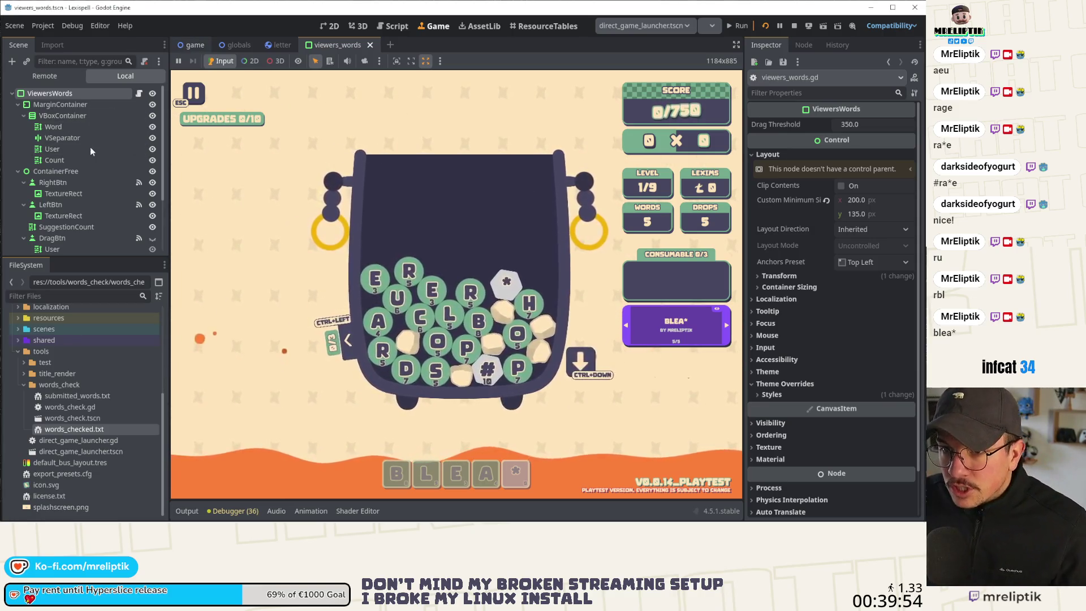
left_click(96, 208)
- Scroll the Remote tree and open the Word node's script, word.gd
scroll(73, 199, "down", 2)
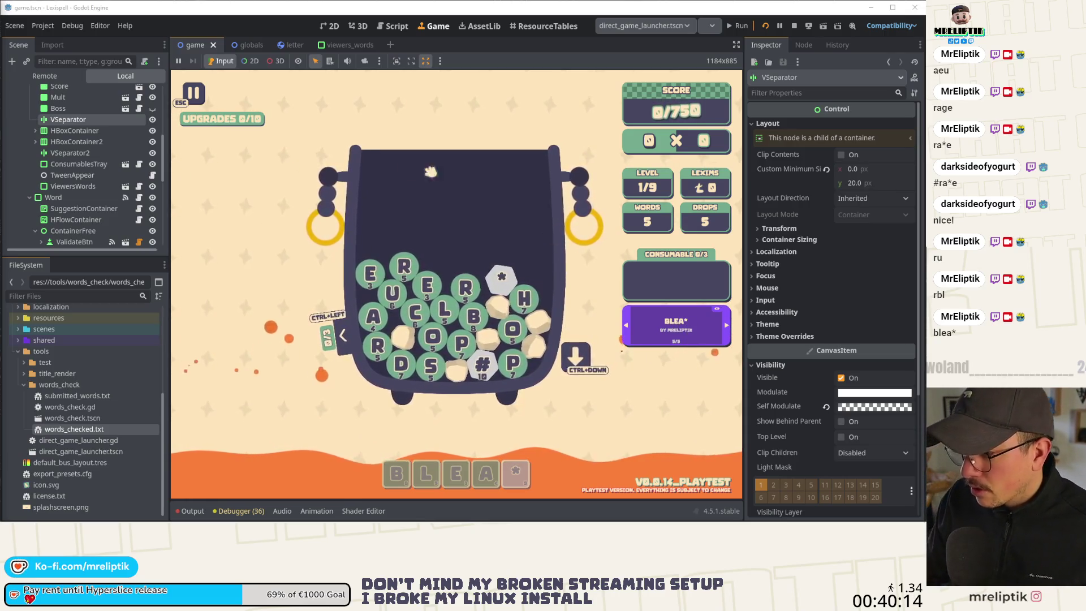
scroll(88, 174, "down", 1)
scroll(89, 174, "down", 3)
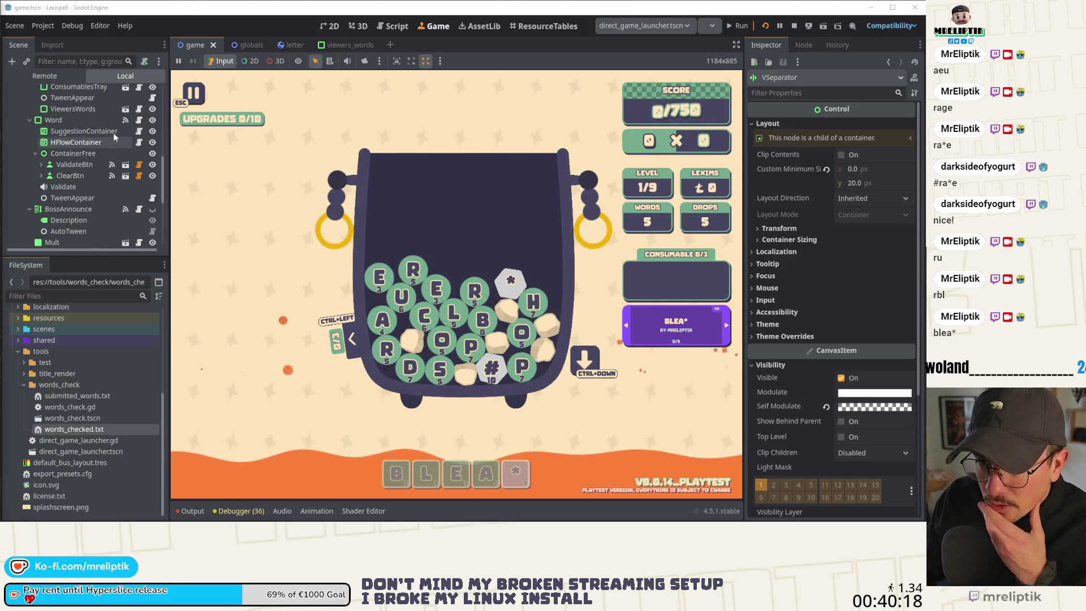
left_click(138, 120)
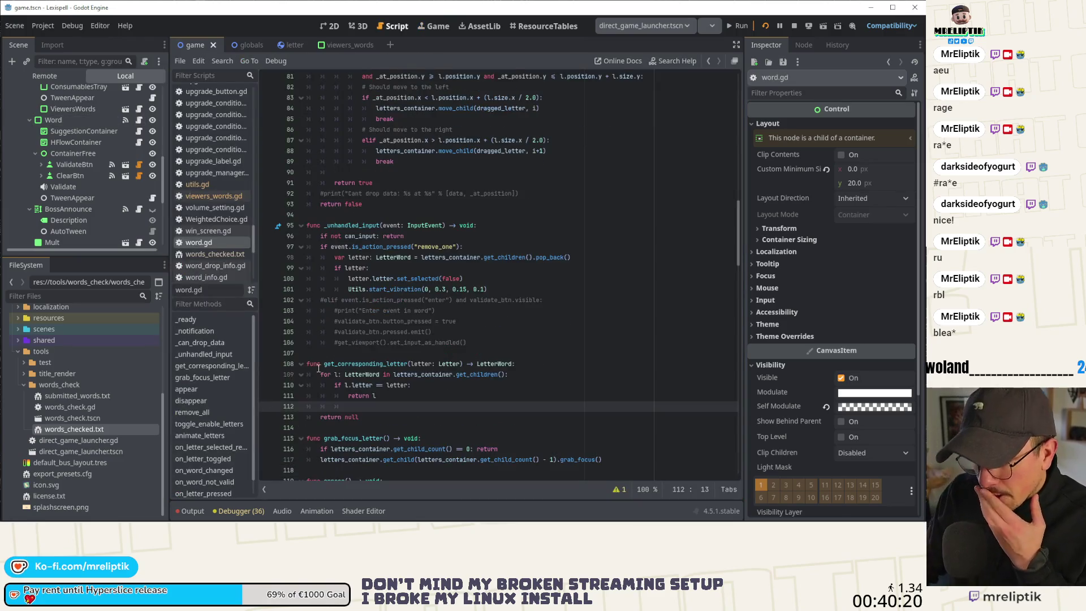
- Jump to on_suggestion_changed and place the caret after its early return
scroll(217, 428, "down", 1)
left_click(209, 490)
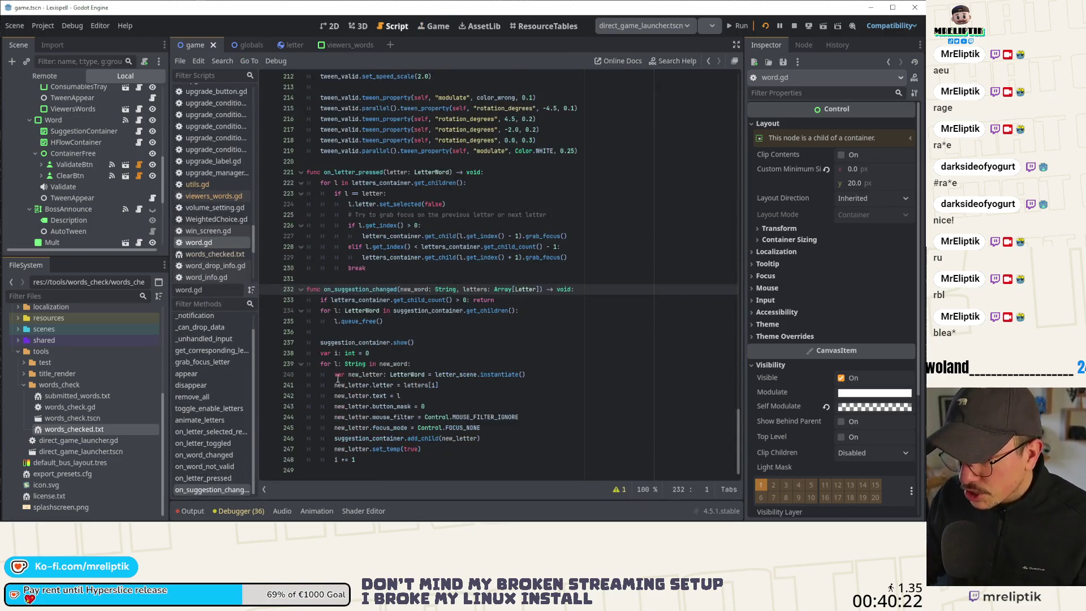
double_click(359, 321)
left_click(552, 300)
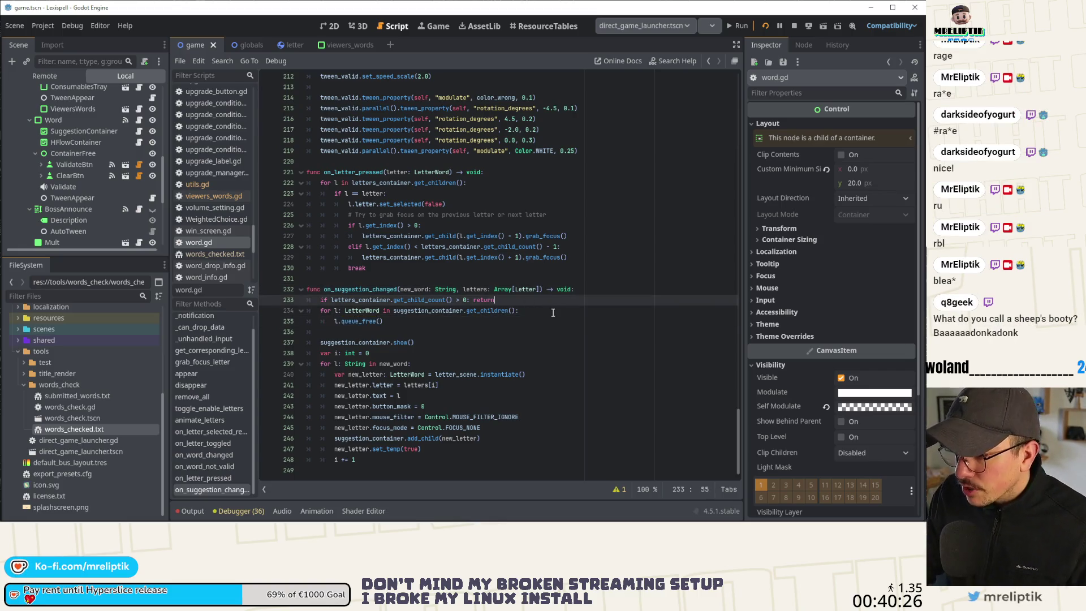
- Add a comment: if the new word is the same as what we display, don't respawn letters; save
key("Return")
key("Return")
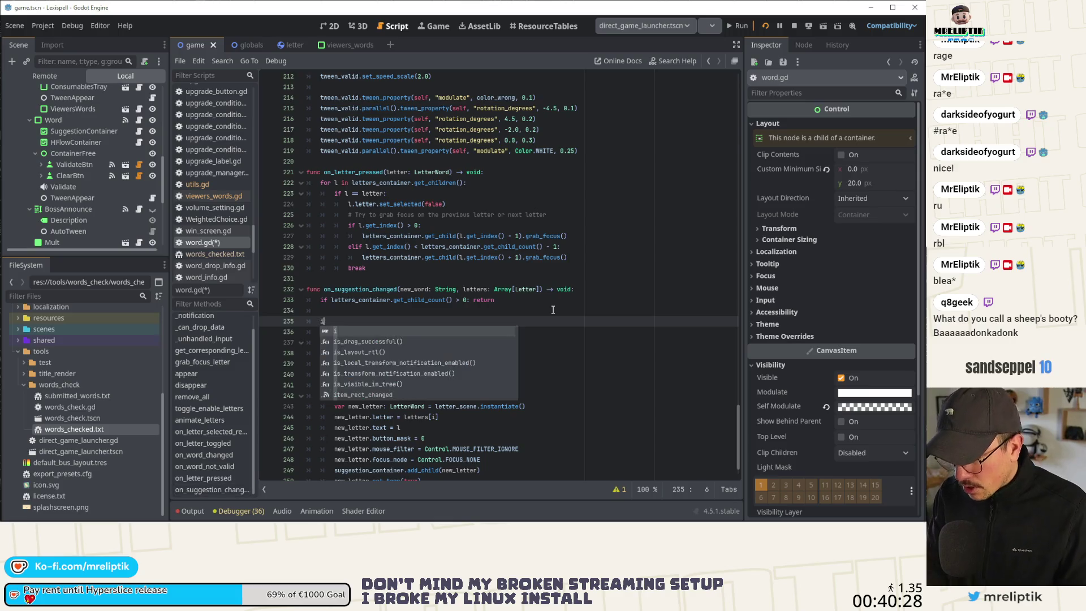
type("e w")
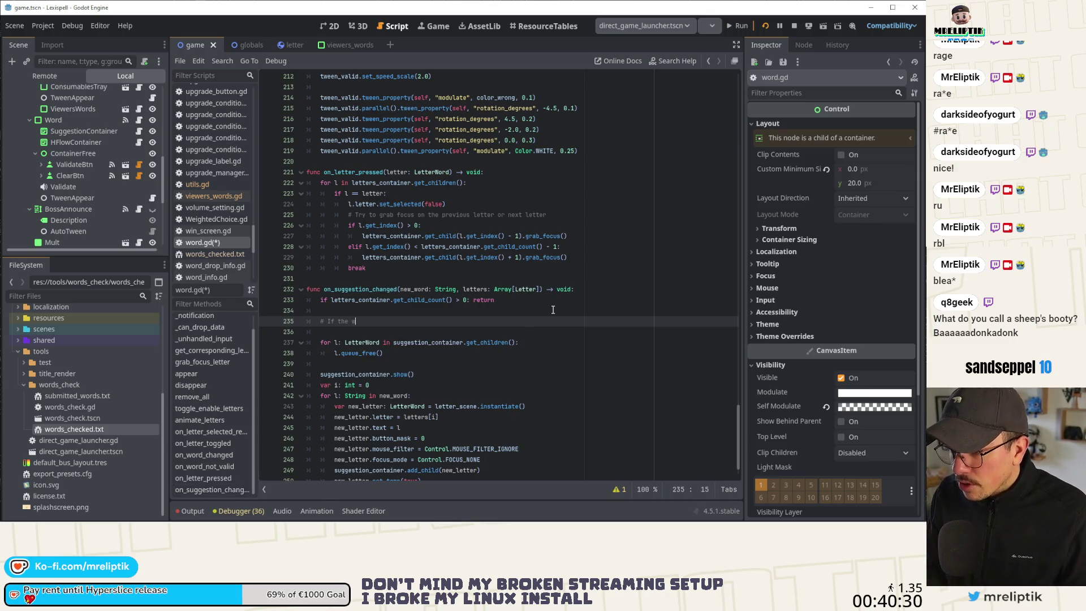
key("BackSpace")
key("BackSpace")
type("new word is the")
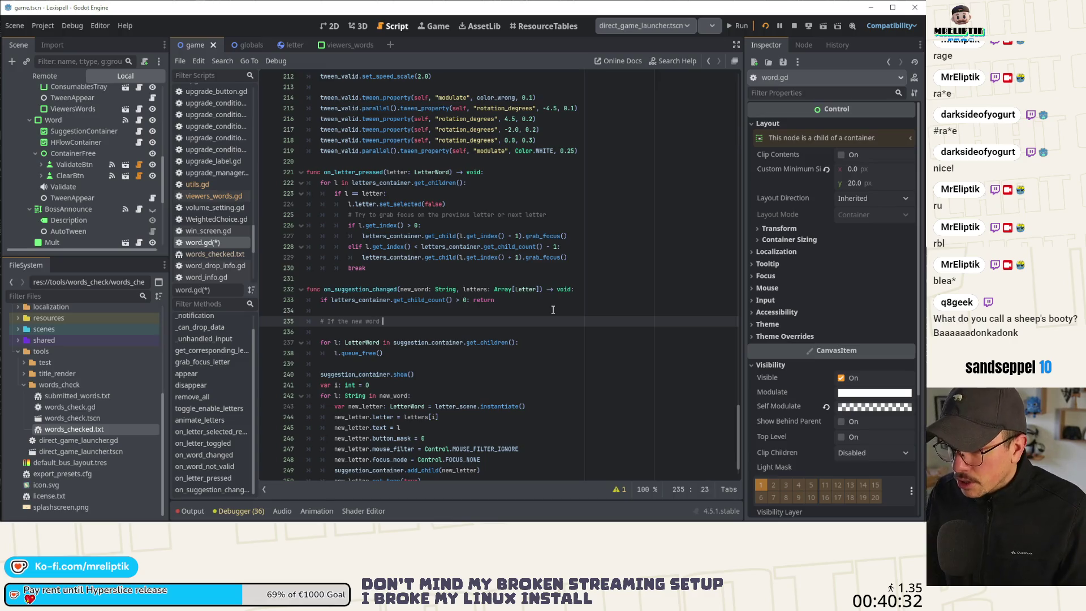
type(" same as what we ")
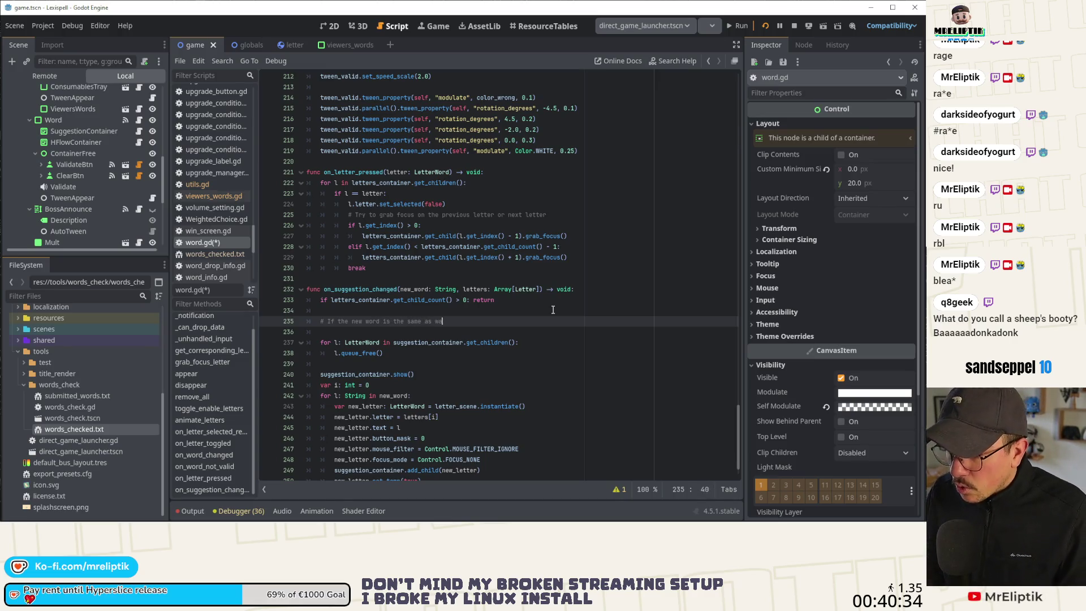
type("displa")
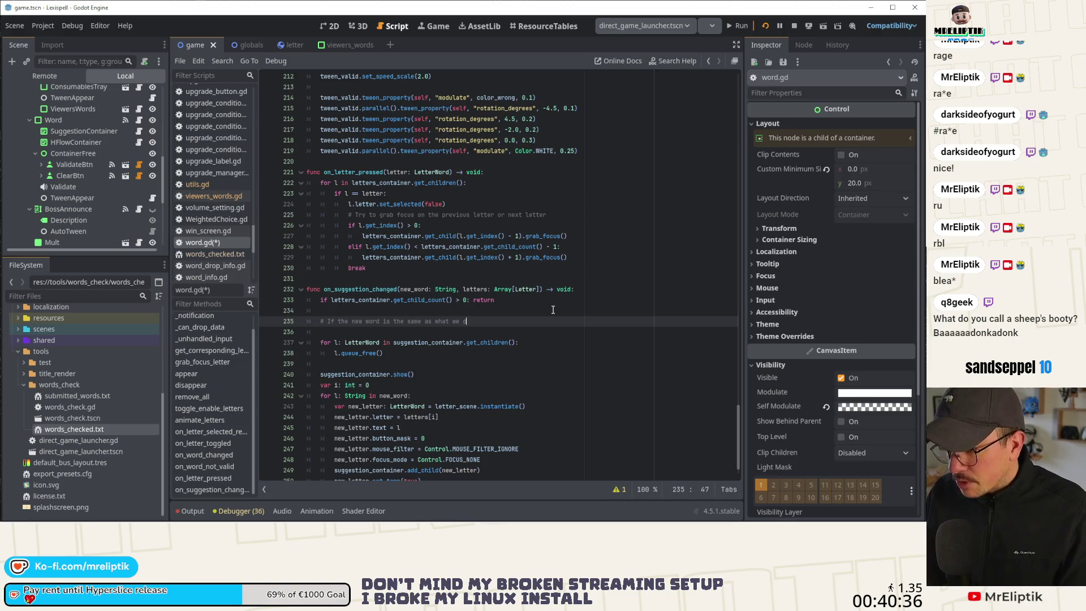
type("y, don't rese")
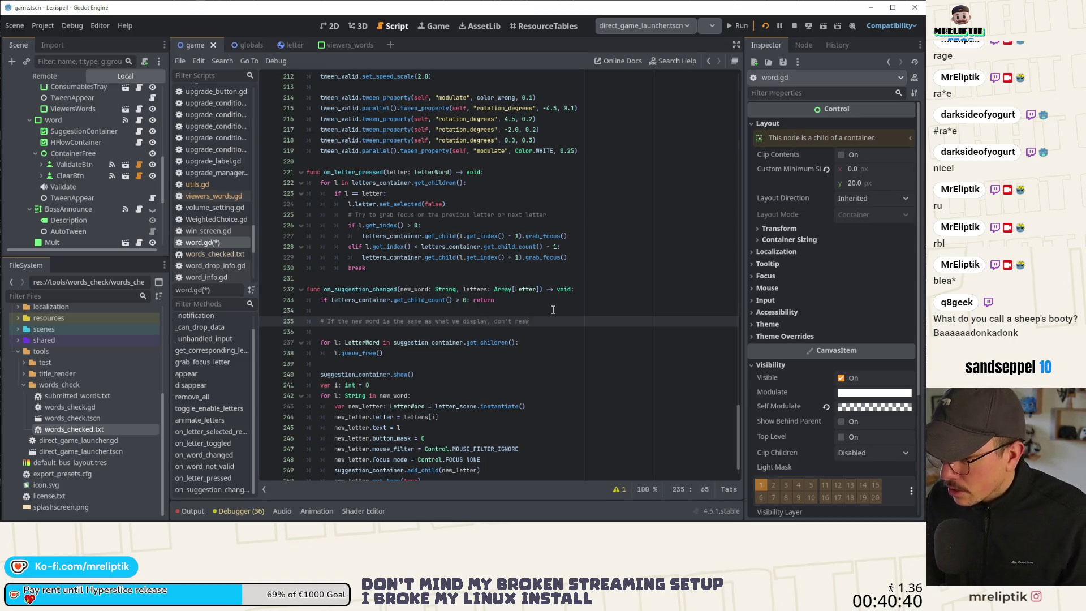
type("s")
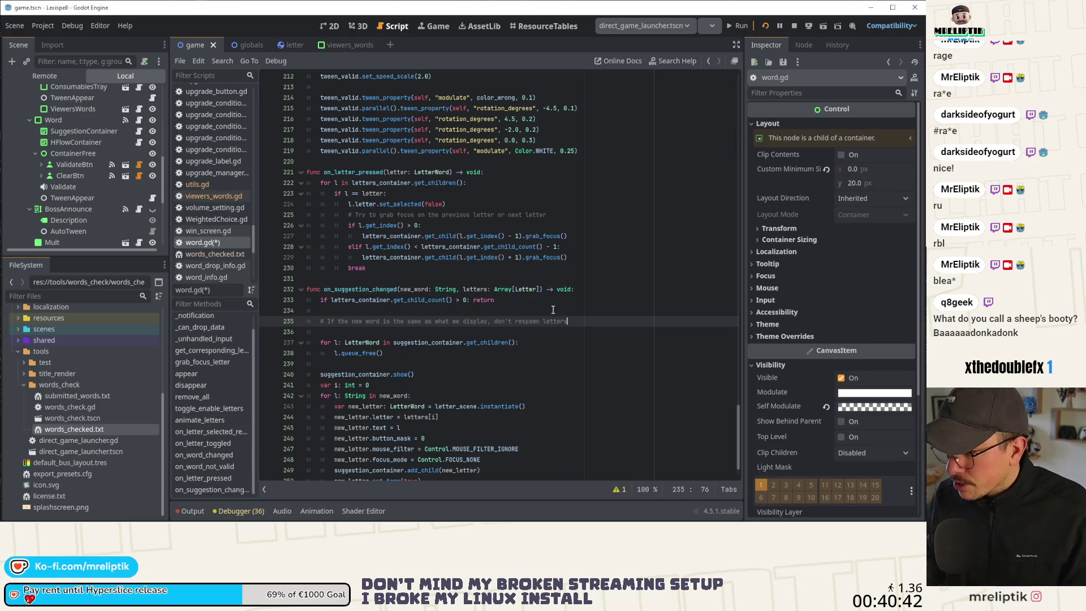
key("ctrl+s")
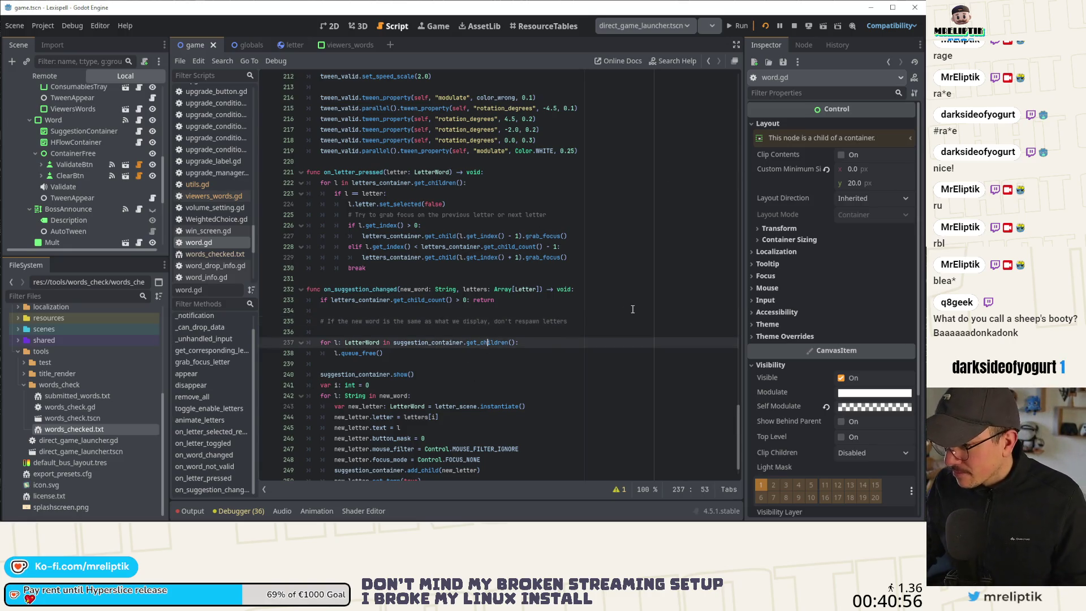
key("Return")
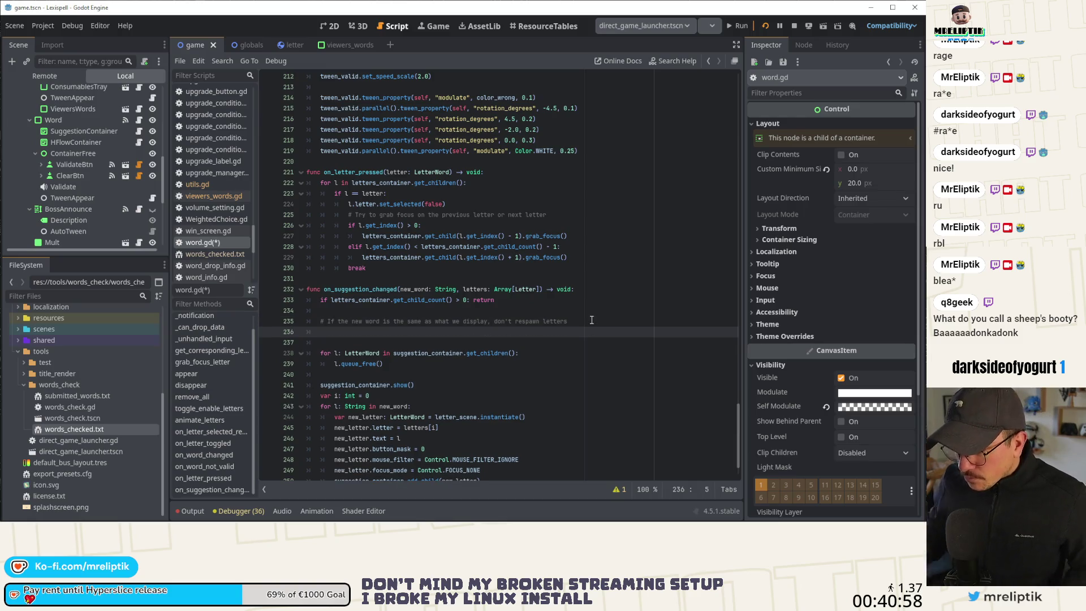
key("ctrl+s")
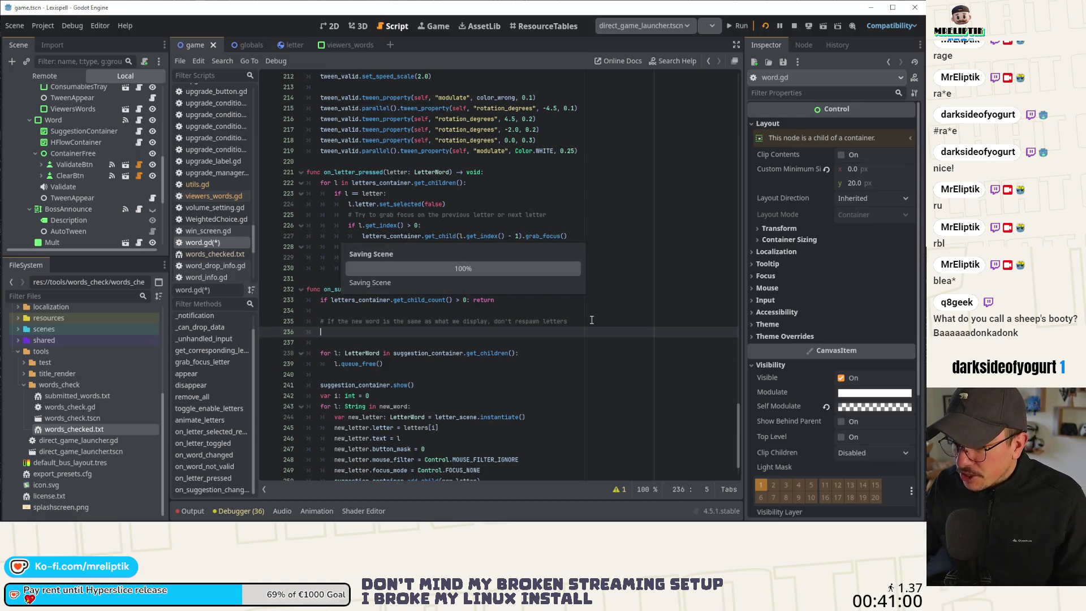
- Review the uses of new_letter and the letters parameter in on_suggestion_changed
scroll(382, 407, "down", 1)
double_click(354, 428)
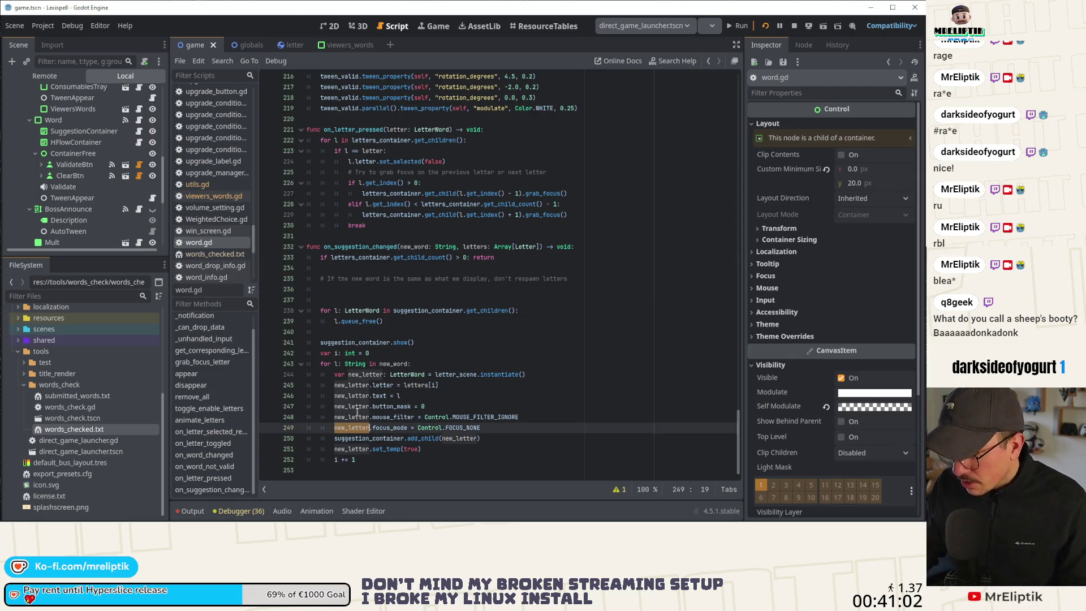
double_click(357, 385)
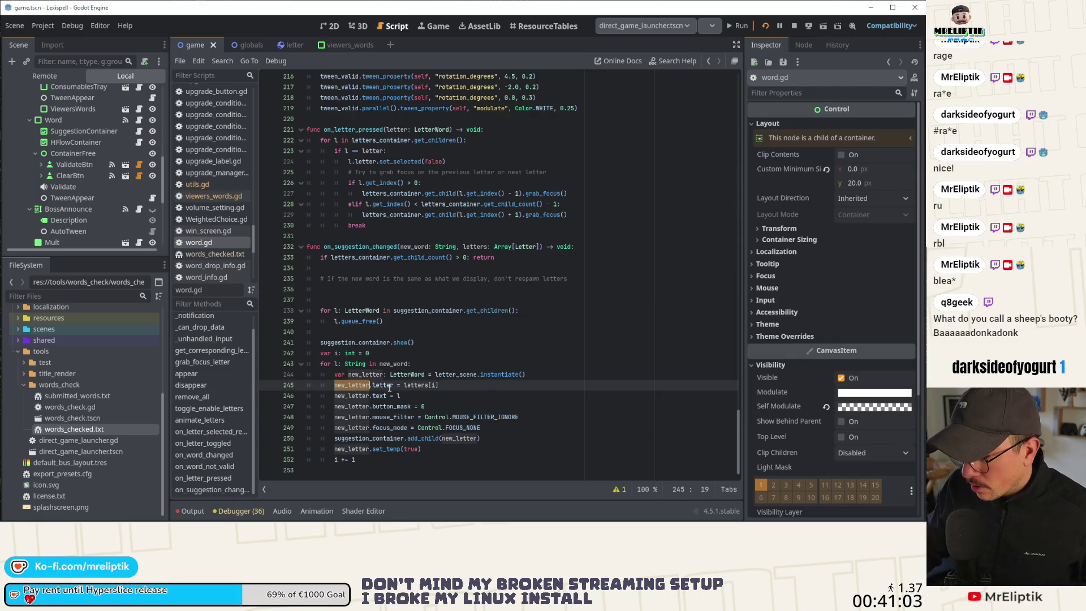
left_click(360, 293)
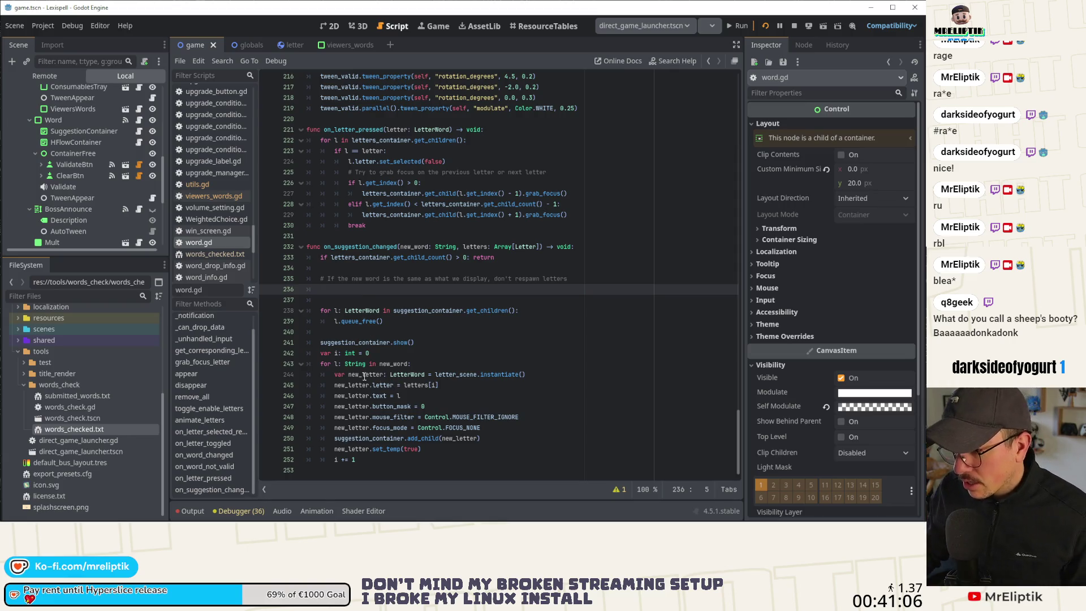
double_click(477, 248)
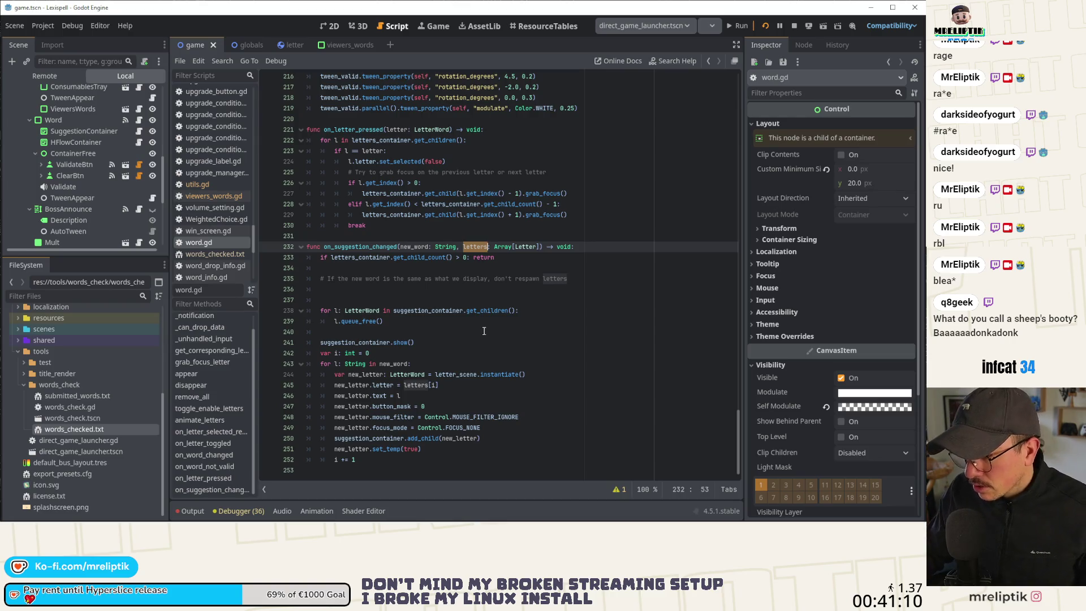
left_click(409, 287)
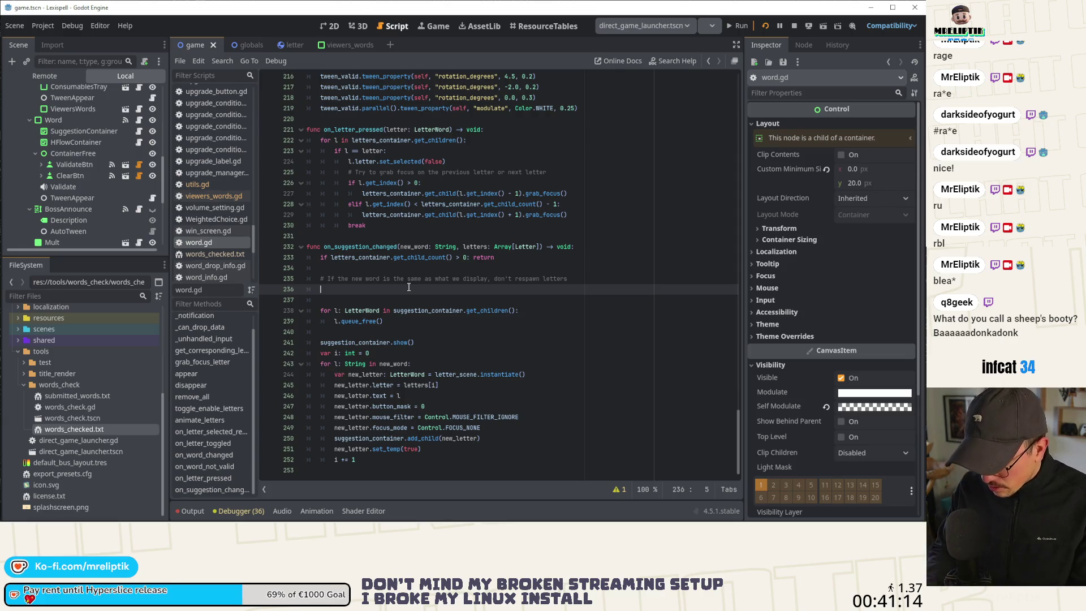
- Declare 'var same_letters: bool = true' under the comment
type("var all_same")
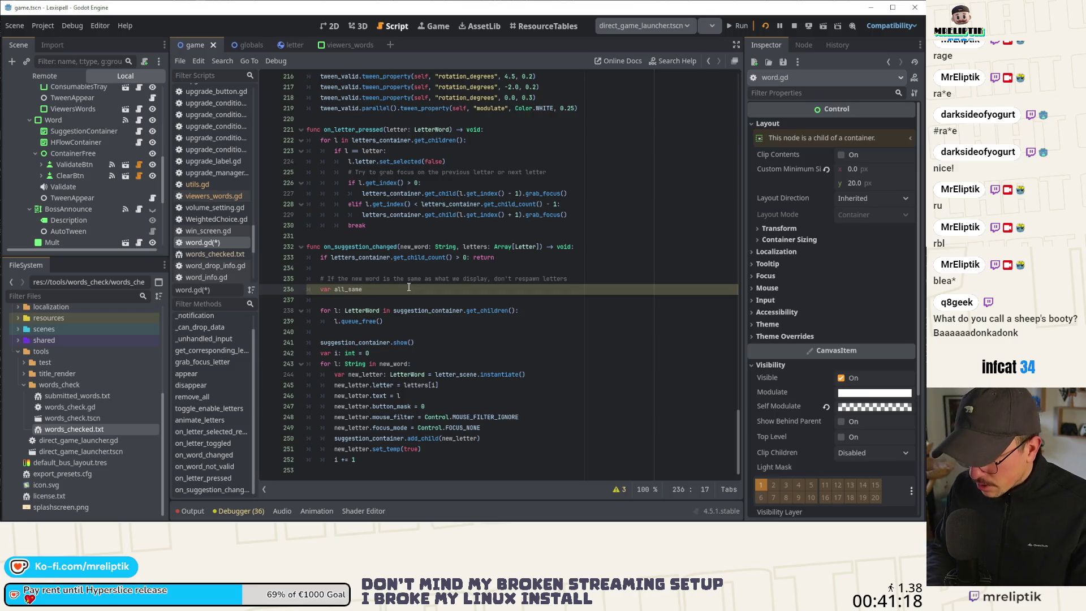
type(": bool = ")
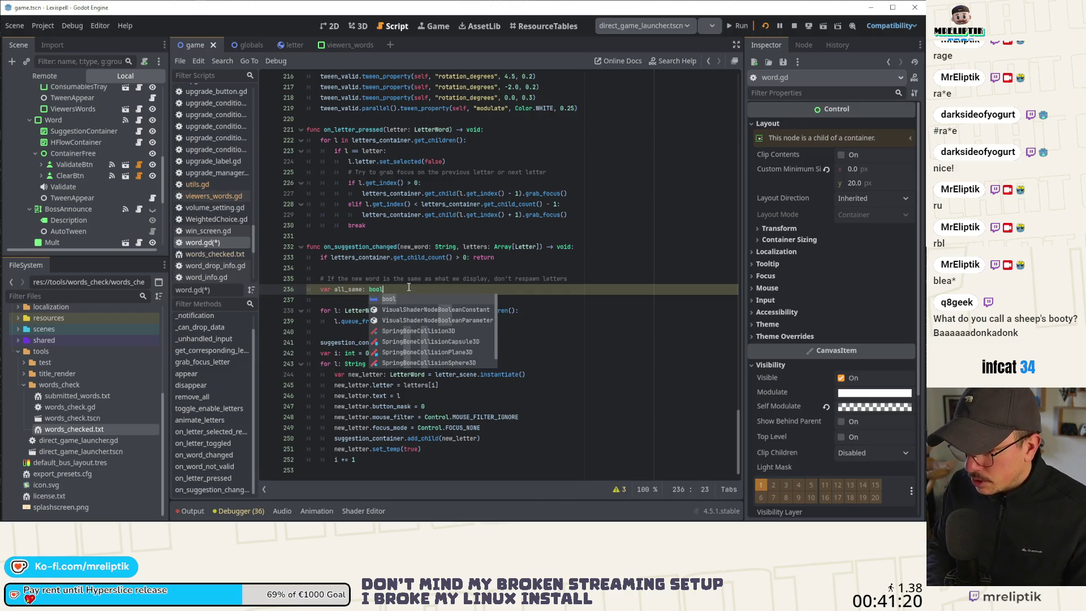
type("true")
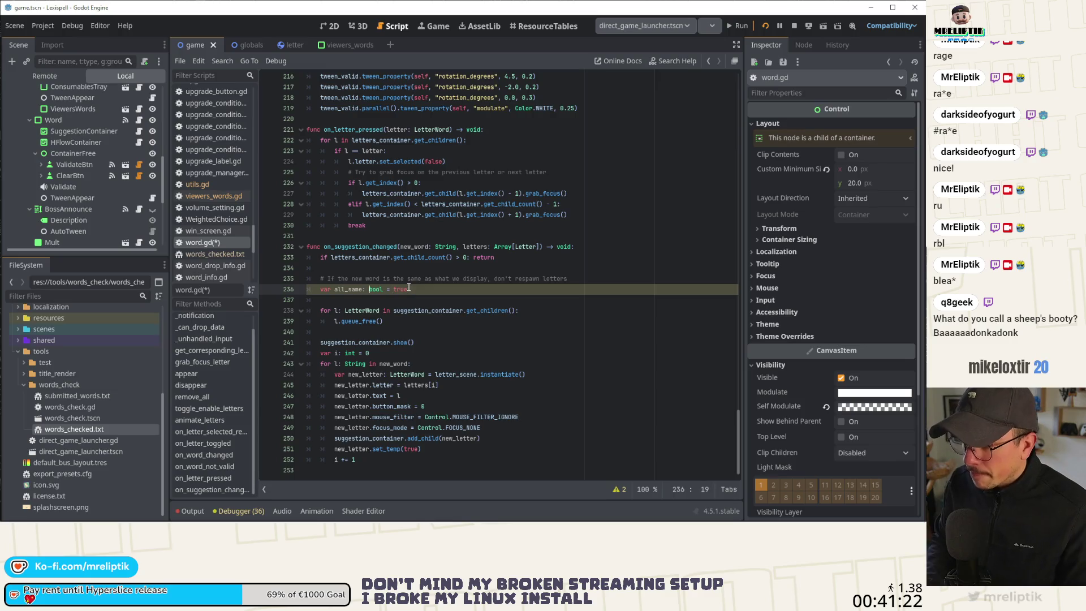
key("ctrl+shift+Right")
type("same_letters")
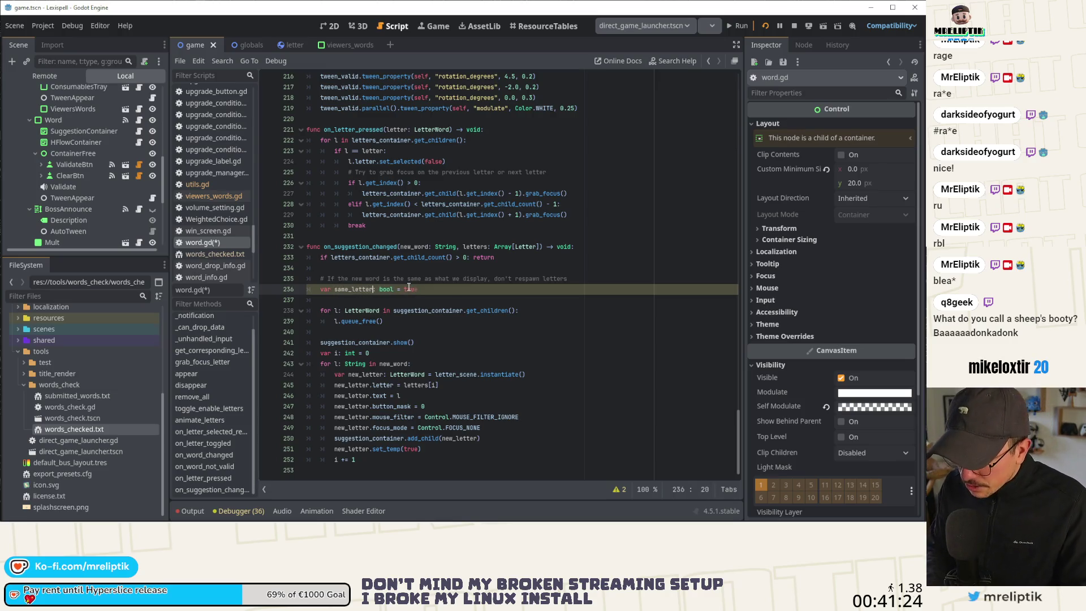
key("End")
key("Return")
key("Return")
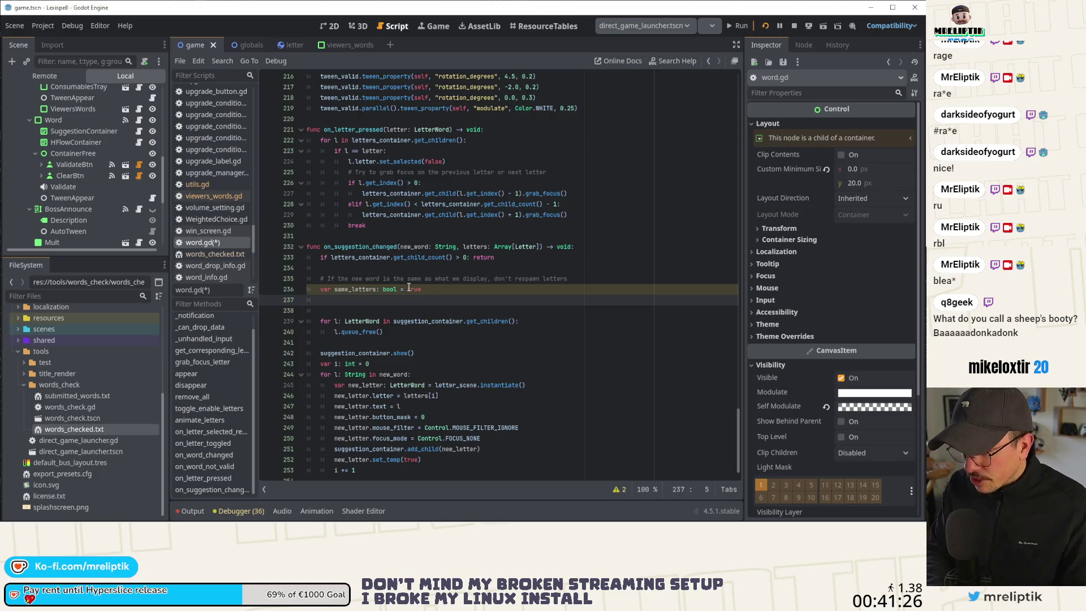
- Start 'for l: LetterWord in suggestion_container.get_children():' with an 'if l.letter' line inside
type("or l:")
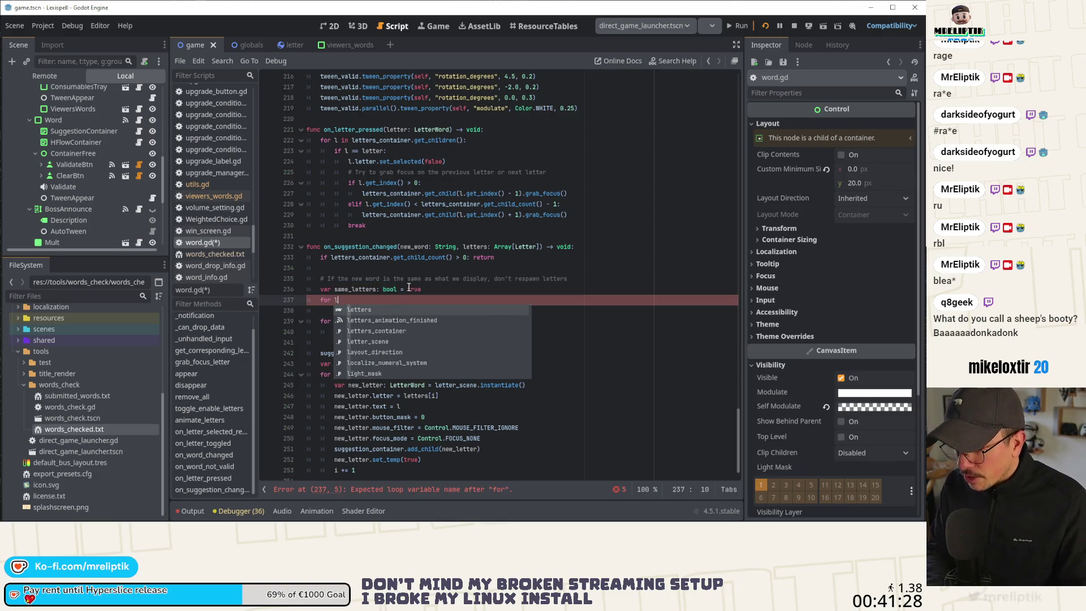
type(" Letter")
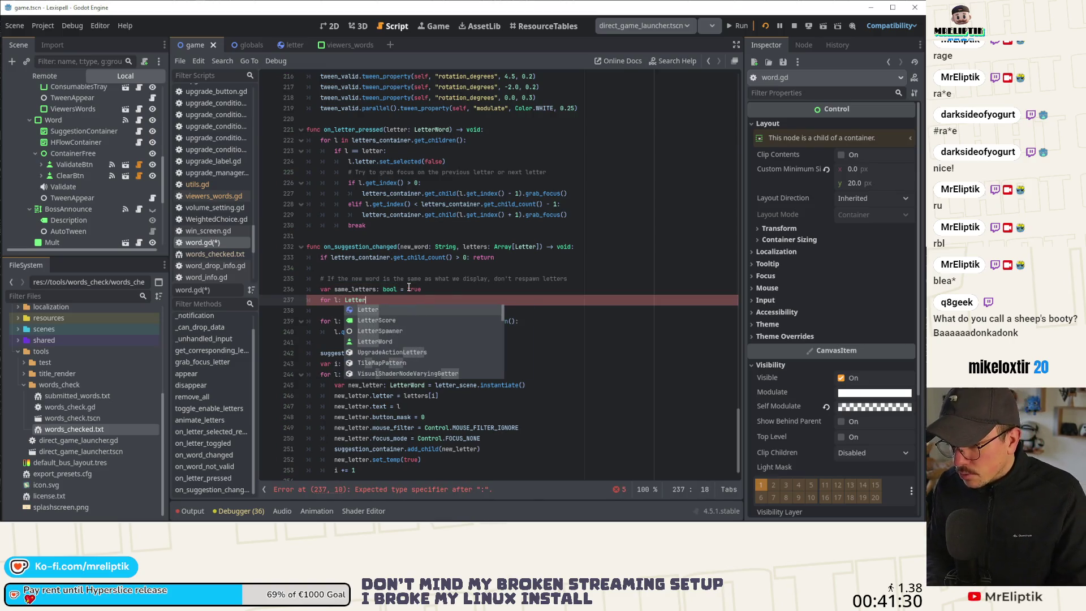
type("Word in sugge")
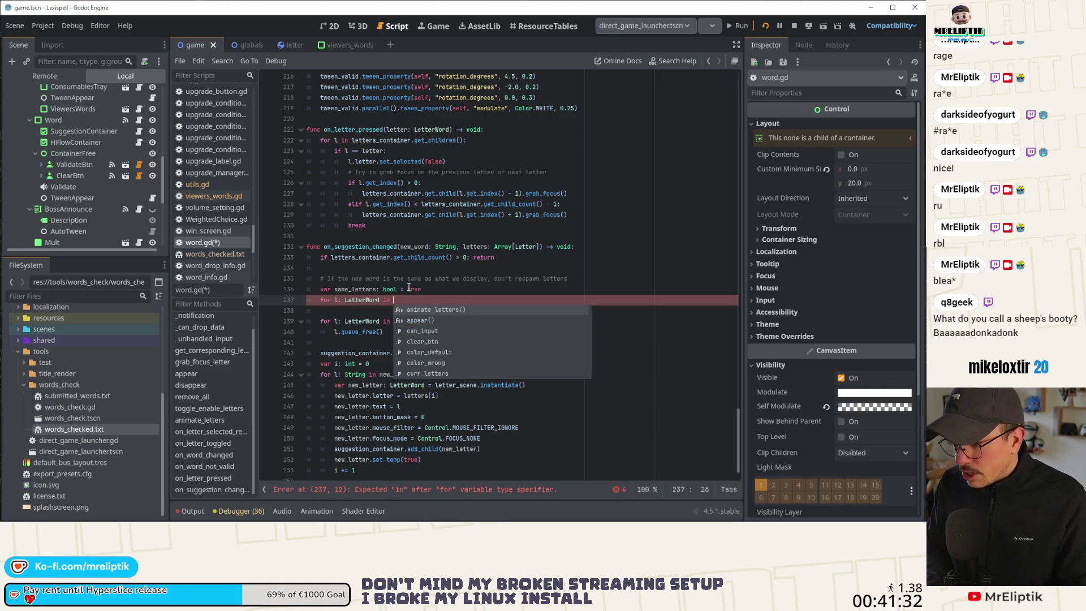
key("Return")
type(".get_child")
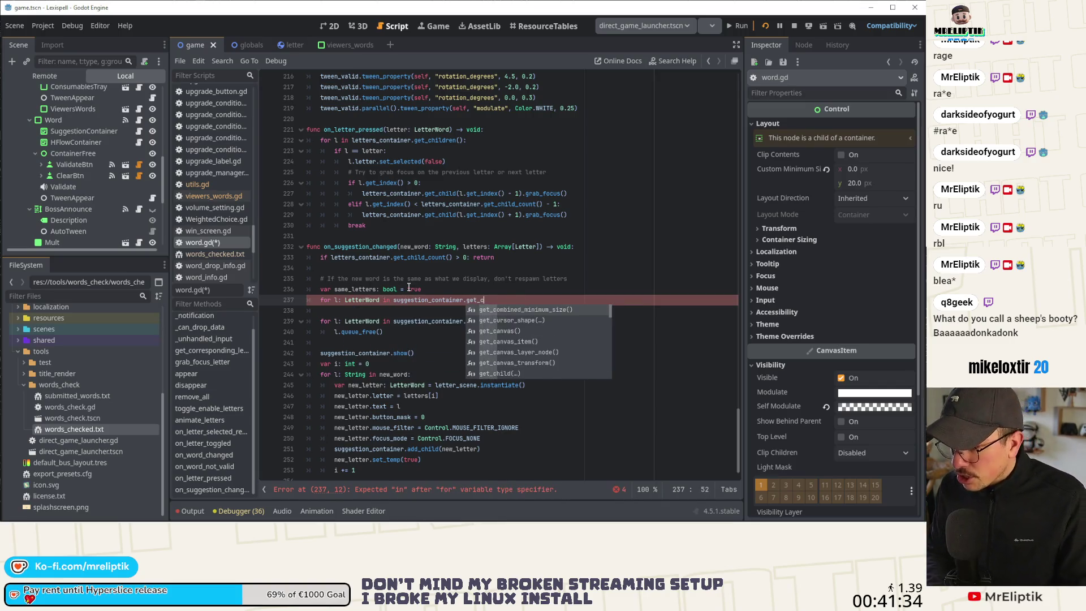
key("Down")
key("Return")
key("End")
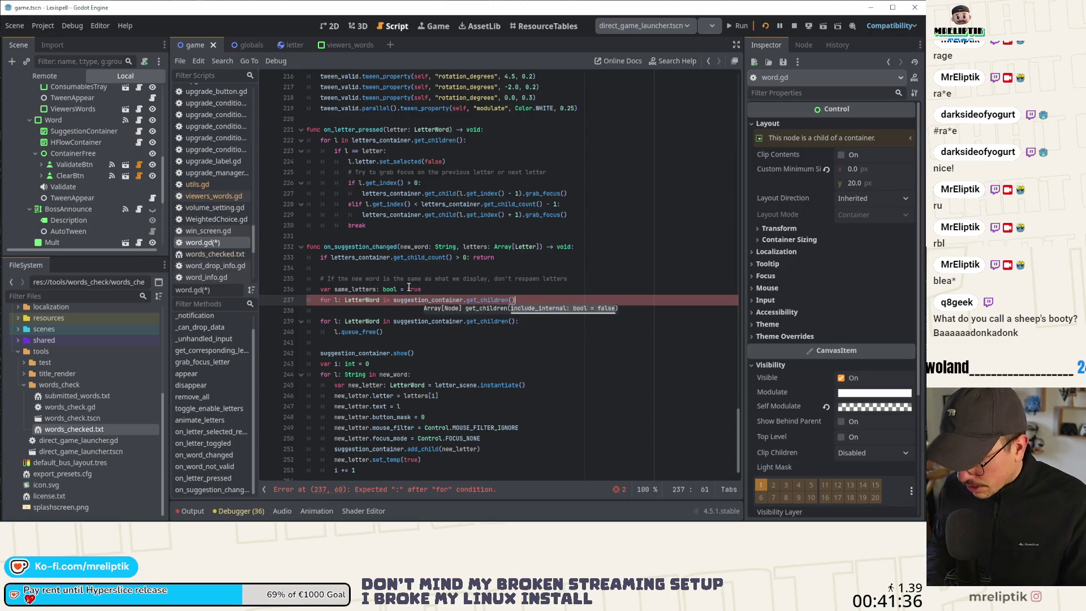
type(":")
key("Return")
type("if l.letter")
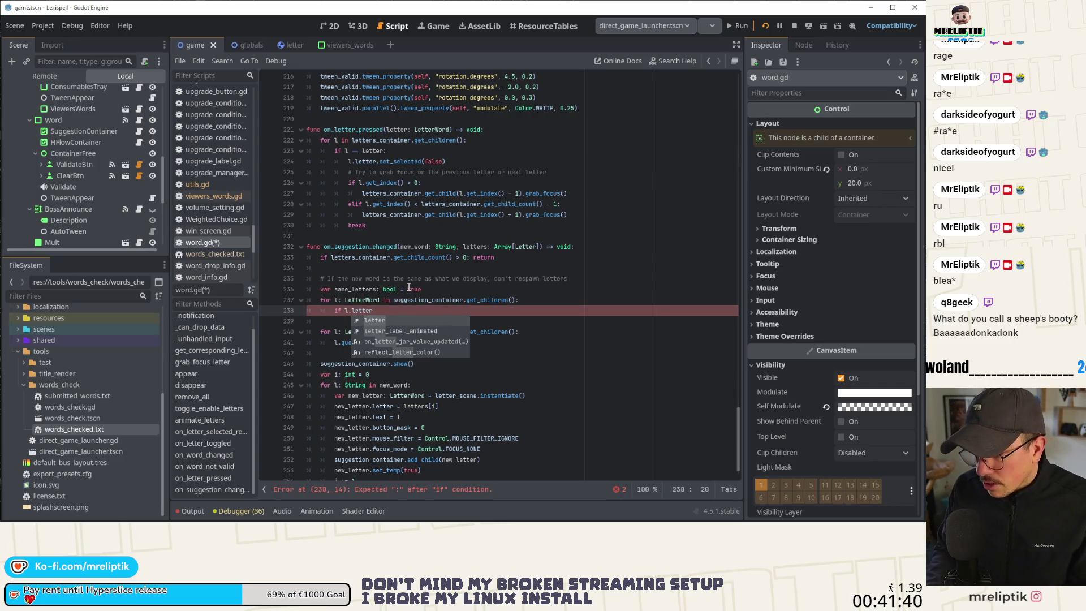
left_click(448, 289)
- Add 'if letters.size() == suggestion_container.get_child_count():' above the loop
key("Return")
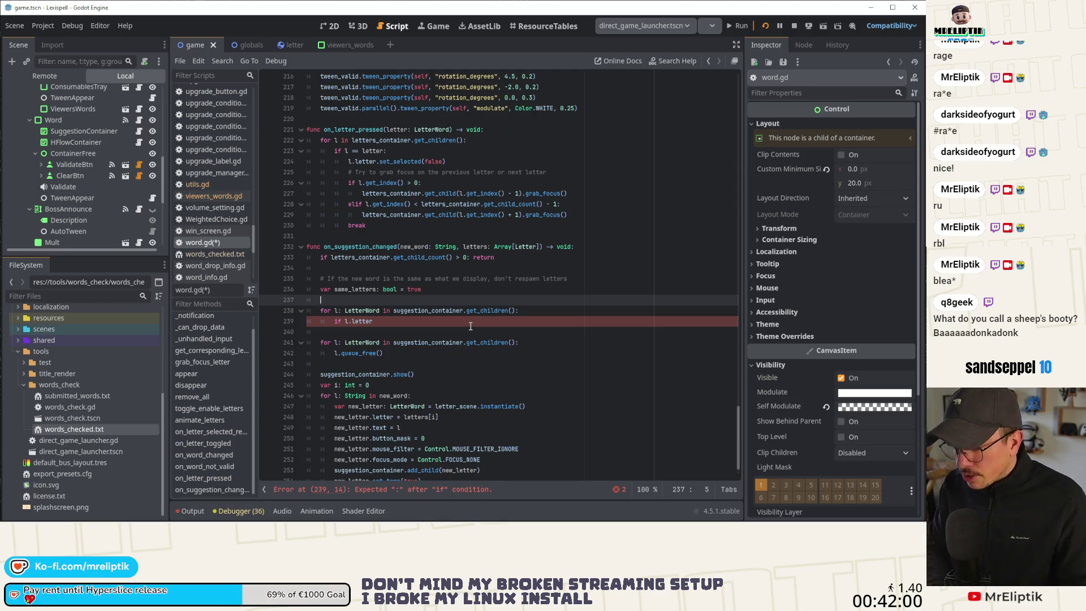
type("if l")
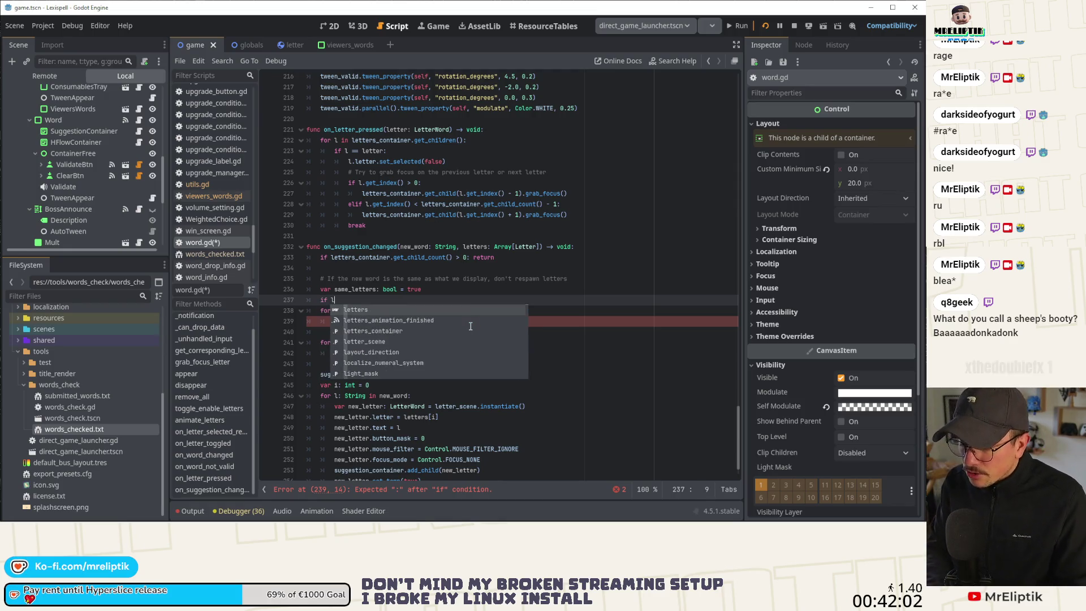
type("etters")
key("Return")
type(".size()")
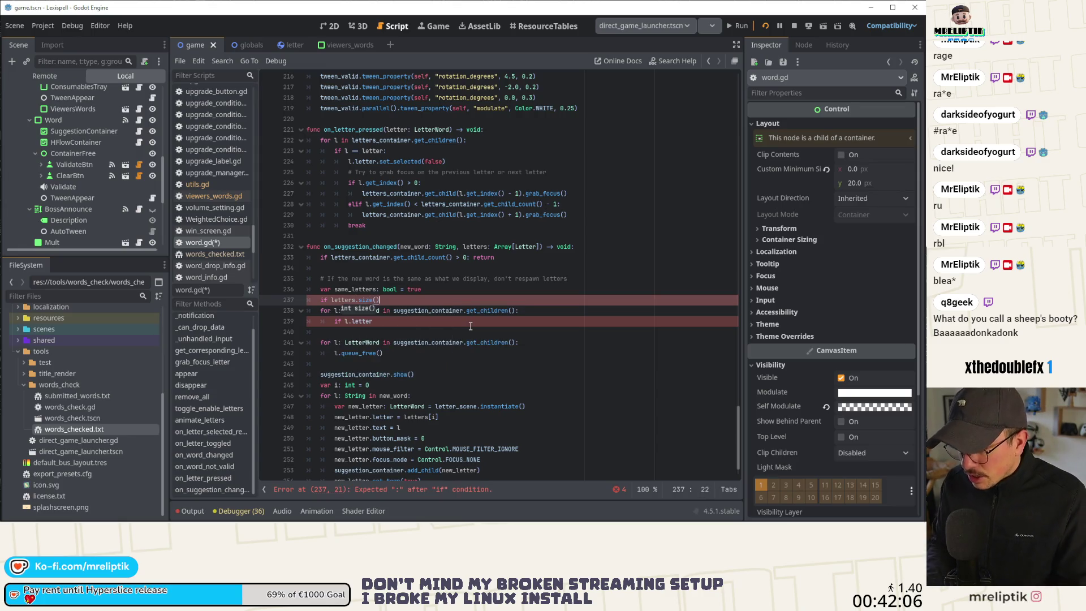
type(" == suggestion_container")
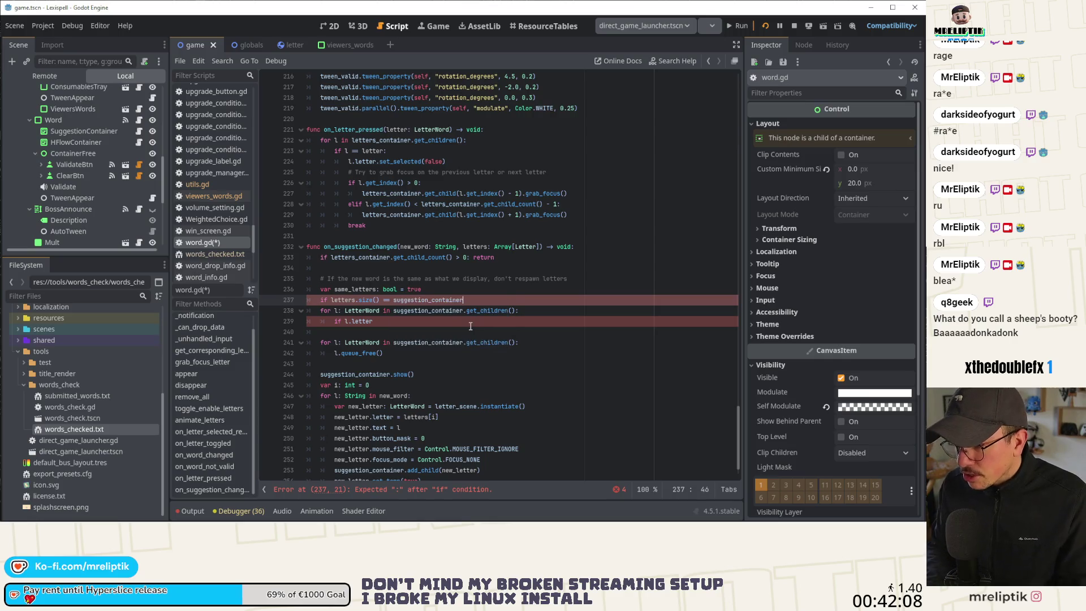
type(".get_dh")
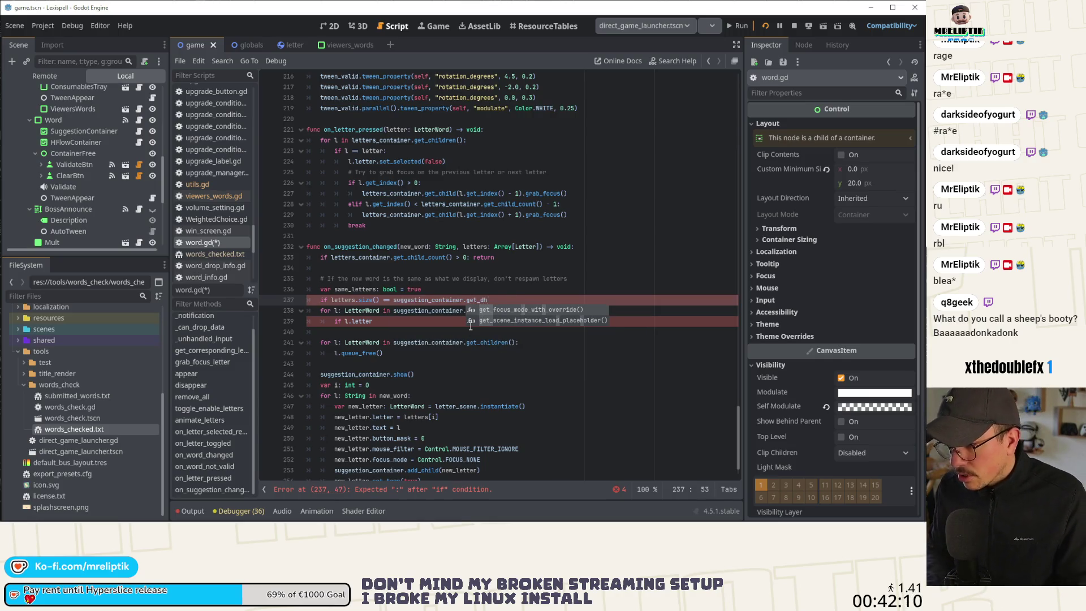
key("BackSpace")
key("BackSpace")
type("child")
key("Return")
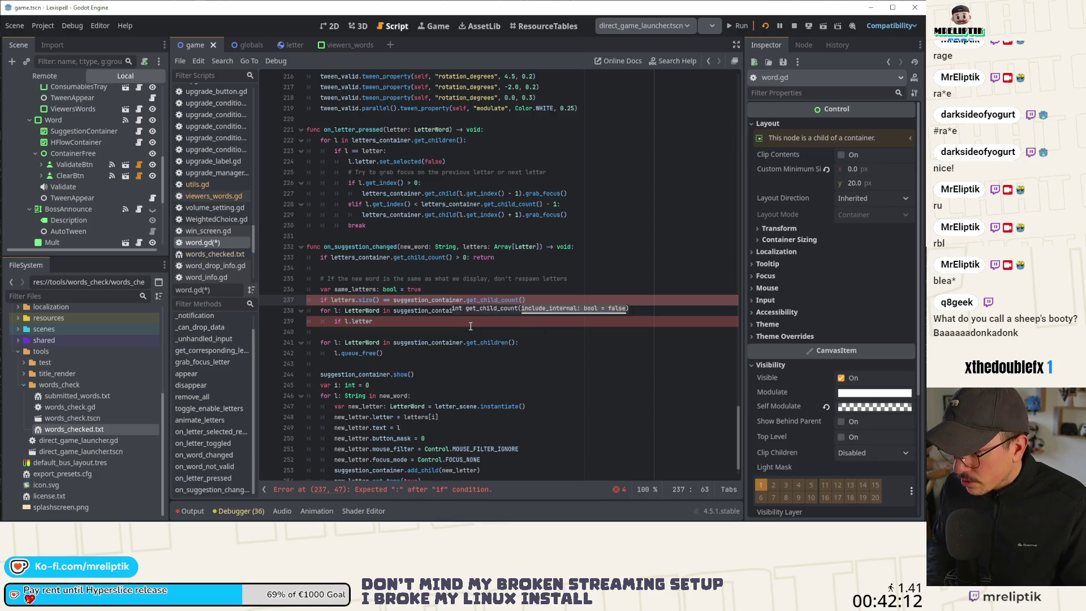
key("BackSpace")
key("End")
type(":")
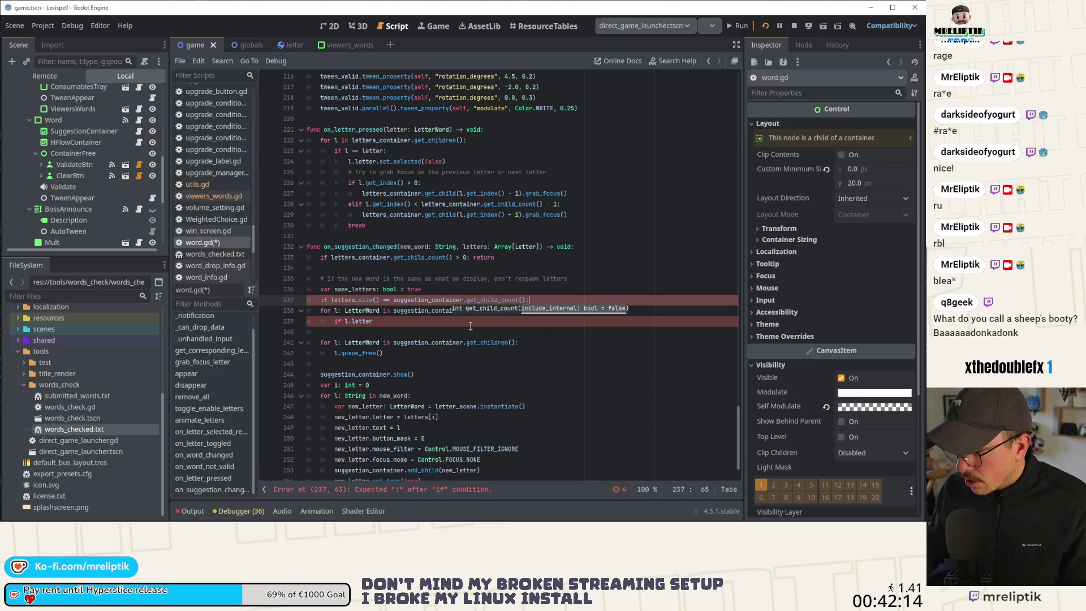
- Indent the loop under the size check, change same_letters' default to false, and save
left_click(373, 342)
left_click_drag(323, 310, 395, 323)
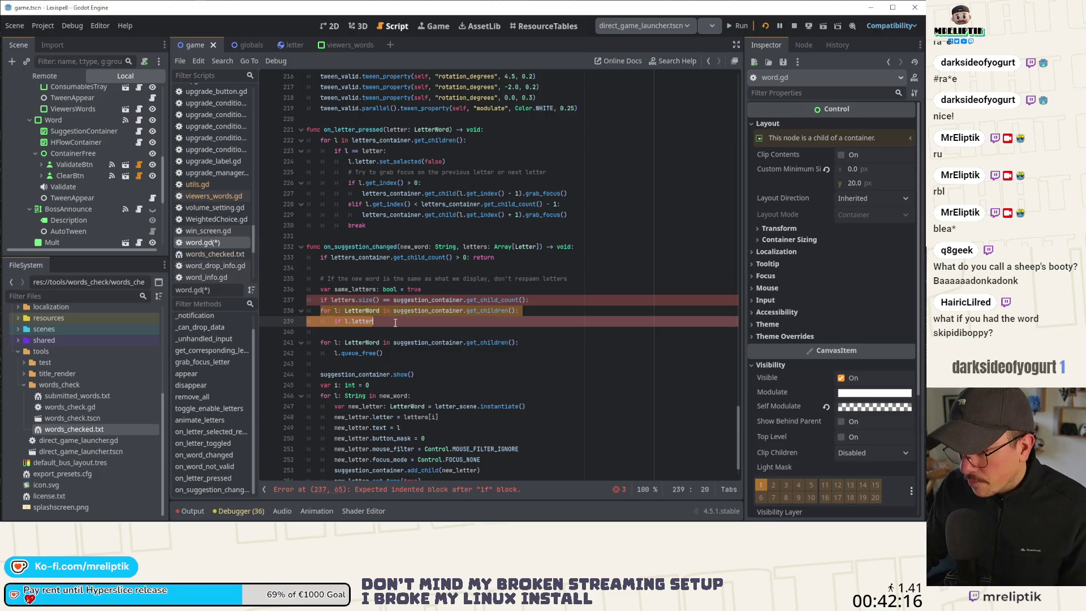
key("Tab")
key("Right")
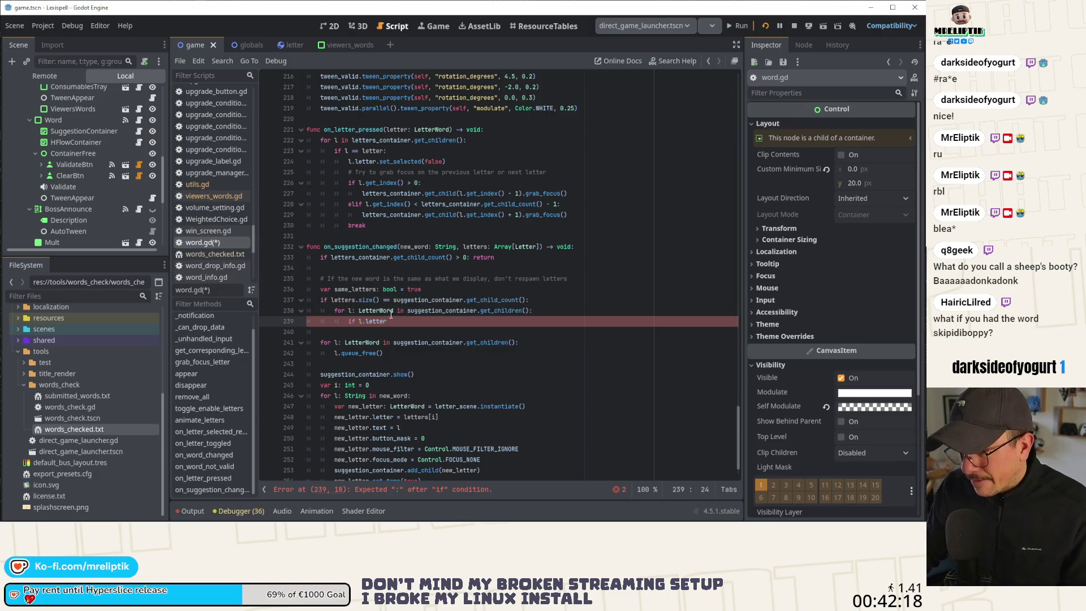
double_click(414, 289)
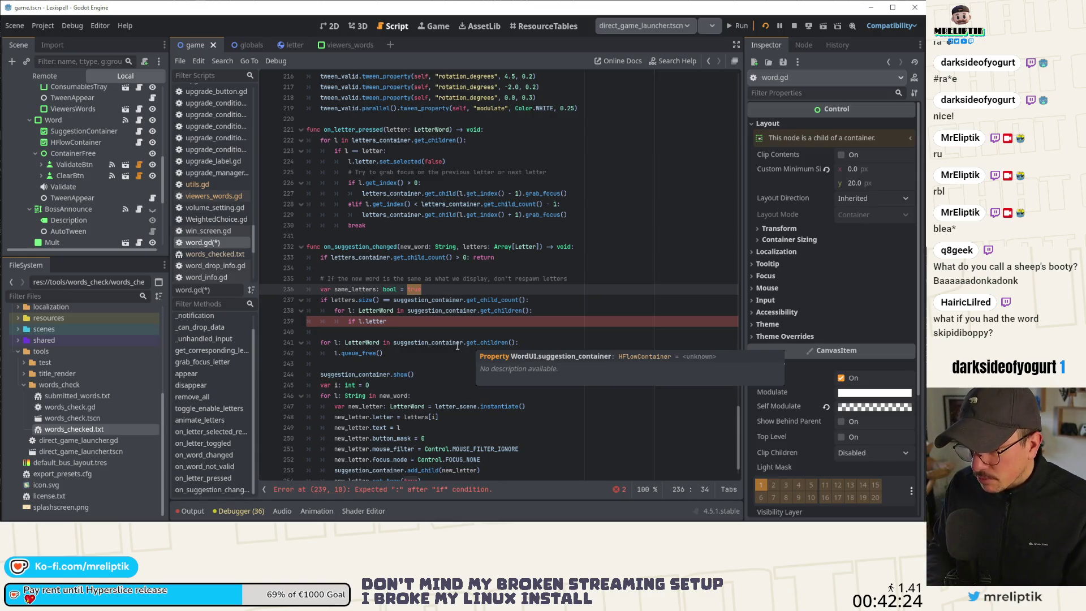
type("false")
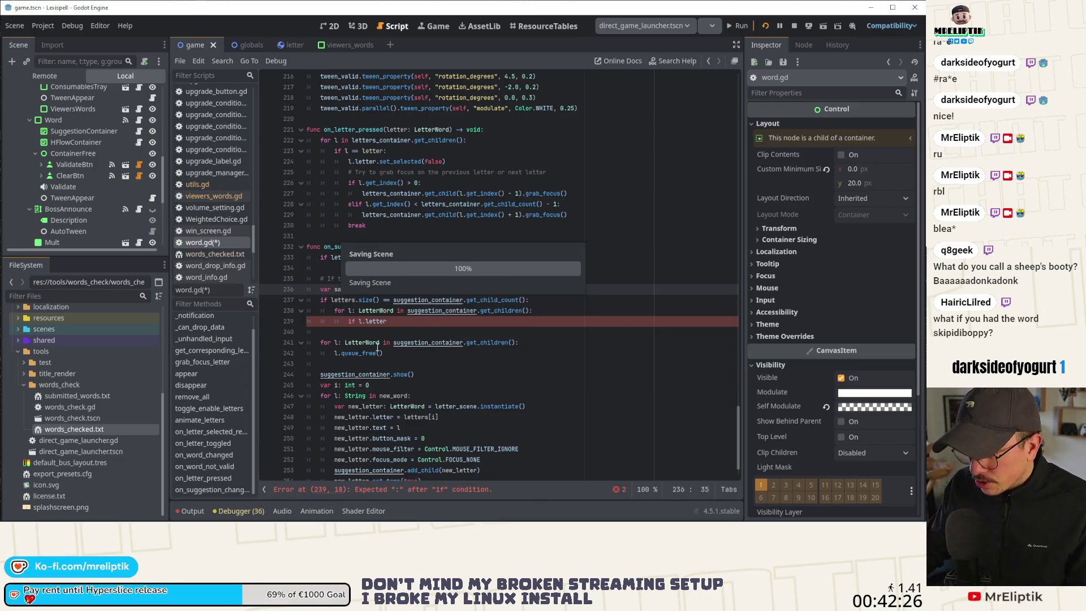
key("ctrl+s")
left_click(426, 323)
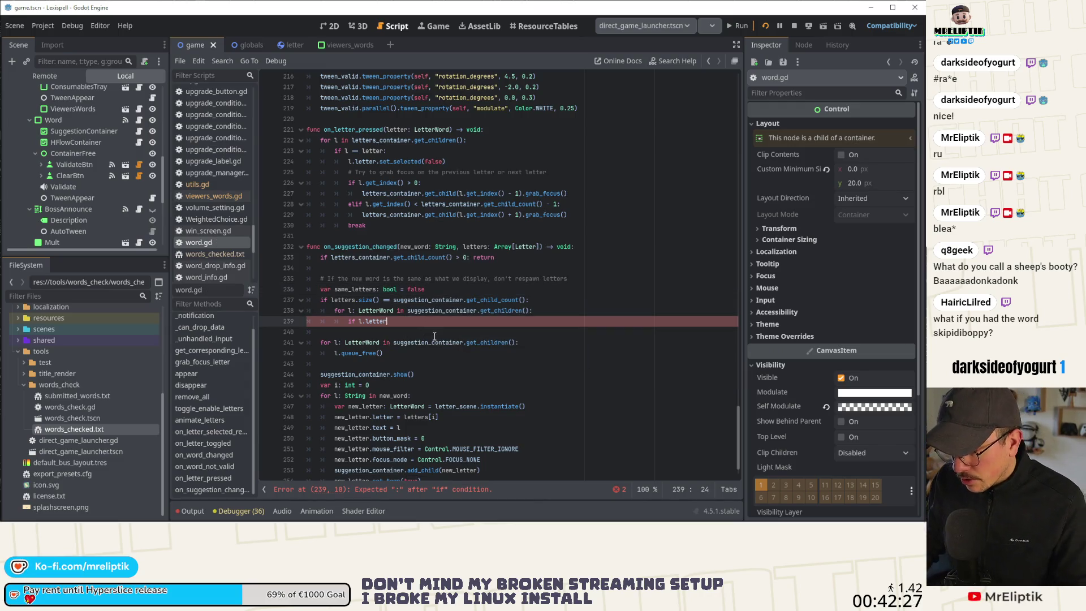
double_click(416, 289)
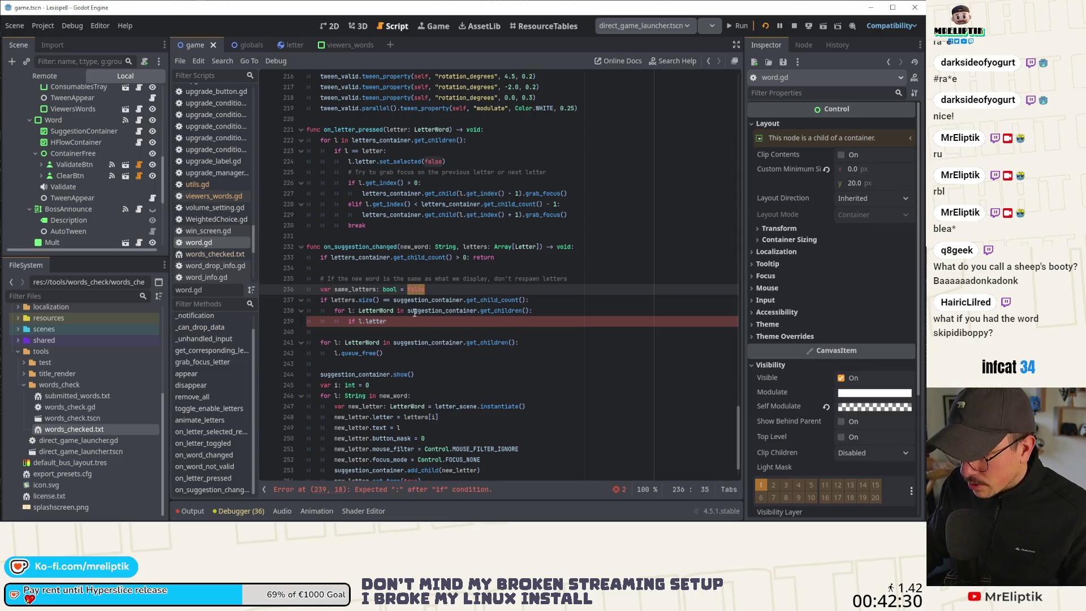
- Move the same_letters line below the size check, set it to true, and save
left_click(439, 292)
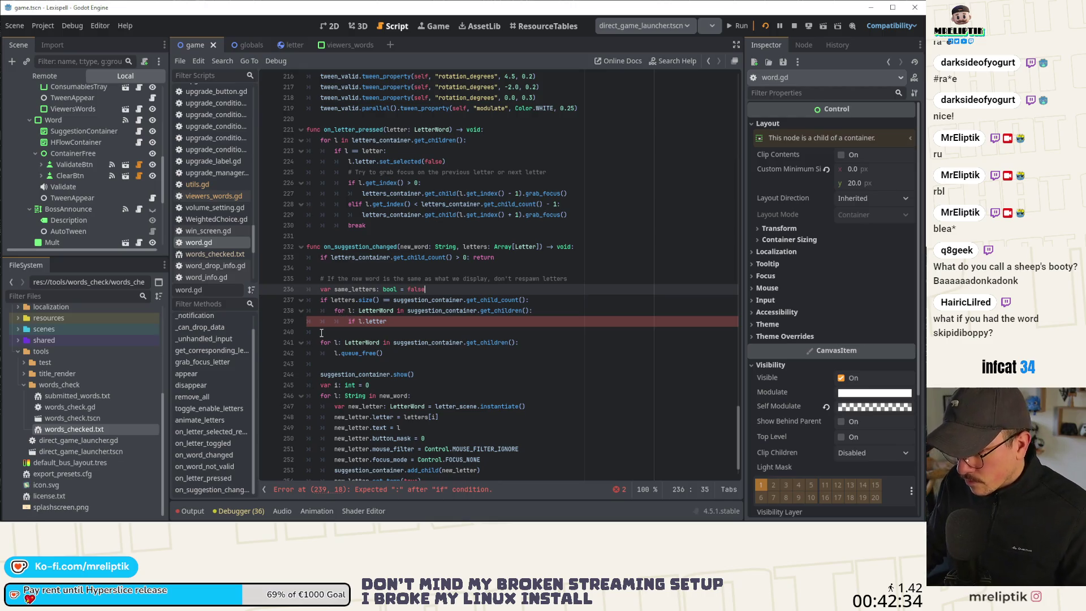
left_click(325, 290)
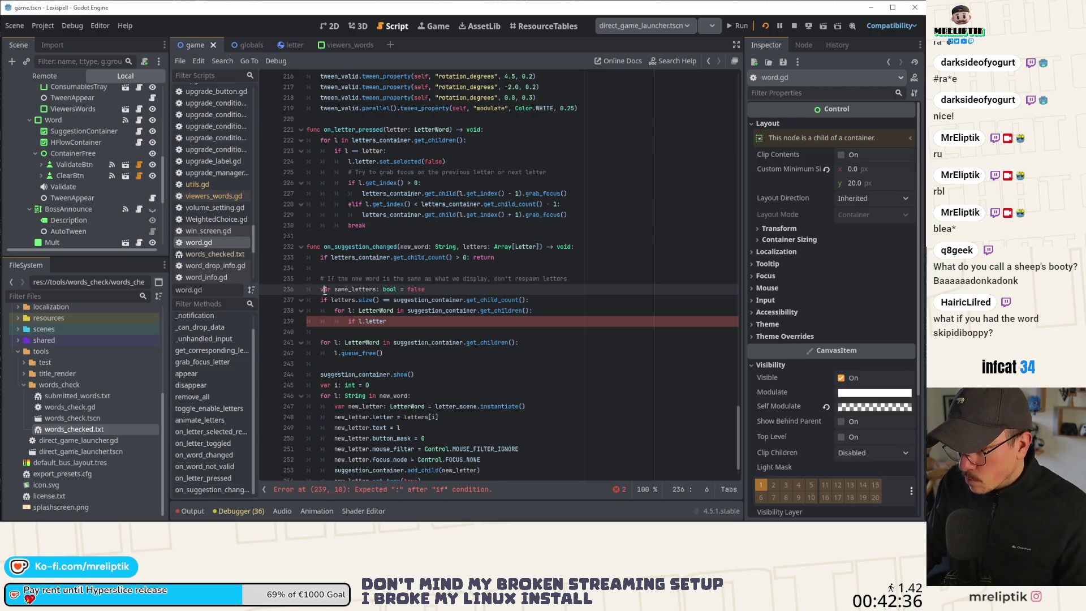
key("alt+Down")
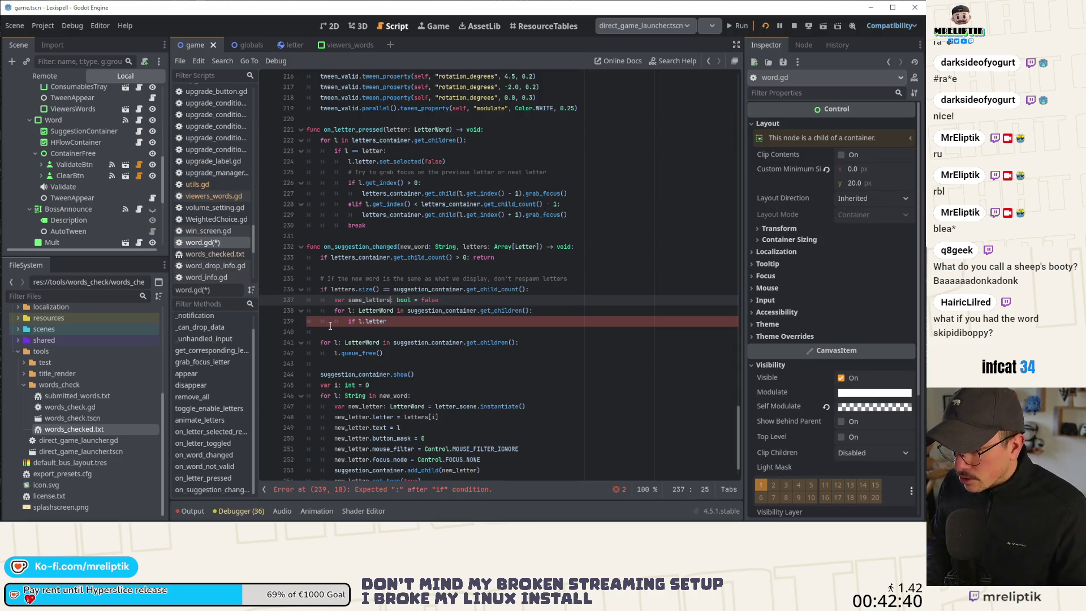
key("ctrl+shift+Left")
type("true")
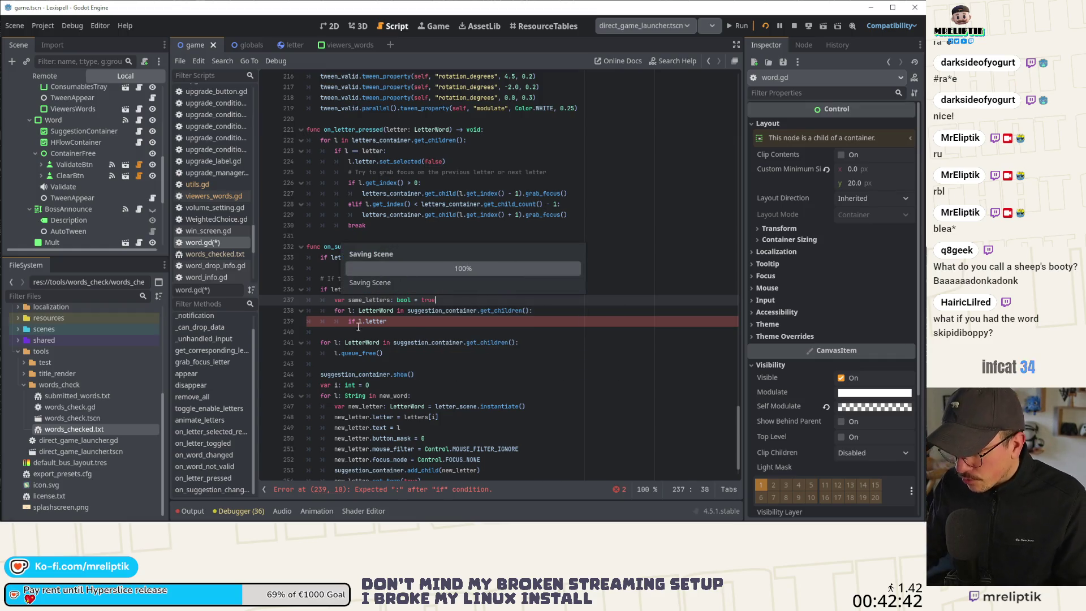
left_click(432, 323)
key("ctrl+s")
- Add 'if same_letters: return' after the loop and save
key("Return")
key("Return")
key("BackSpace")
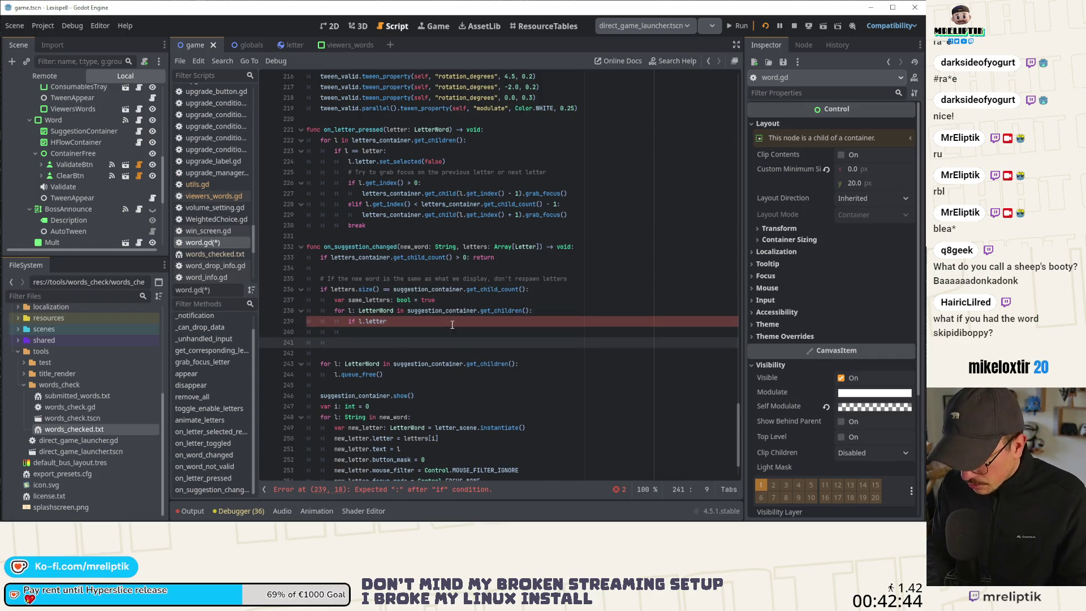
type("if same_letters")
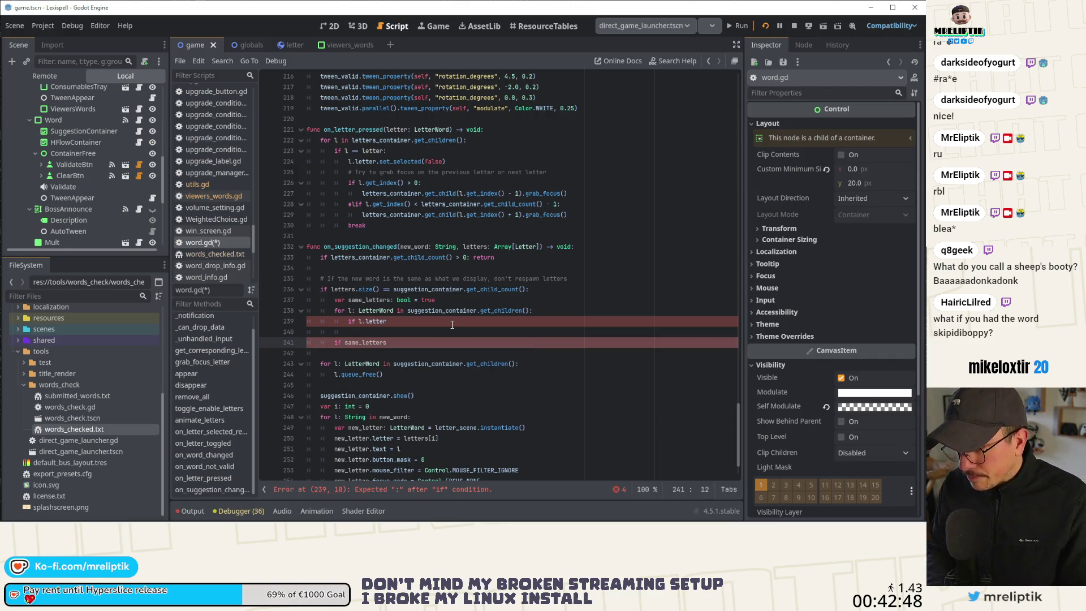
key("End")
type(": ret")
key("Return")
key("ctrl+s")
left_click(417, 323)
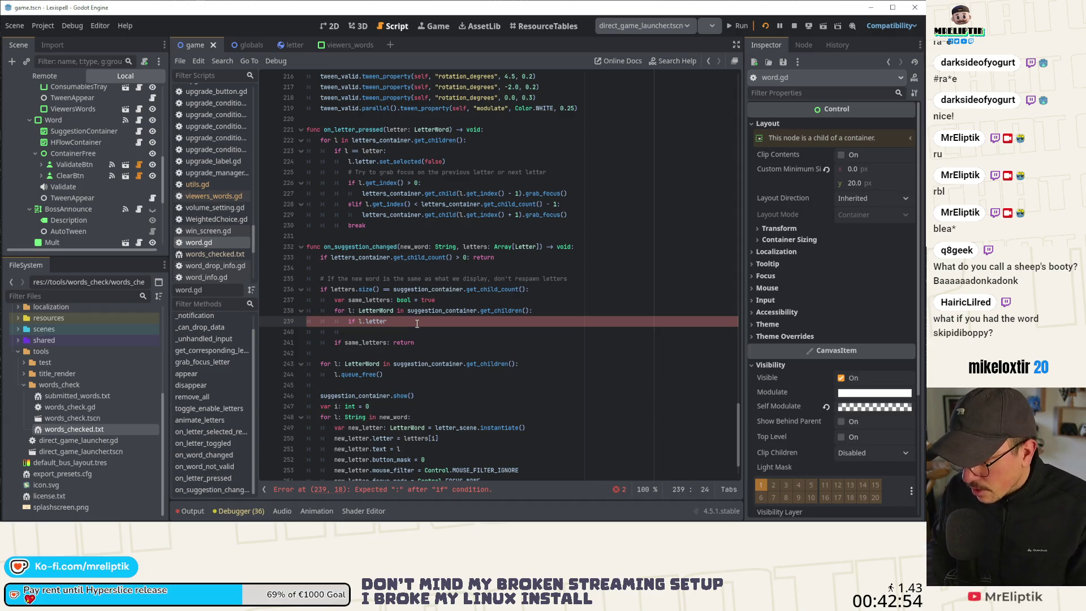
left_click(452, 300)
key("Return")
- Declare 'var idx: int = 0' and increment idx += 1 at the end of the loop body
type("var idx: ")
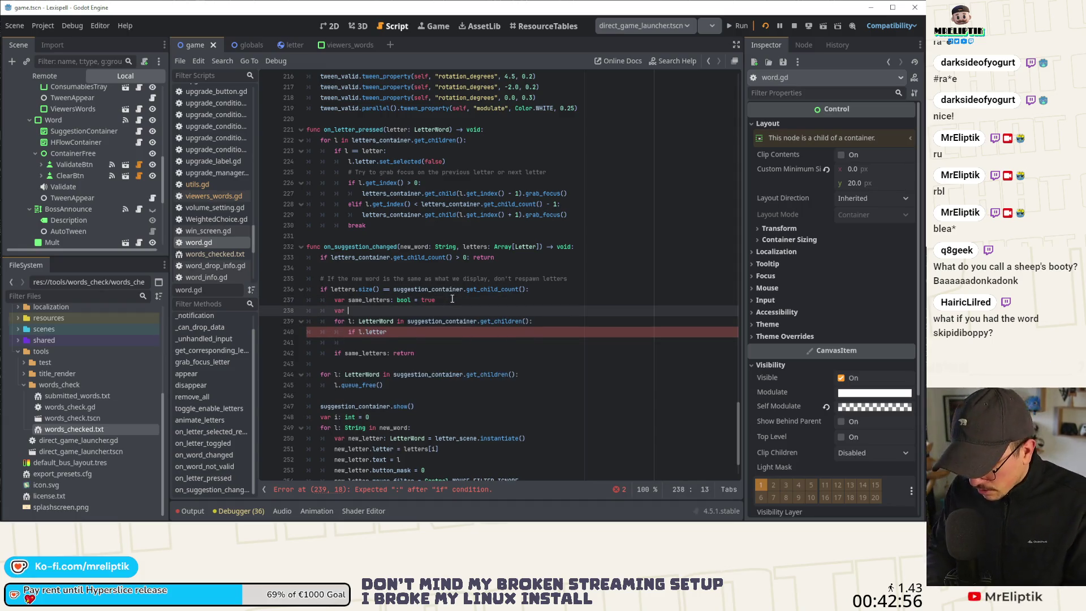
type("int")
type("= 0")
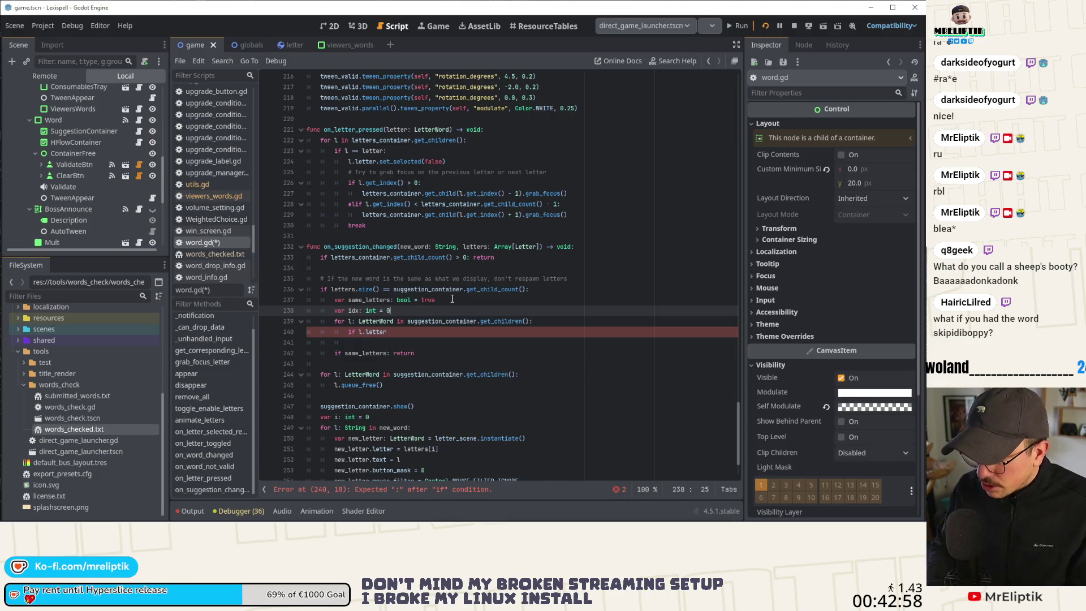
key("ctrl+s")
left_click(423, 333)
key("Return")
key("Return")
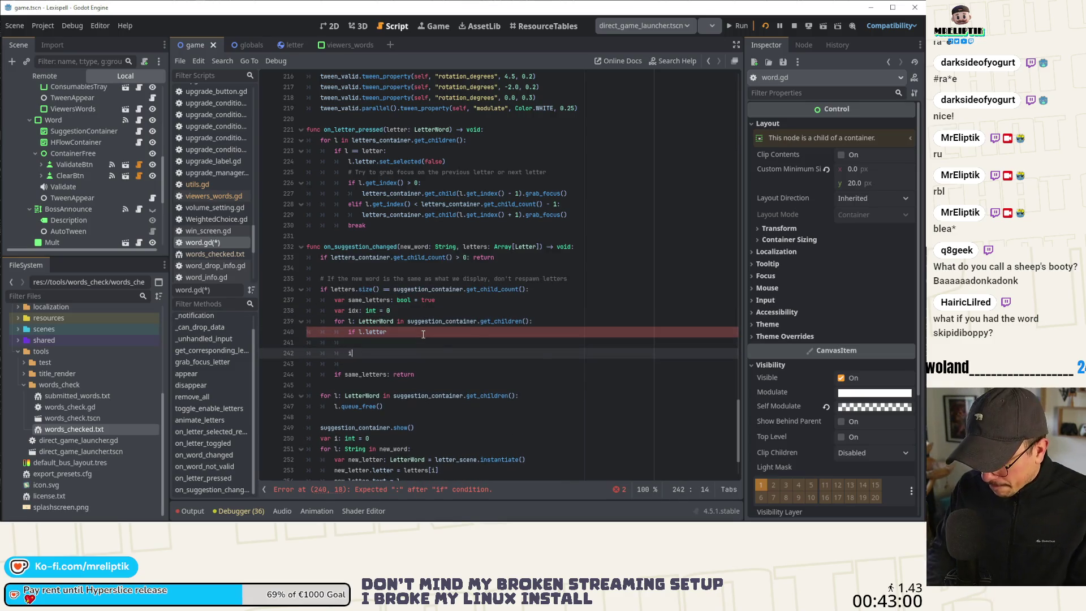
type("idx += 1")
- Compare l.letter against suggestion_container.get_child(idx).letter in the loop's if condition
left_click(423, 335)
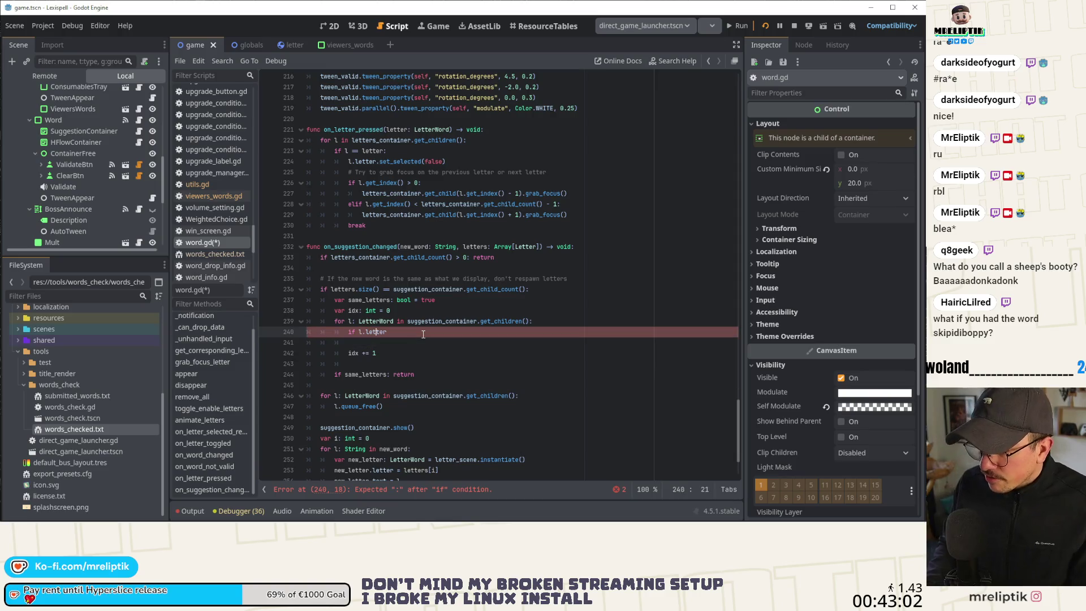
type("== suggestion_container")
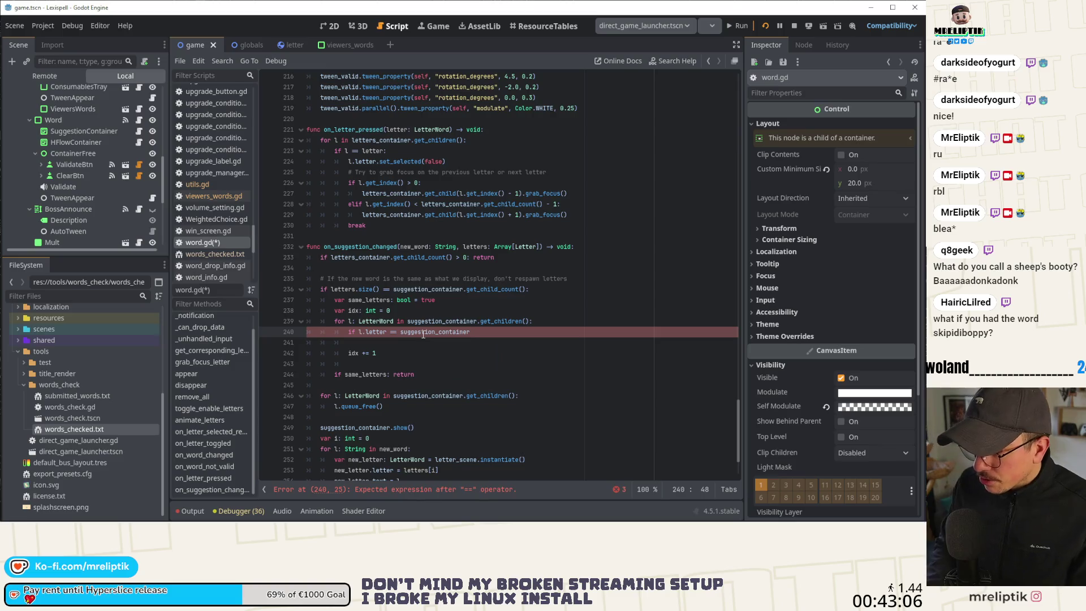
type(".get")
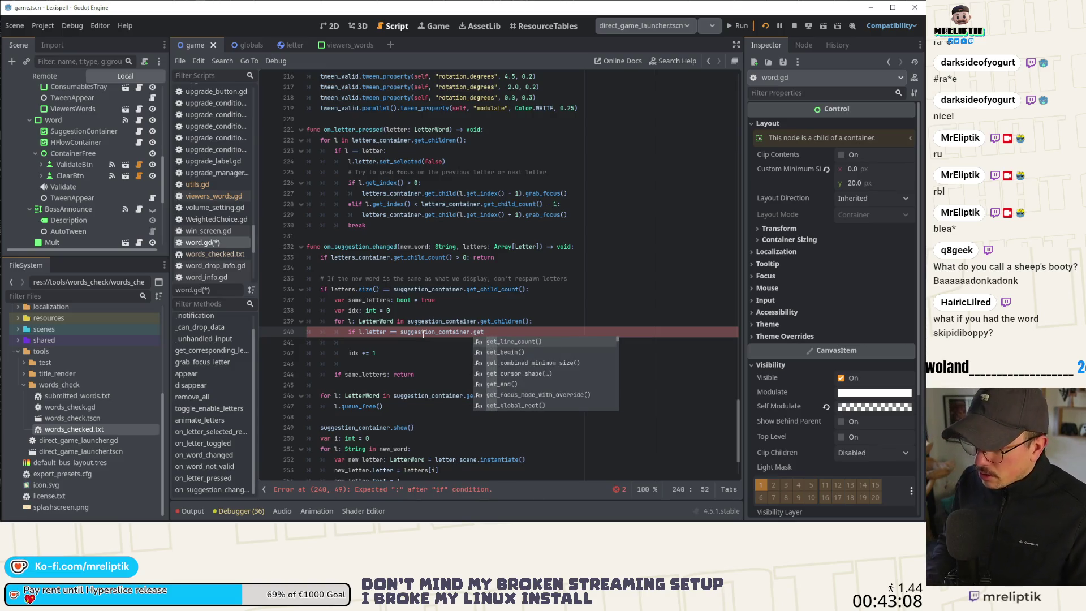
type("²")
key("Up")
key("End")
key("Left")
key("Left")
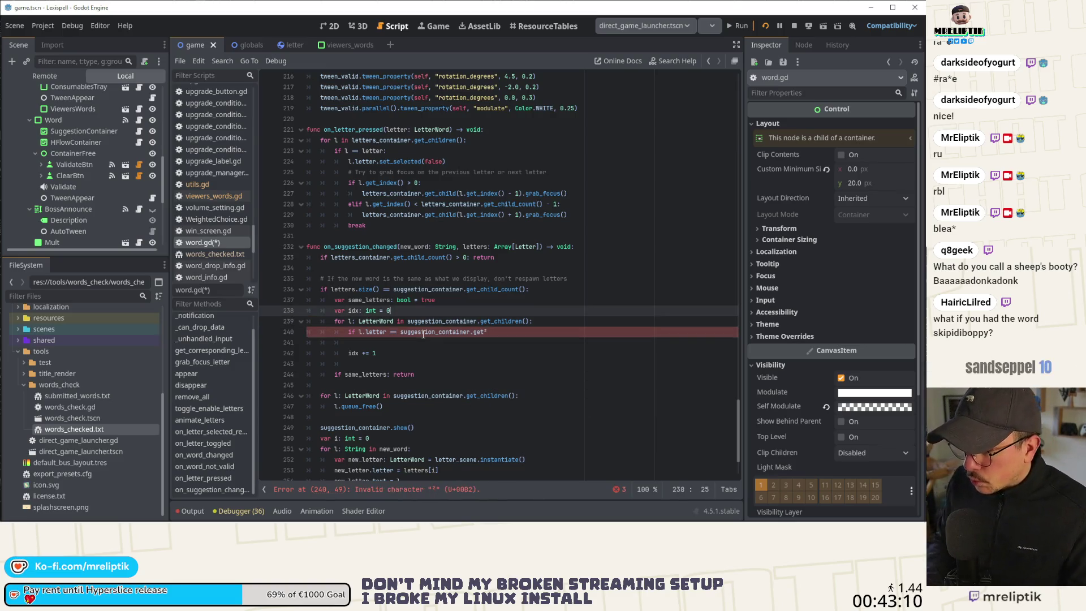
key("ctrl+shift+Left")
key("ctrl+shift+Left")
key("ctrl+shift+Left")
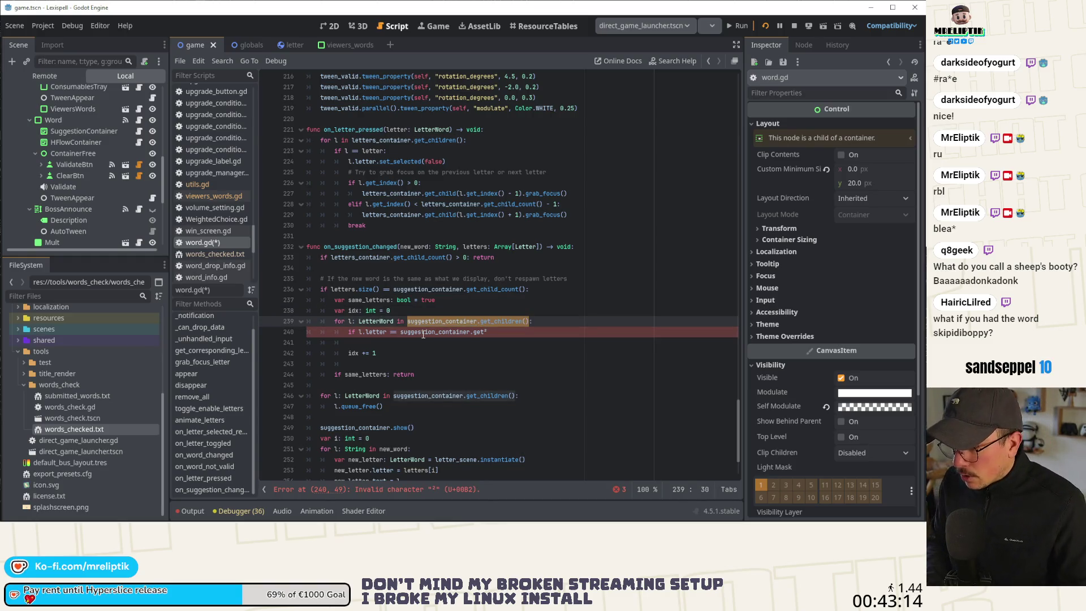
key("Down")
key("End")
type("_child(")
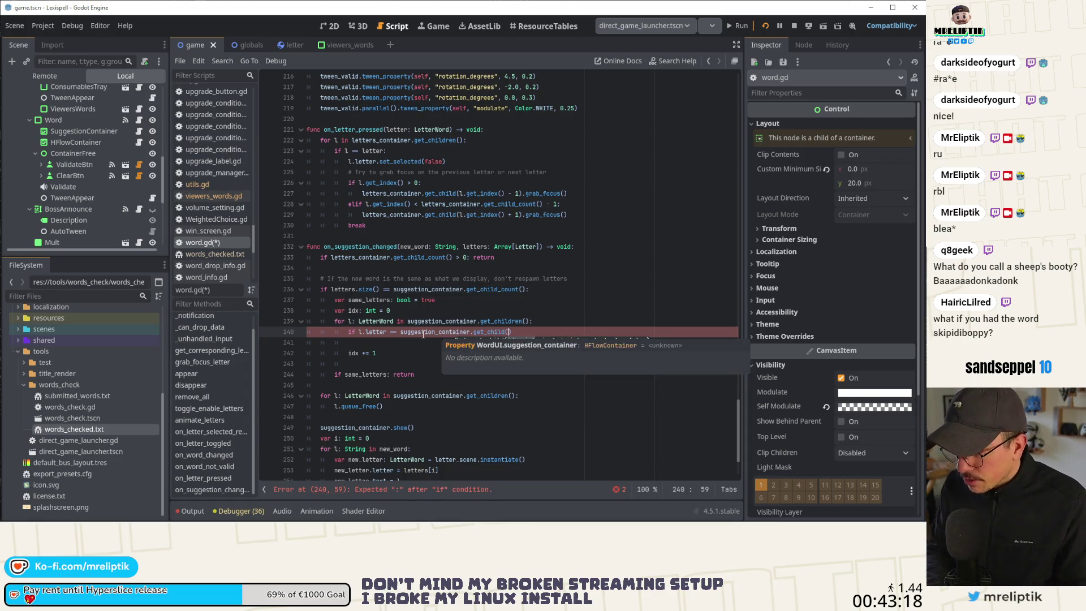
type("idx).le")
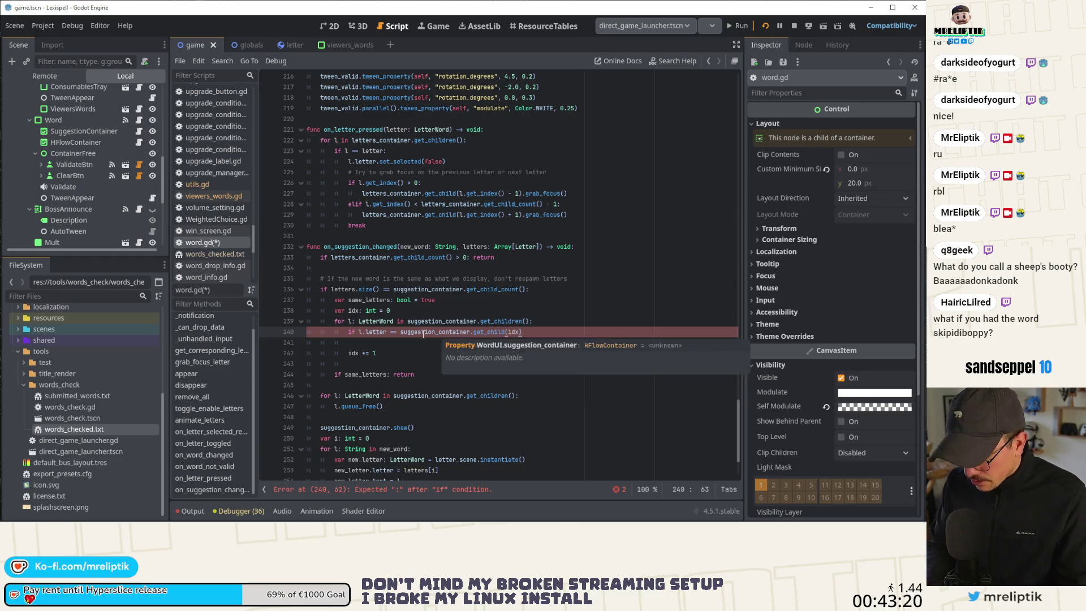
type("tter")
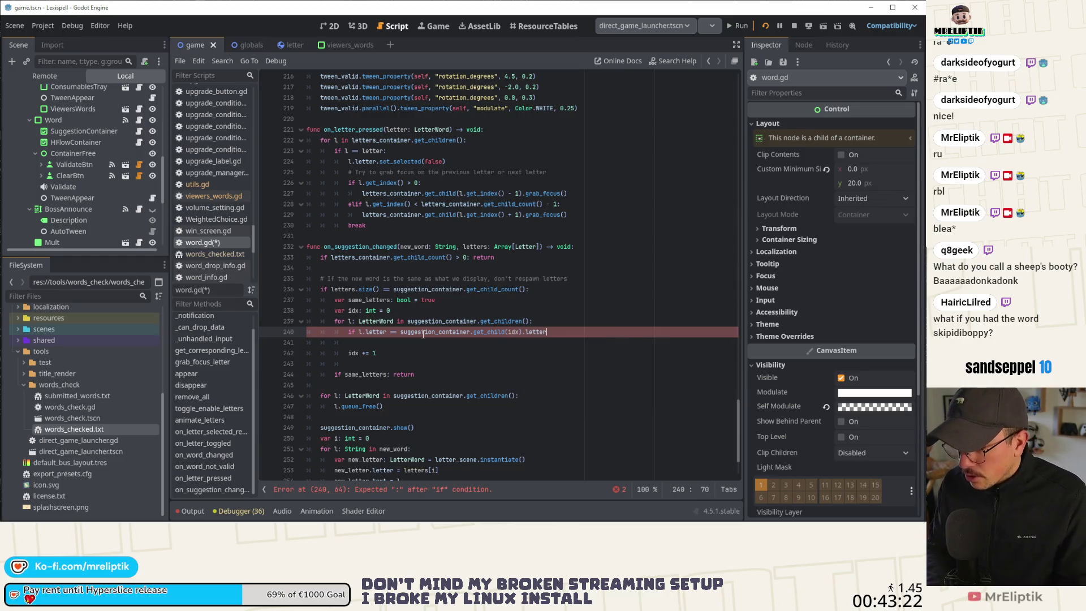
key("ctrl+Left")
key("ctrl+Right")
key("ctrl+Right")
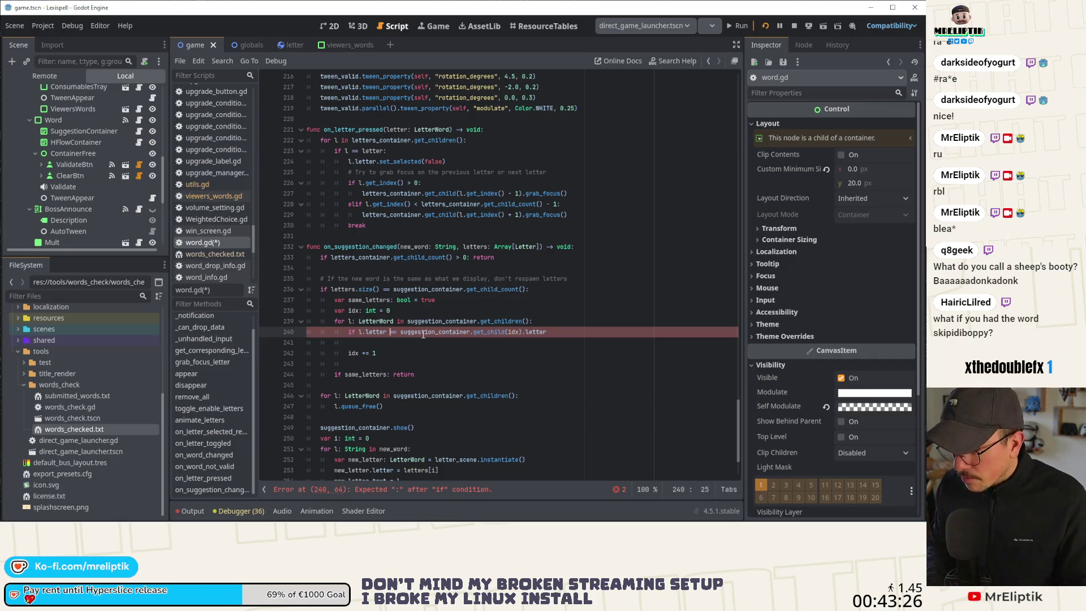
key("ctrl+Right")
key("ctrl+Right")
key("ctrl+Right")
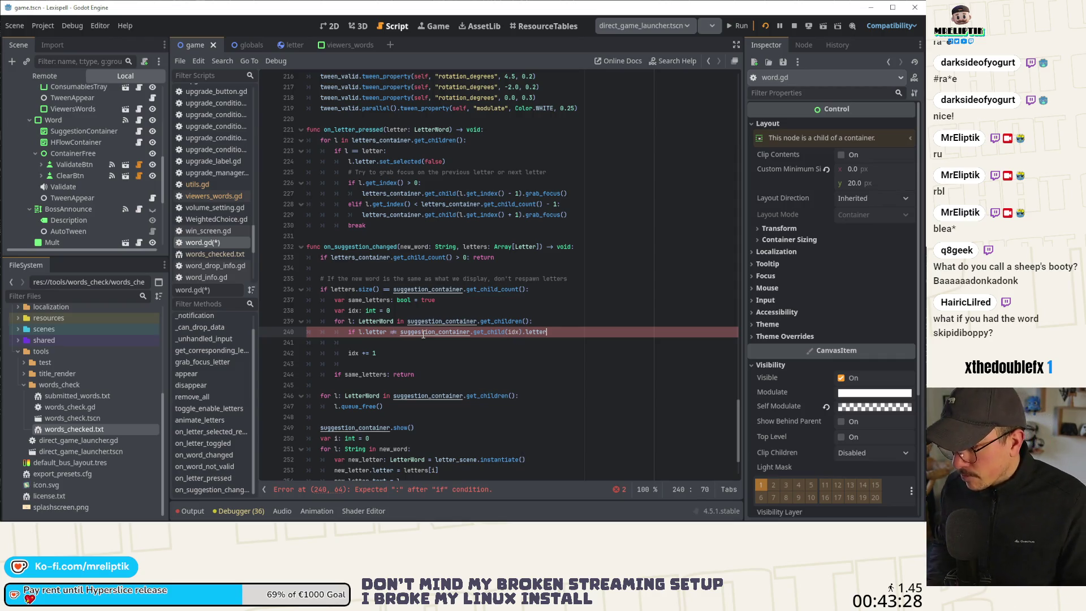
- On mismatch set same_letters = false and break, remove the blank lines, and save
type(":")
key("Return")
type("same_letters = false")
key("Return")
type("break")
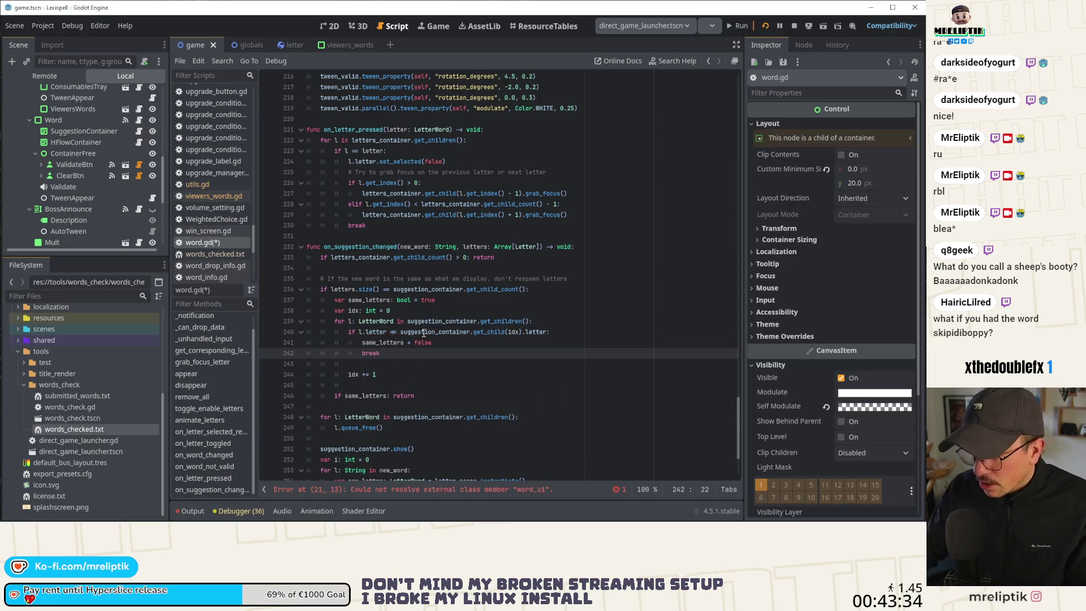
key("Down")
key("ctrl+shift+k")
key("Down")
key("ctrl+s")
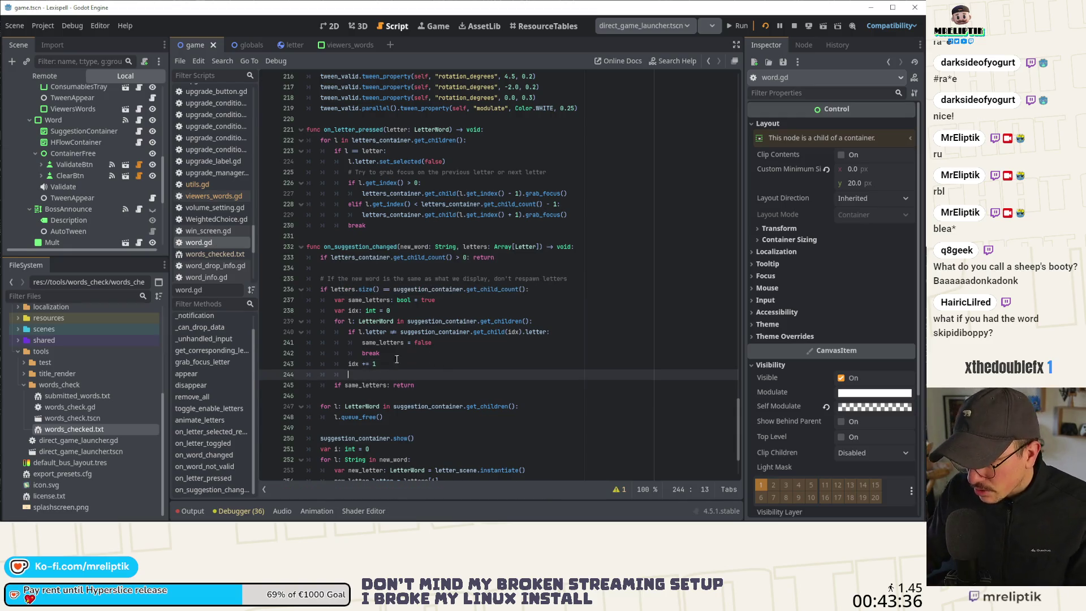
key("ctrl+shift+k")
scroll(373, 375, "down", 2)
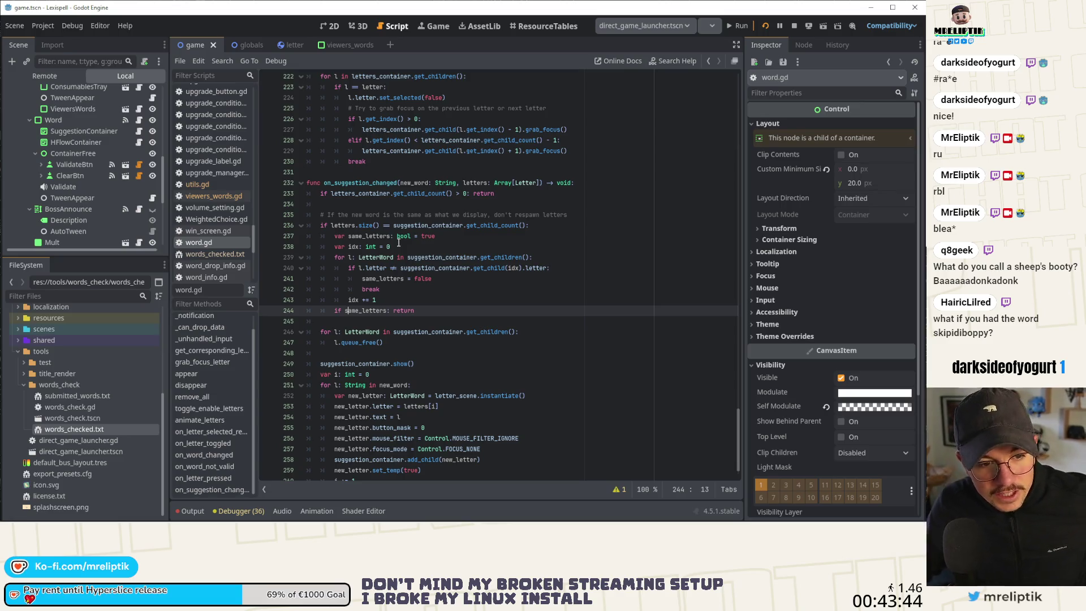
- Show the running game and cycle back through the viewer word suggestions
left_click(392, 292)
left_click(433, 25)
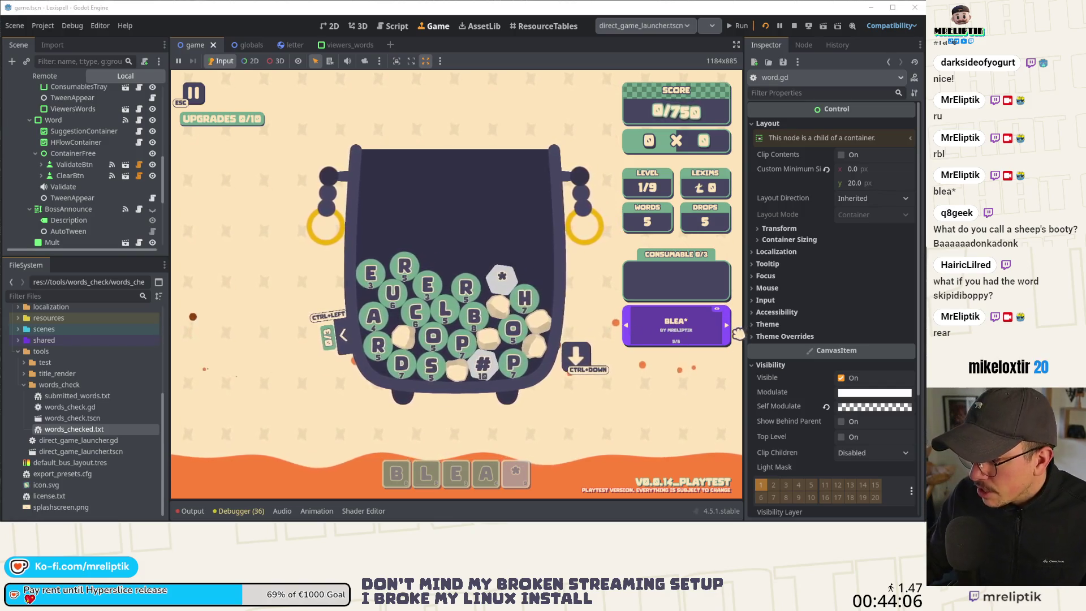
left_click(627, 325)
left_click(627, 326)
left_click(626, 326)
- Advance to the #RA*E suggestion, then open viewers_words.tscn in the editor
left_click(727, 325)
left_click(726, 326)
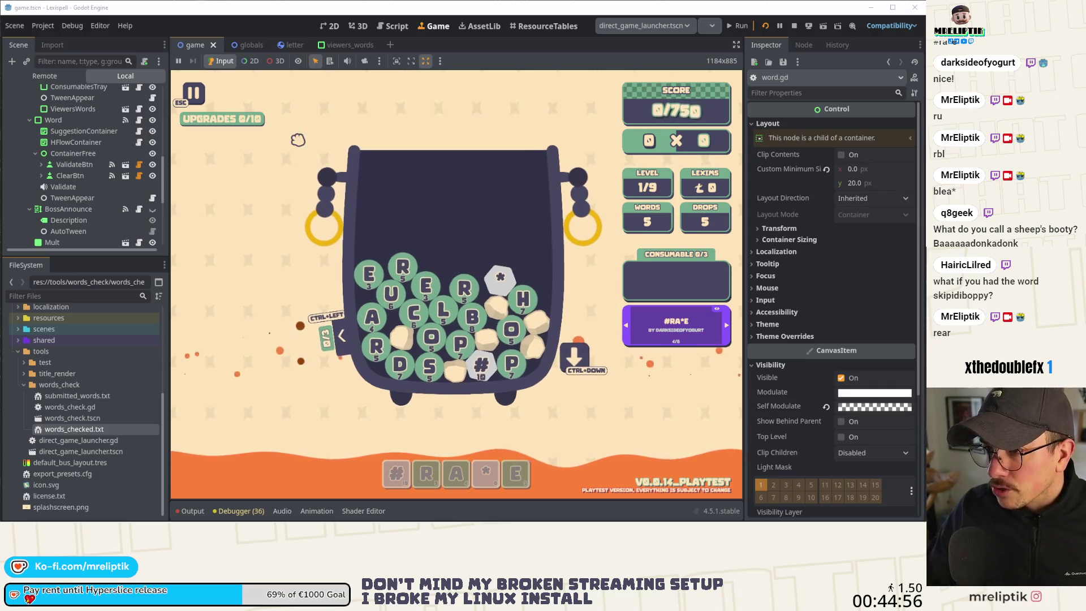
left_click(345, 44)
left_click(334, 26)
- Add a PanelContainer child node under the ViewersWords root
scroll(419, 226, "up", 6)
scroll(395, 238, "down", 4)
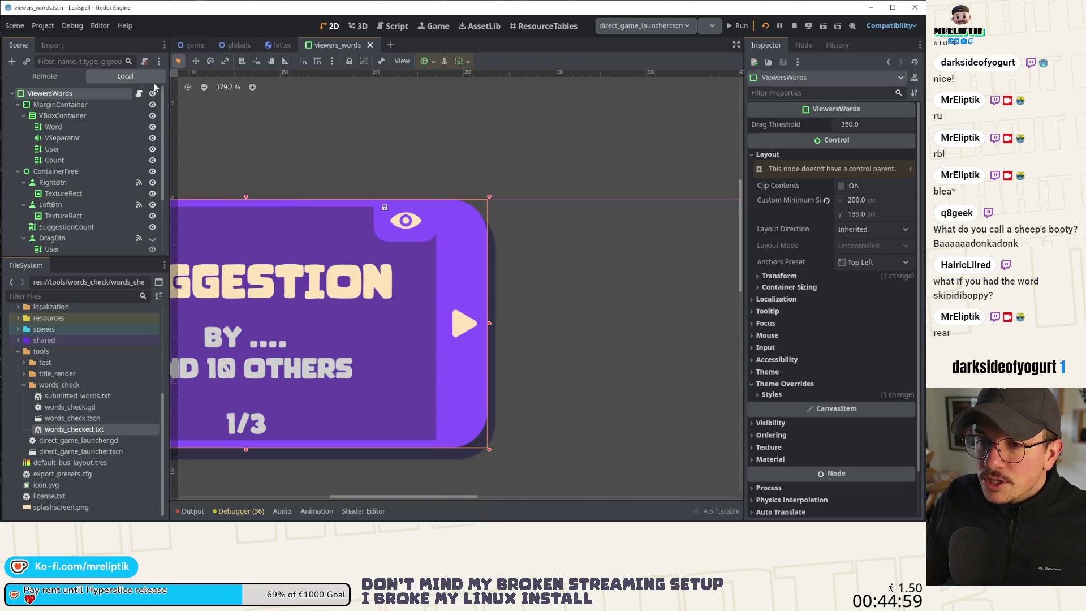
right_click(89, 95)
left_click(106, 120)
type("panel")
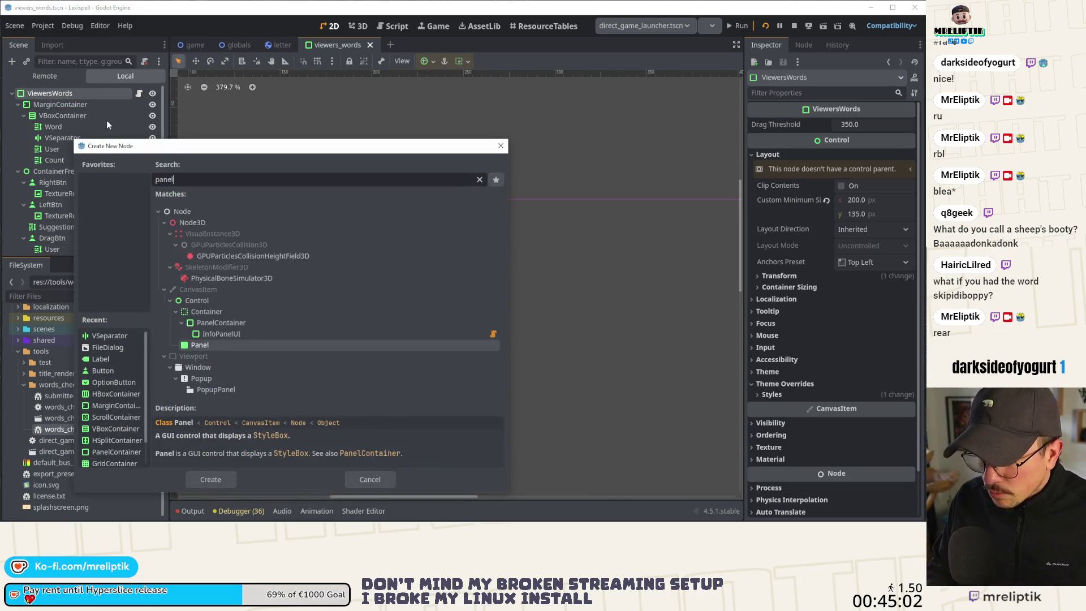
key("Up")
key("Up")
key("Return")
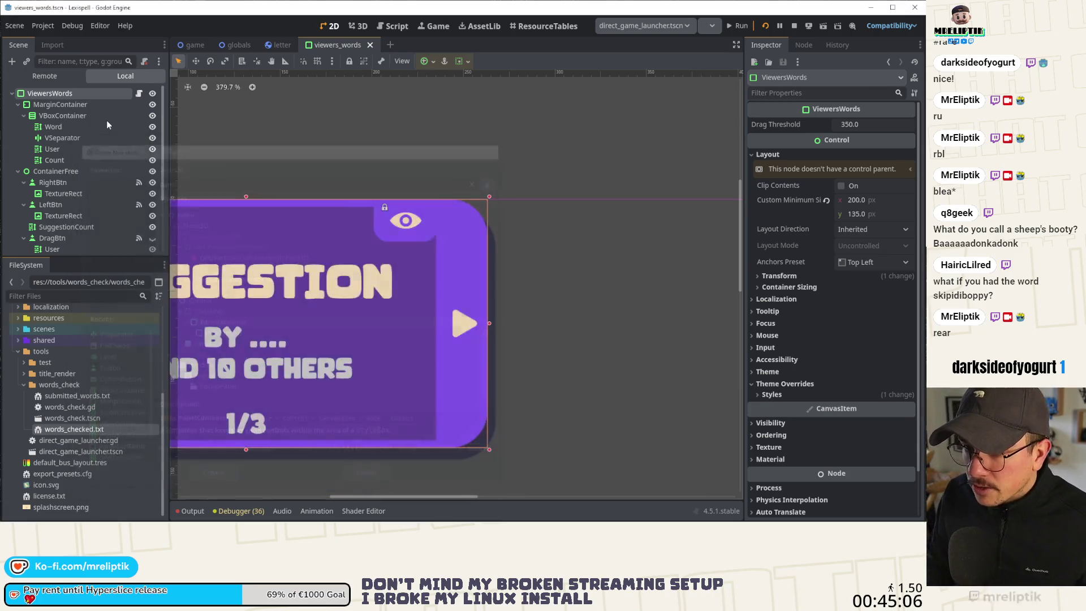
- Place the PanelContainer under ContainerFree above RightBtn and shrink it to a small top-left box
scroll(484, 272, "down", 7)
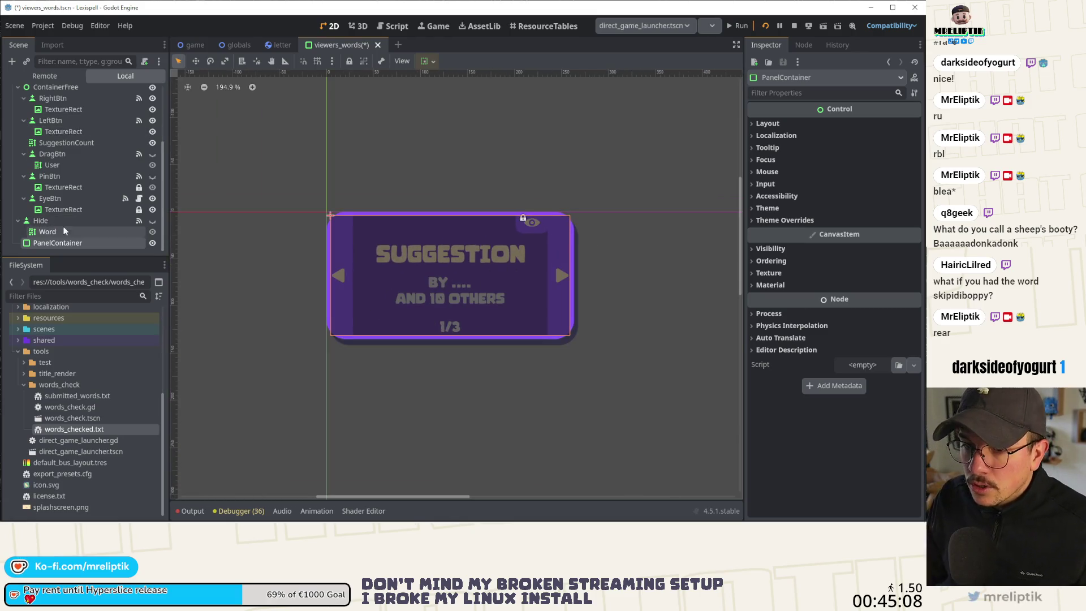
mouse_move(60, 243)
left_mouse_down()
mouse_move(64, 109)
mouse_move(68, 142)
left_mouse_up()
left_click_drag(74, 248, 73, 116)
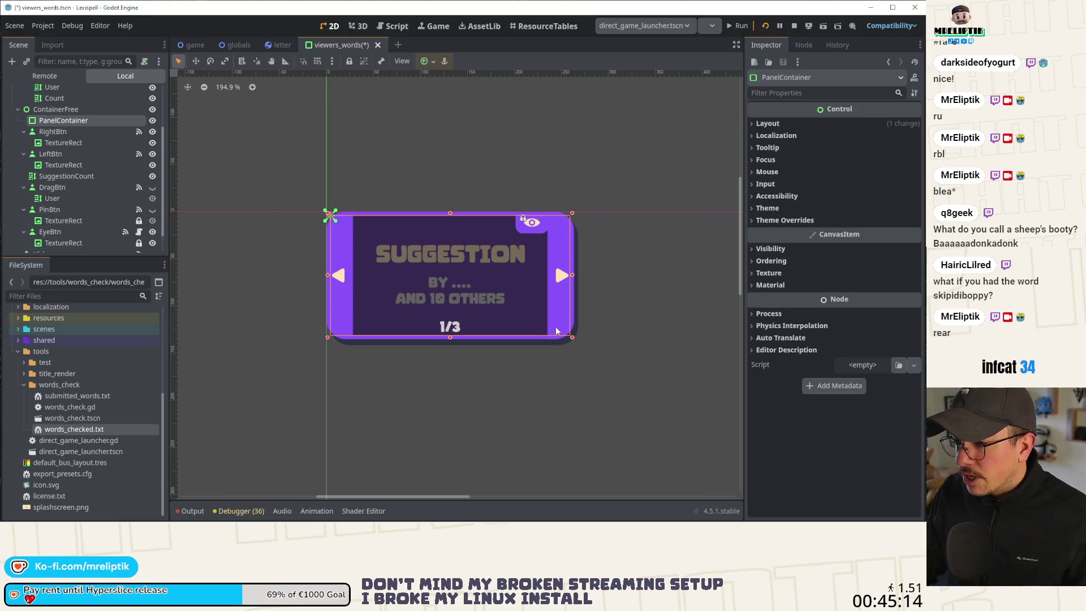
mouse_move(572, 337)
left_mouse_down()
mouse_move(431, 269)
mouse_move(343, 244)
mouse_move(359, 237)
left_mouse_up()
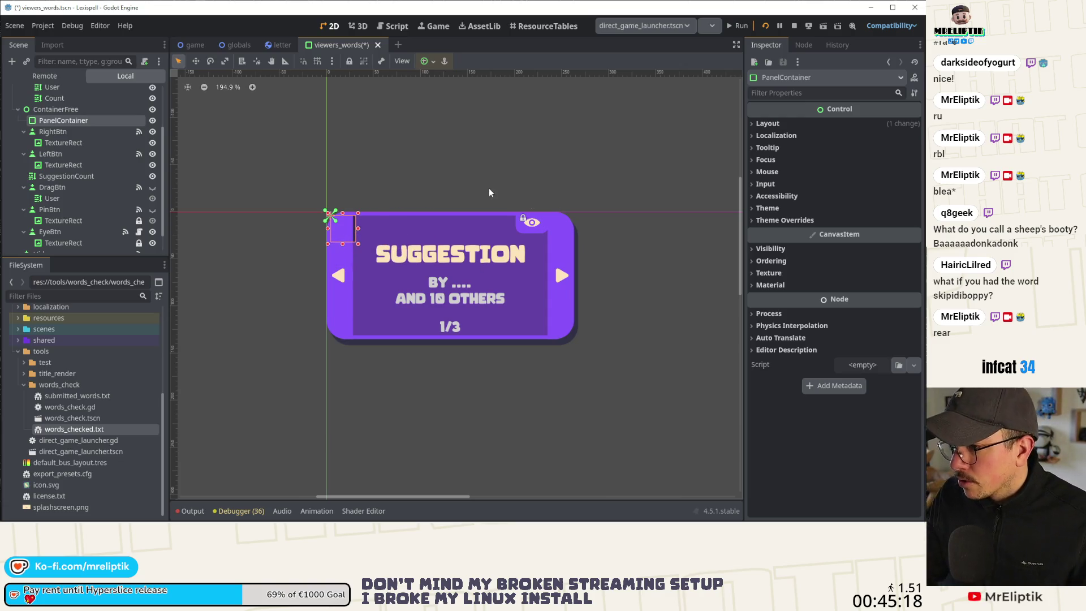
- Rename the PanelContainer node to Notification
scroll(489, 193, "up", 4)
double_click(83, 120)
type("N")
type("n")
key("Return")
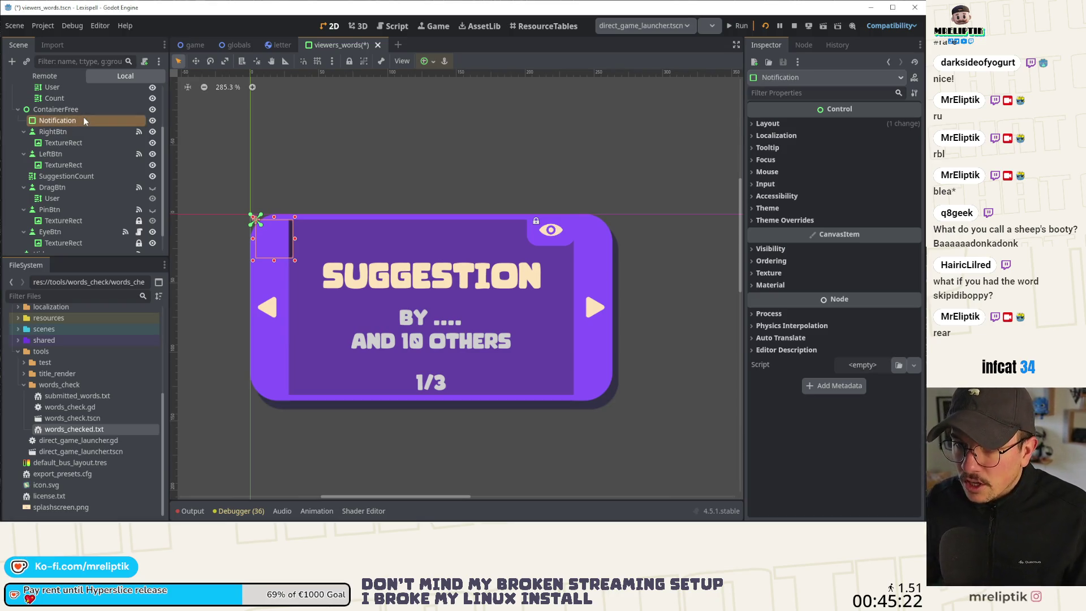
right_click(83, 116)
key("Escape")
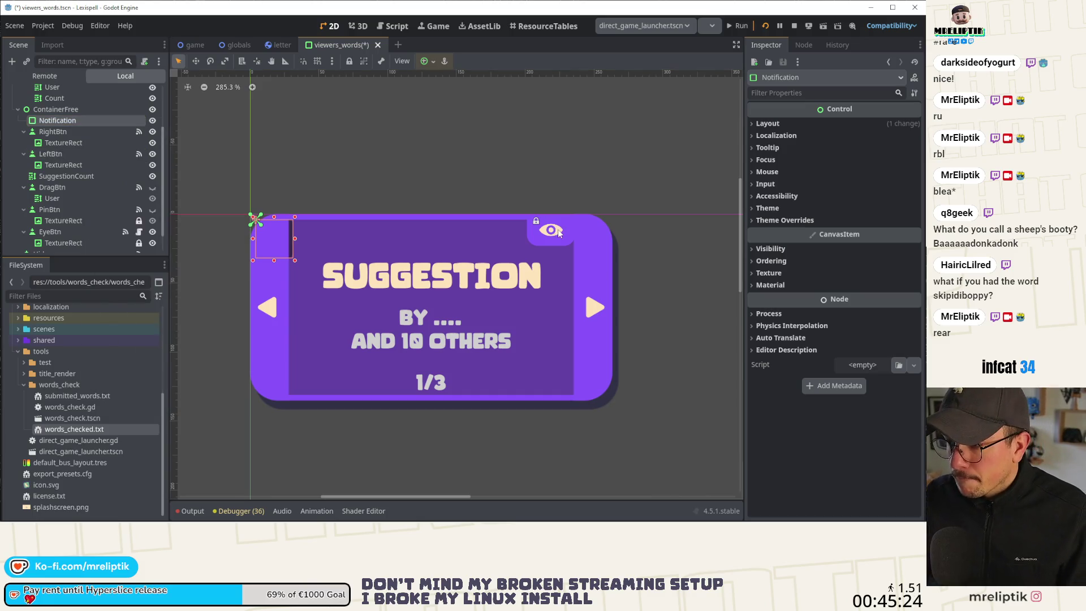
- Copy the 1/3 SuggestionCount label into the Notification panel
left_click(425, 385)
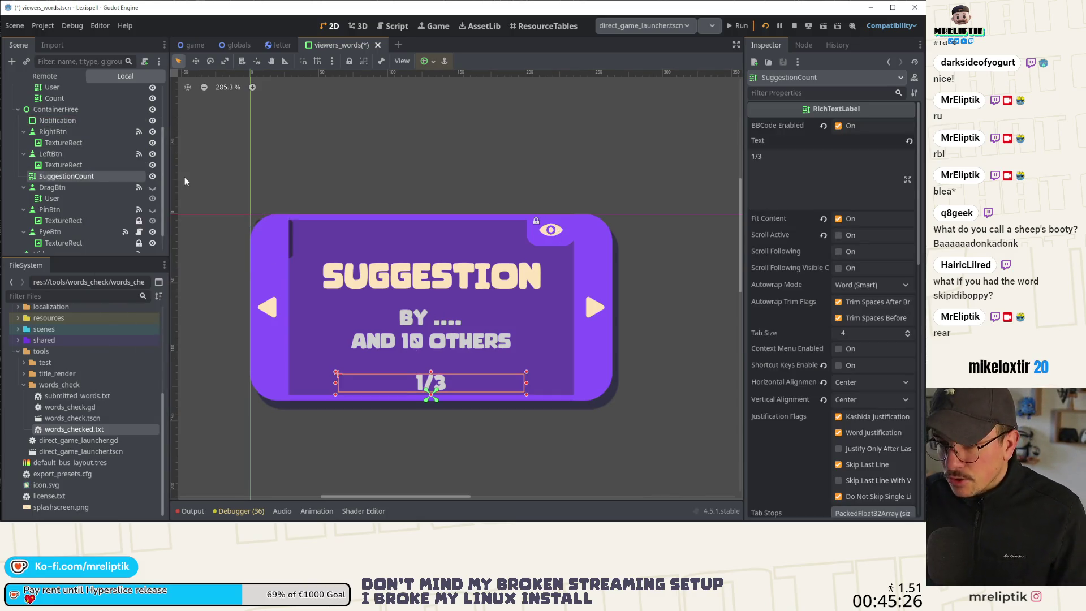
mouse_move(74, 179)
left_mouse_down()
mouse_move(75, 120)
mouse_move(94, 125)
left_mouse_up()
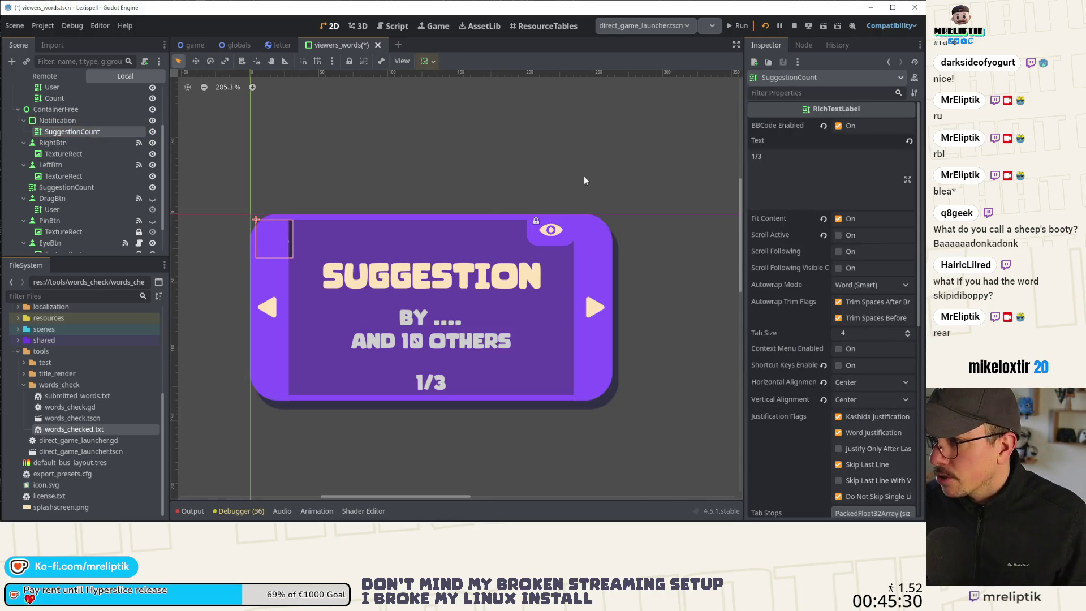
left_click(86, 118)
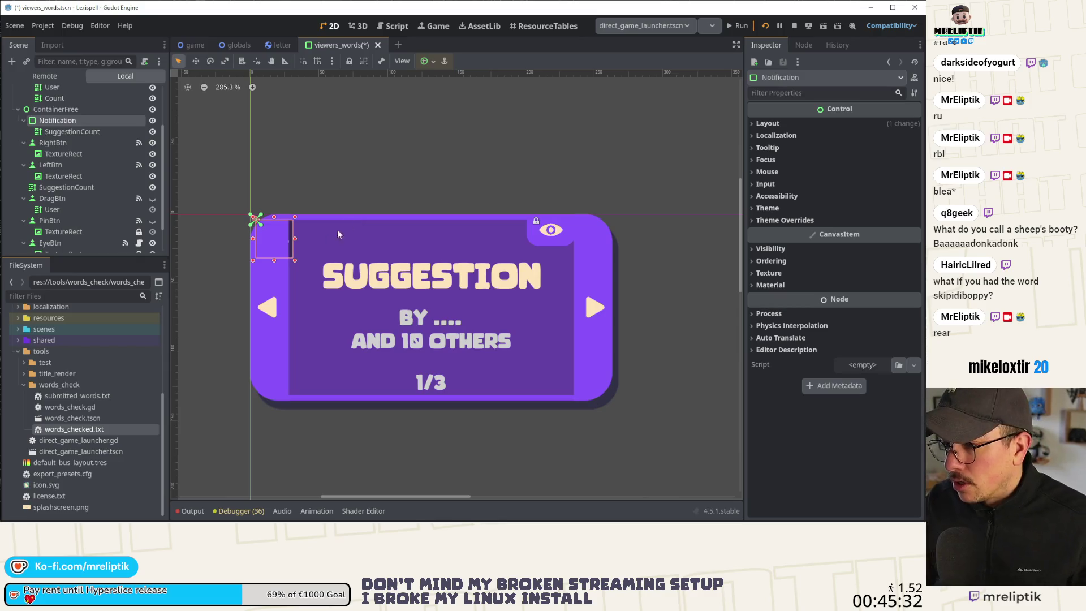
left_click(23, 142)
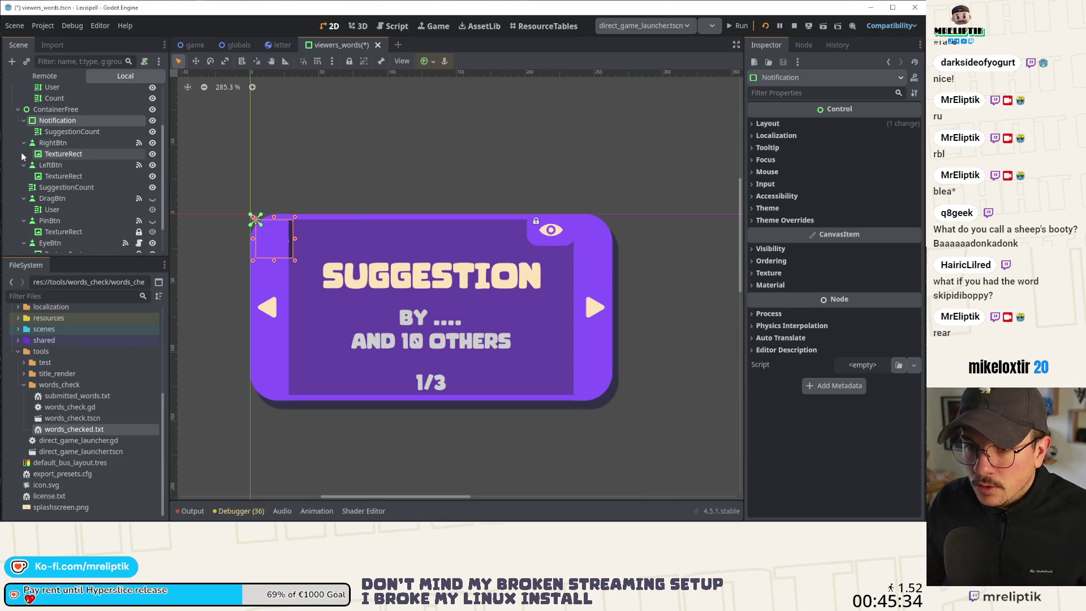
left_click(23, 154)
left_click(23, 176)
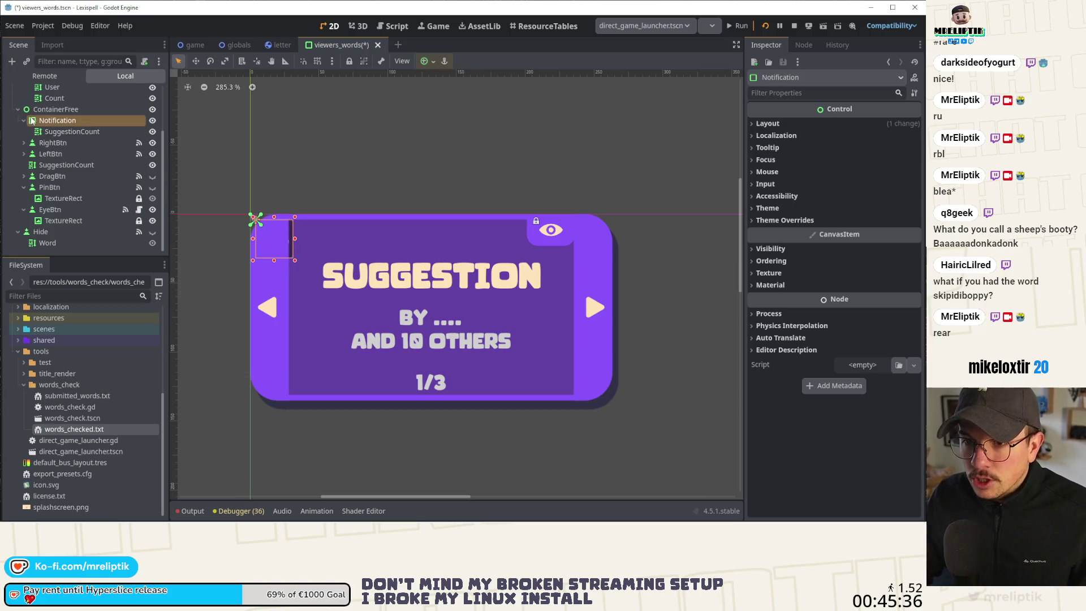
- Set Notification's Mouse Filter to Ignore and save viewers_words.tscn
left_click(767, 160)
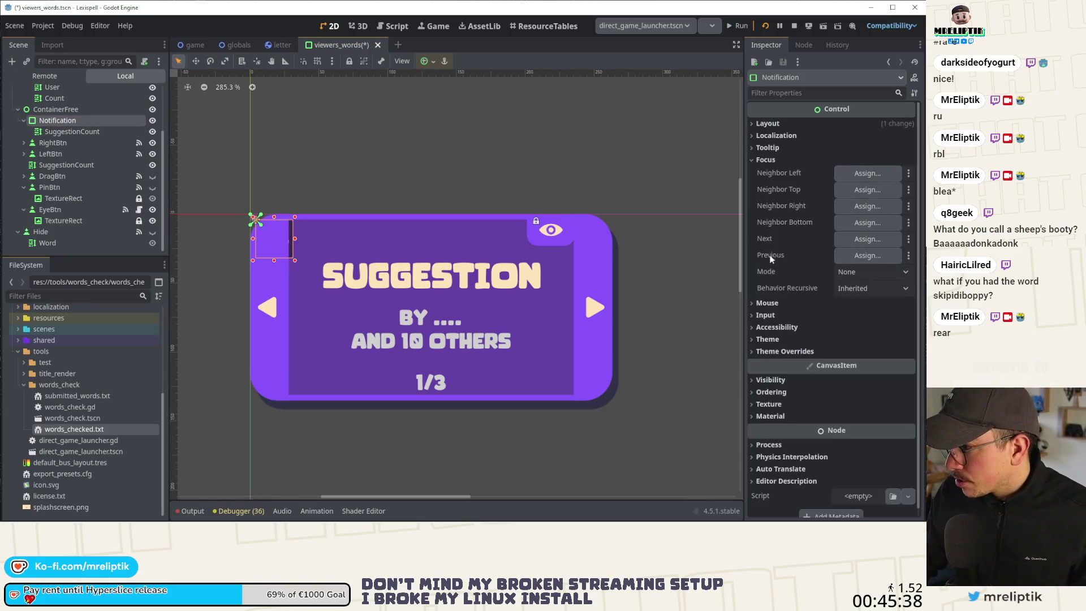
left_click(766, 159)
left_click(770, 171)
left_click(866, 185)
left_click(860, 228)
key("ctrl+s")
left_click(68, 131)
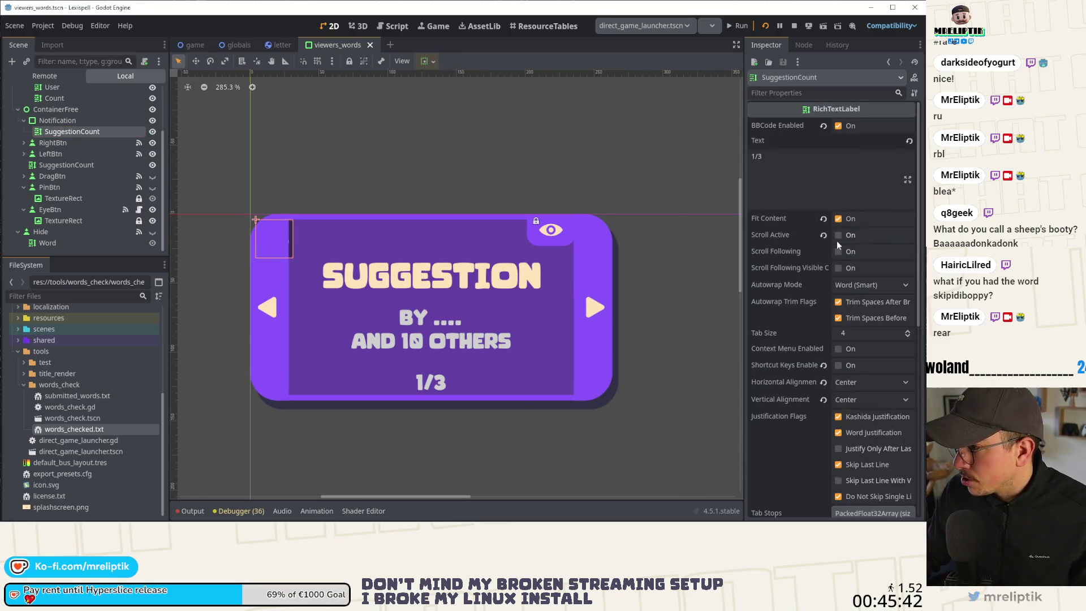
scroll(838, 244, "down", 5)
- Review the word.gd diff in VS Code and stage its changes
key("alt+Tab")
left_click(65, 107)
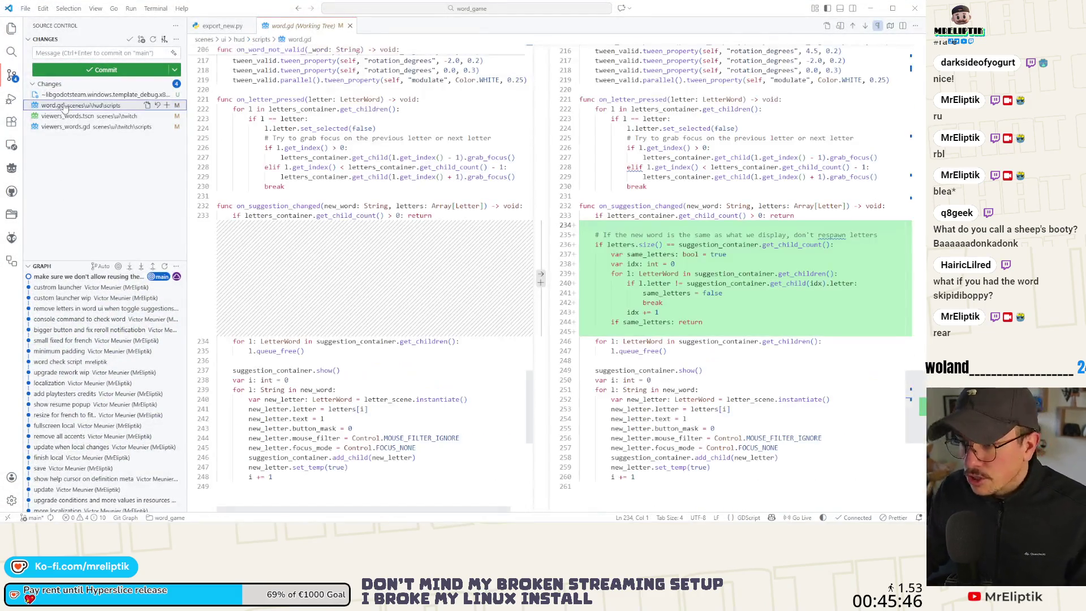
left_click(167, 106)
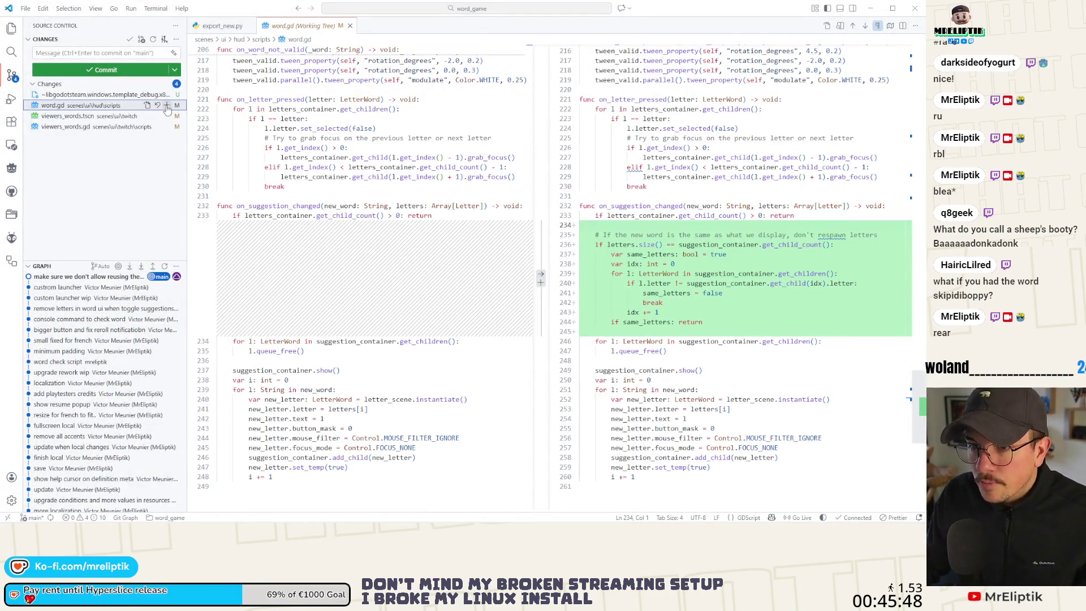
left_click(69, 54)
- Write a commit message and commit the staged word.gd changes
type("don't udpats")
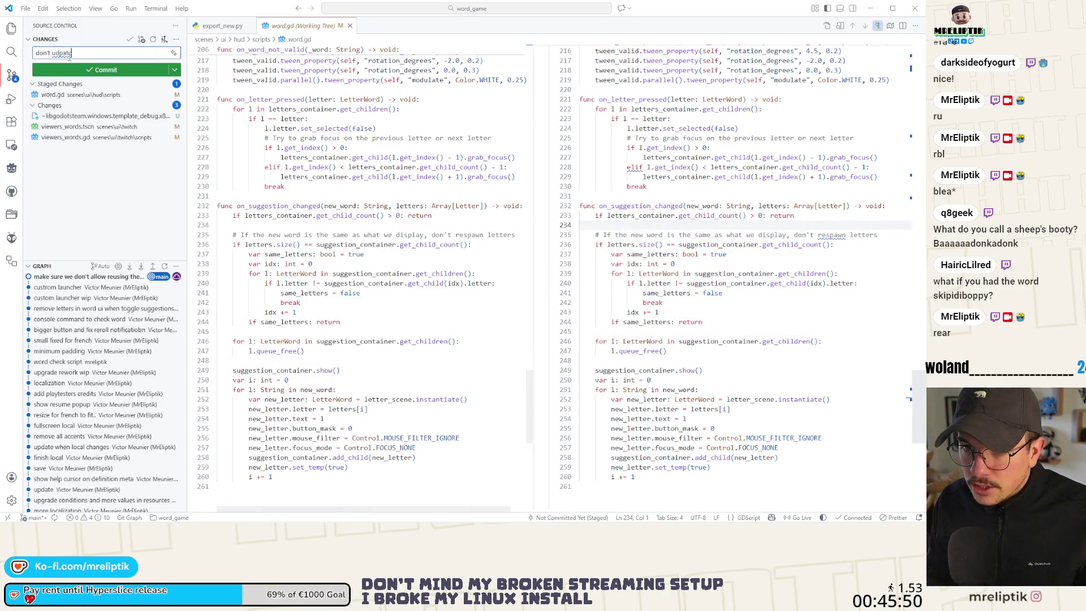
key("BackSpace")
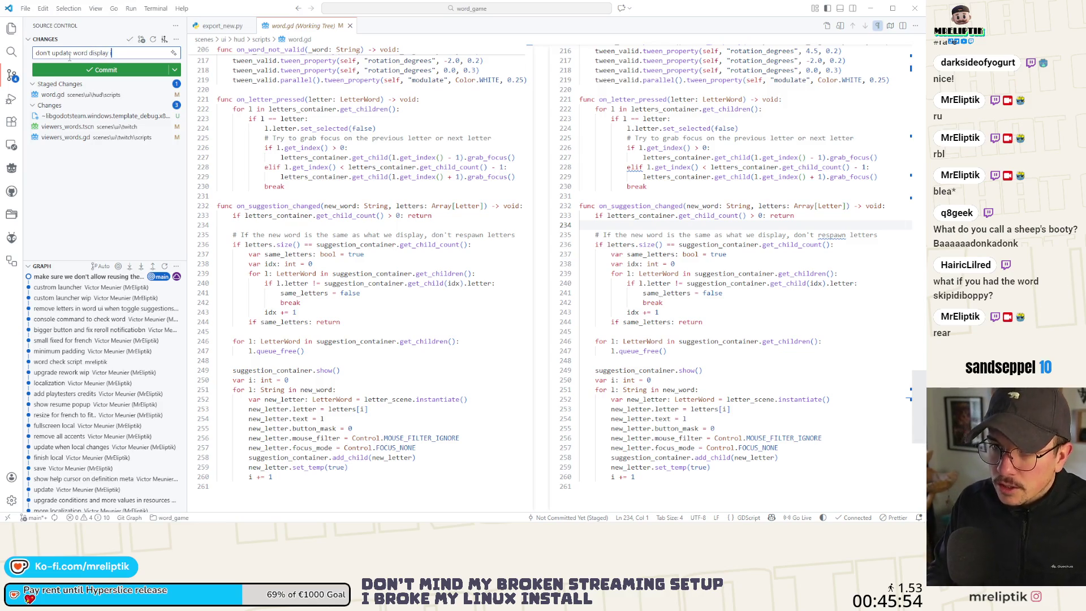
type("f we're already")
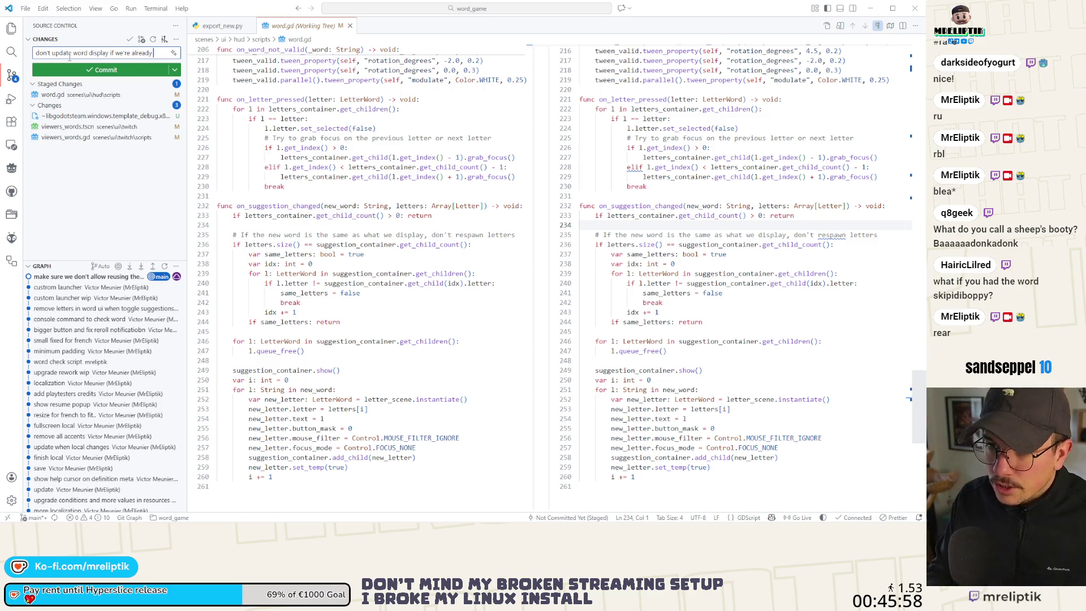
type(" displaying the c")
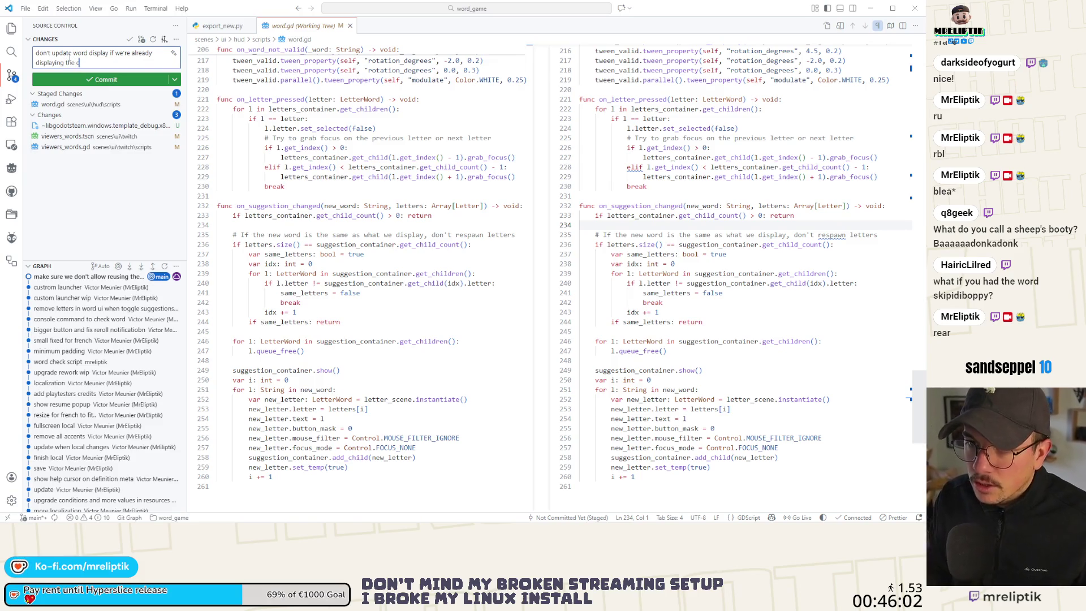
type("d")
key("ctrl+Return")
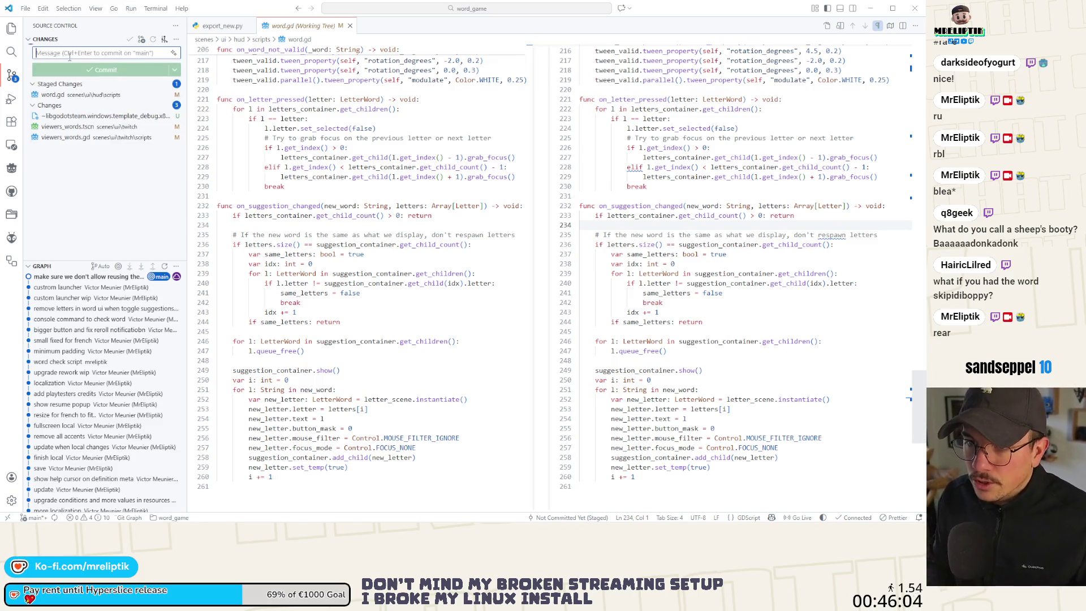
- Push the new commit to the remote, then return to Godot's Notification node
left_click(59, 518)
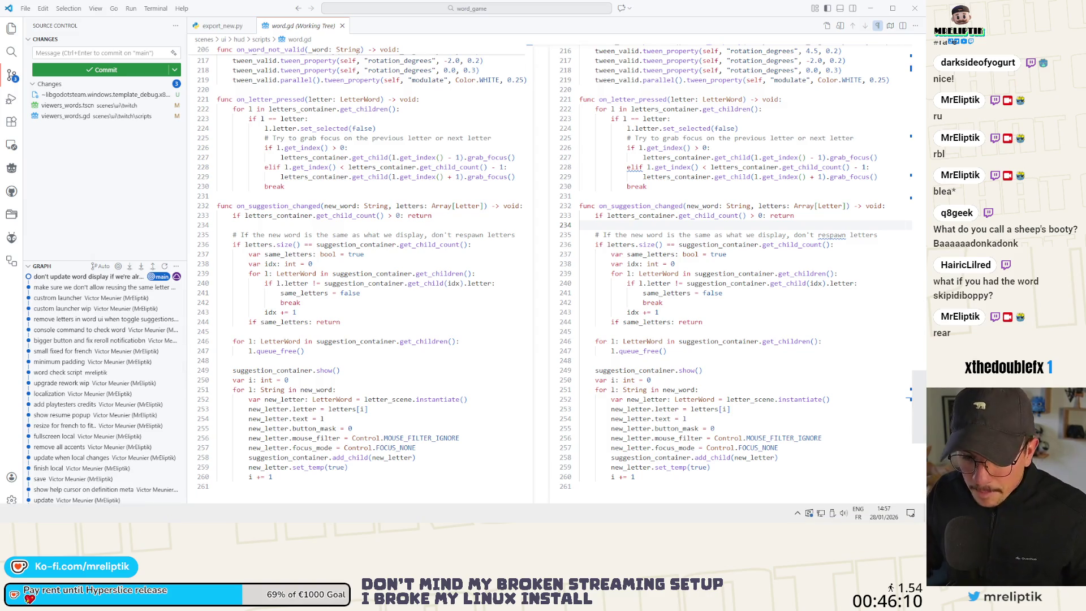
key("alt+Tab")
left_click(76, 121)
- Move Notification and its SuggestionCount child below EyeBtn
mouse_move(56, 120)
left_mouse_down()
mouse_move(85, 209)
mouse_move(102, 216)
left_mouse_up()
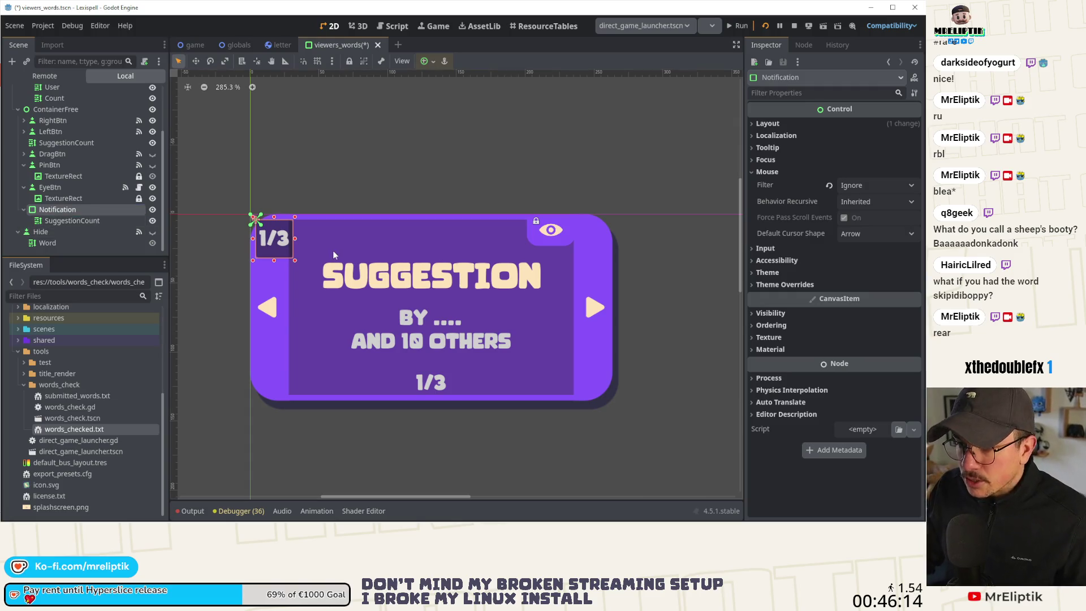
scroll(270, 227, "up", 2)
left_click(776, 124)
left_click(776, 123)
left_click(67, 220)
- Change the SuggestionCount label text from 1/3 to 1 and save
scroll(786, 166, "up", 3)
left_click(823, 154)
key("ctrl+a")
key("BackSpace")
type("1")
key("ctrl+s")
- Enlarge the Notification box from its bottom-right corner and save
left_click(57, 210)
scroll(293, 266, "up", 4)
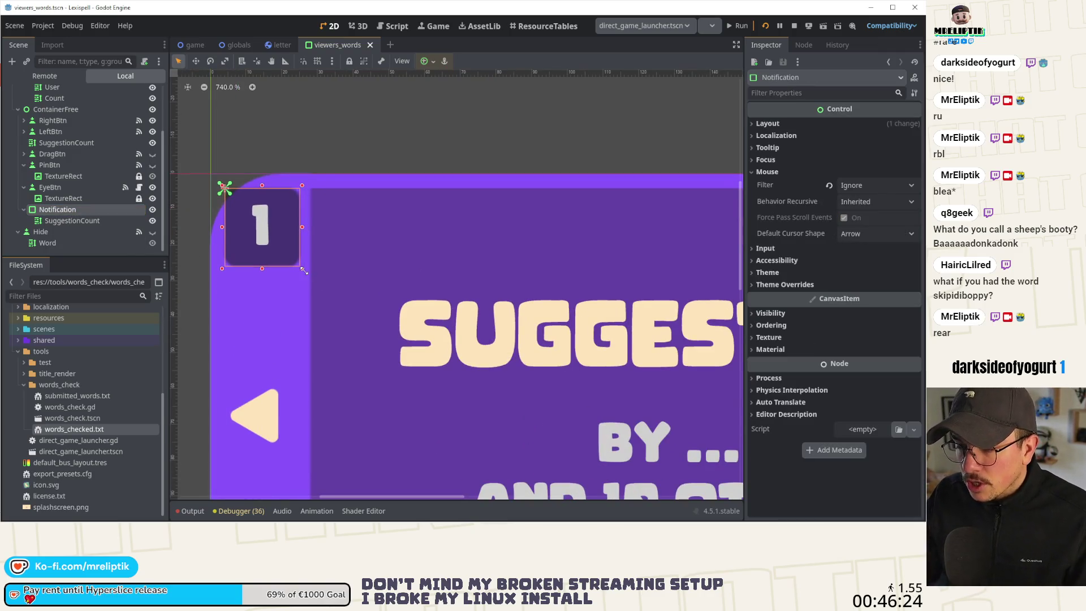
left_click_drag(304, 271, 311, 277)
key("ctrl+s")
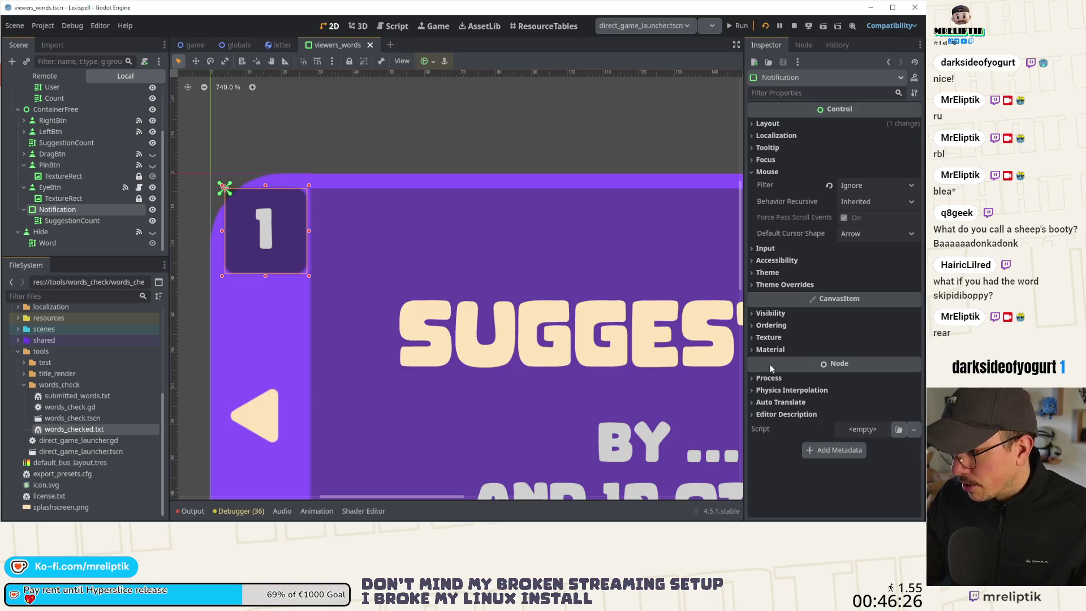
- Give Notification's Panel style override a new StyleBoxFlat with corner detail 12
left_click(785, 285)
left_click(771, 295)
left_click(874, 309)
left_click(908, 309)
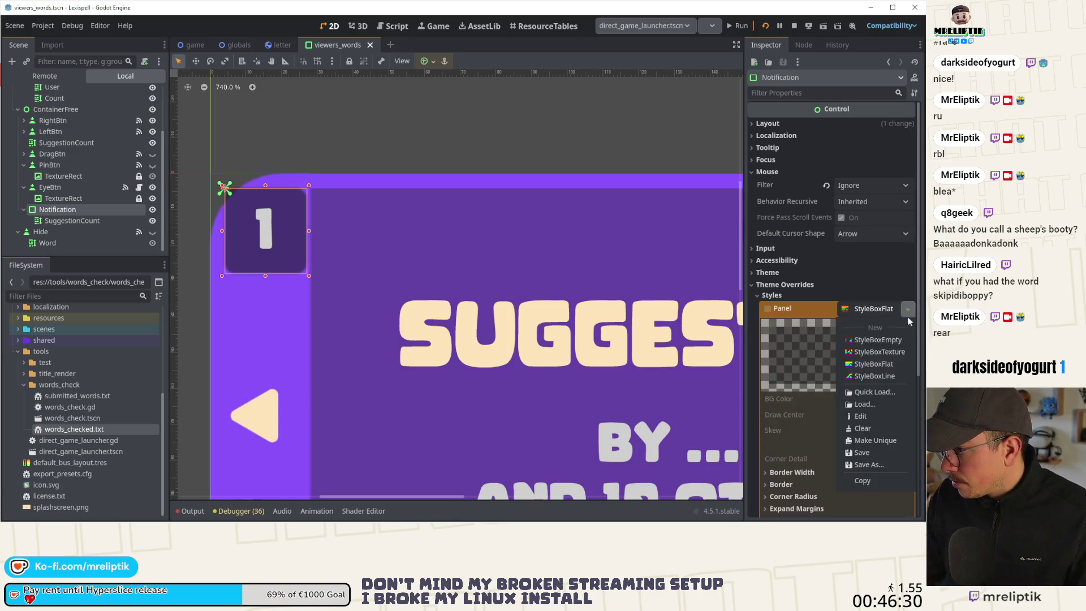
left_click(886, 351)
left_click(908, 308)
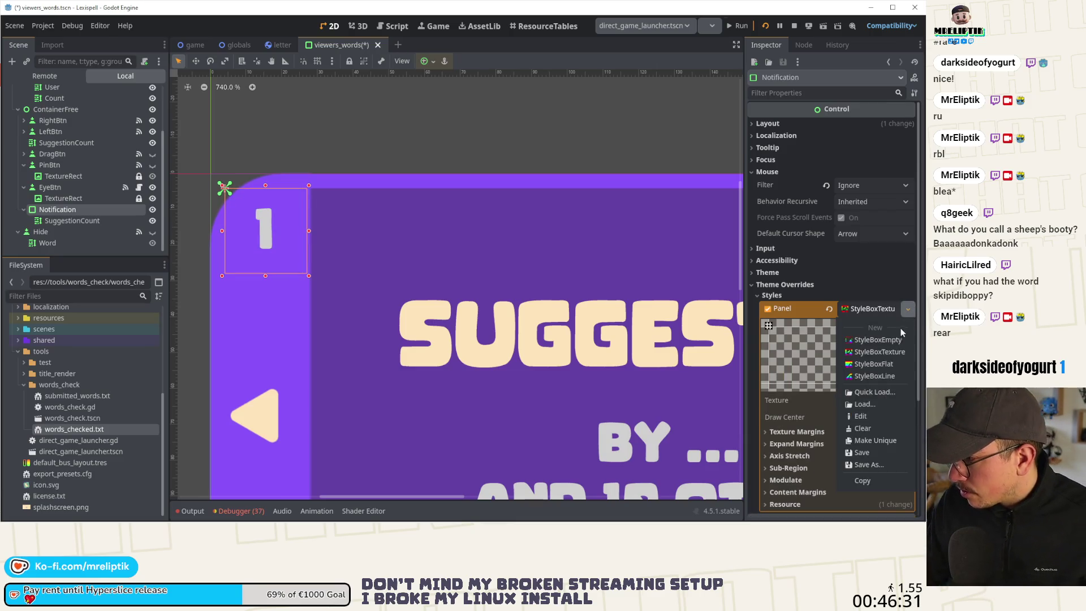
left_click(874, 363)
scroll(830, 330, "down", 5)
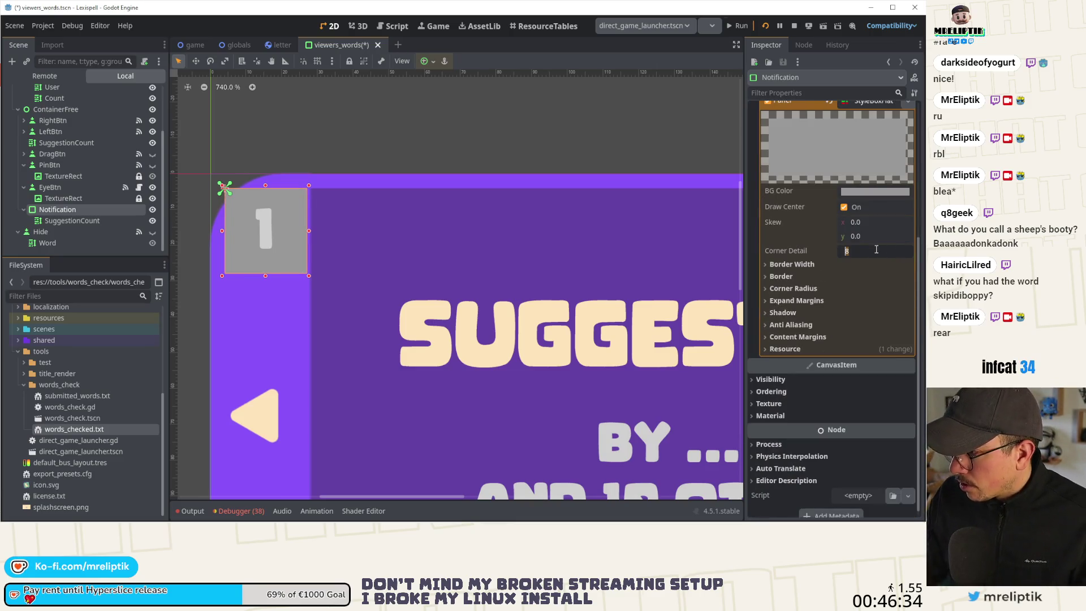
left_click_drag(852, 251, 883, 251)
- Set the StyleBoxFlat background colour to red (e35252)
left_click(816, 264)
left_click(785, 265)
left_click(792, 277)
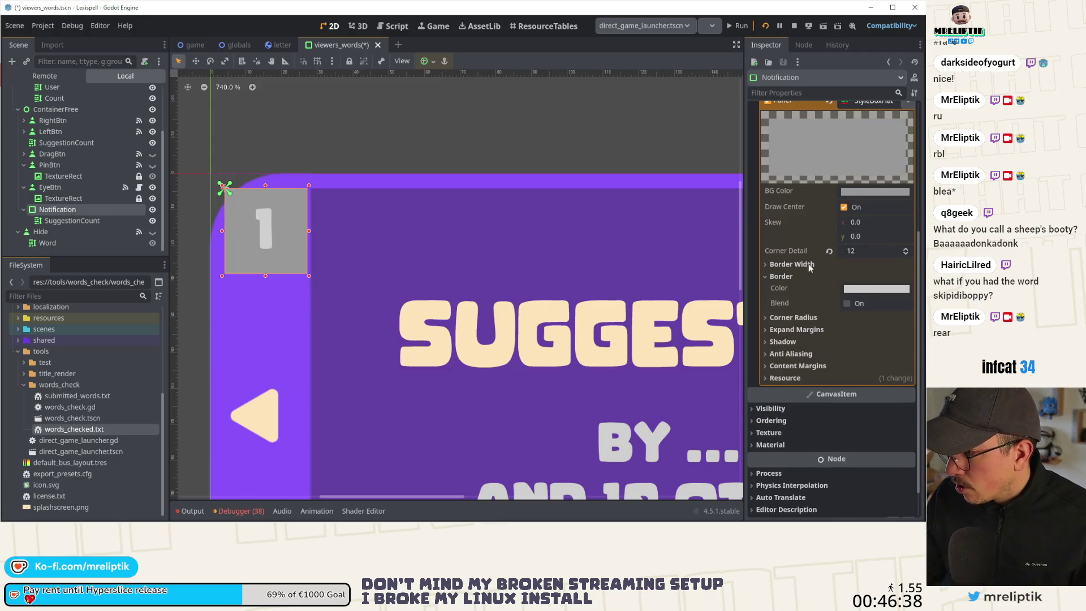
left_click(867, 192)
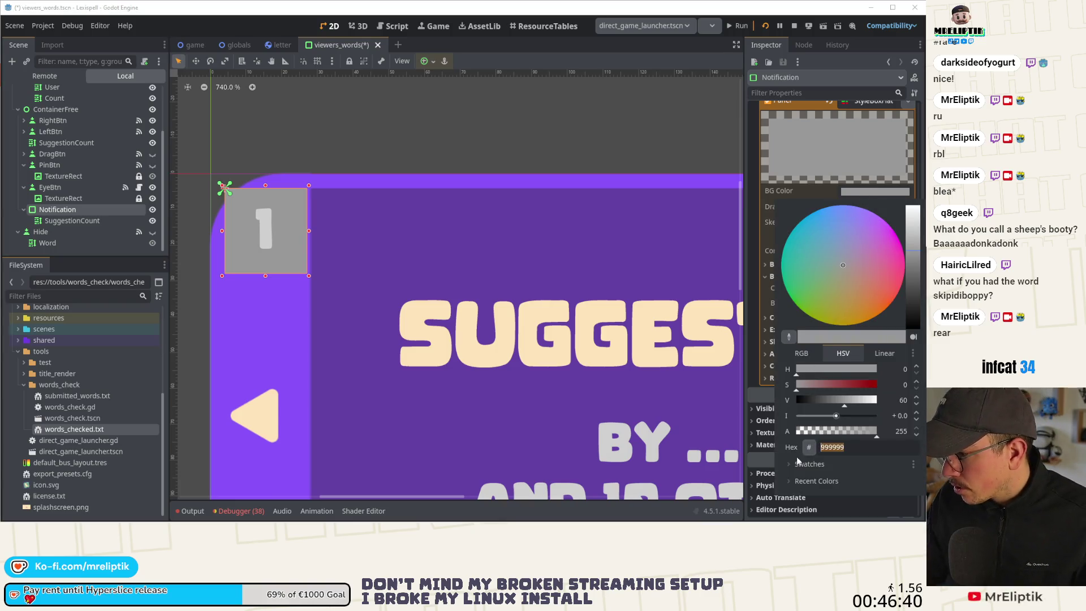
left_click(809, 464)
left_click(917, 480)
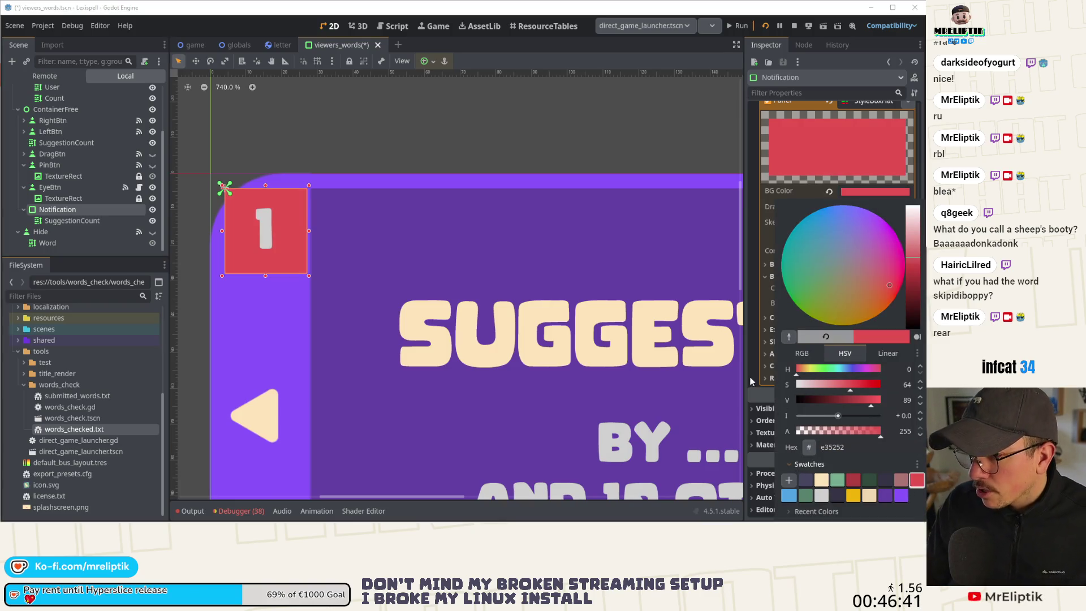
left_click(758, 249)
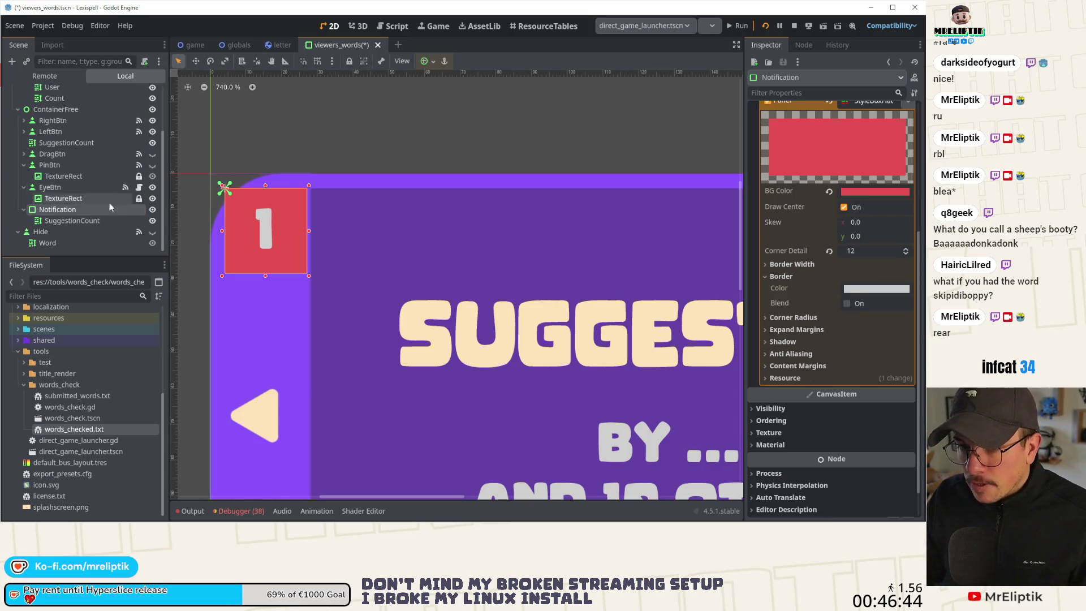
left_click(72, 221)
scroll(783, 333, "down", 10)
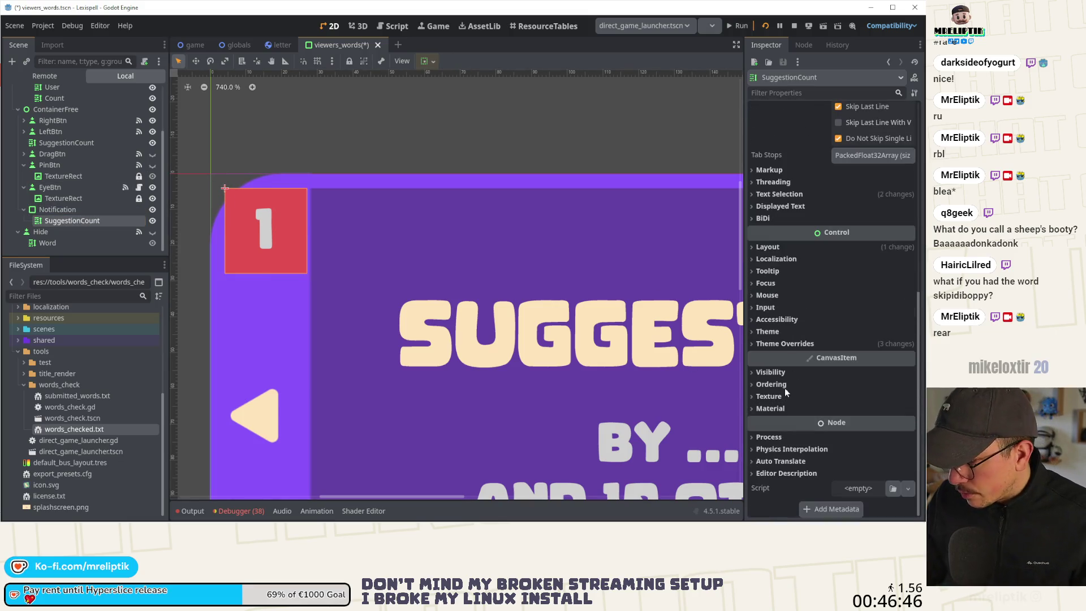
- Set the SuggestionCount Default Color override to the cream swatch and save
left_click(780, 372)
left_click(778, 372)
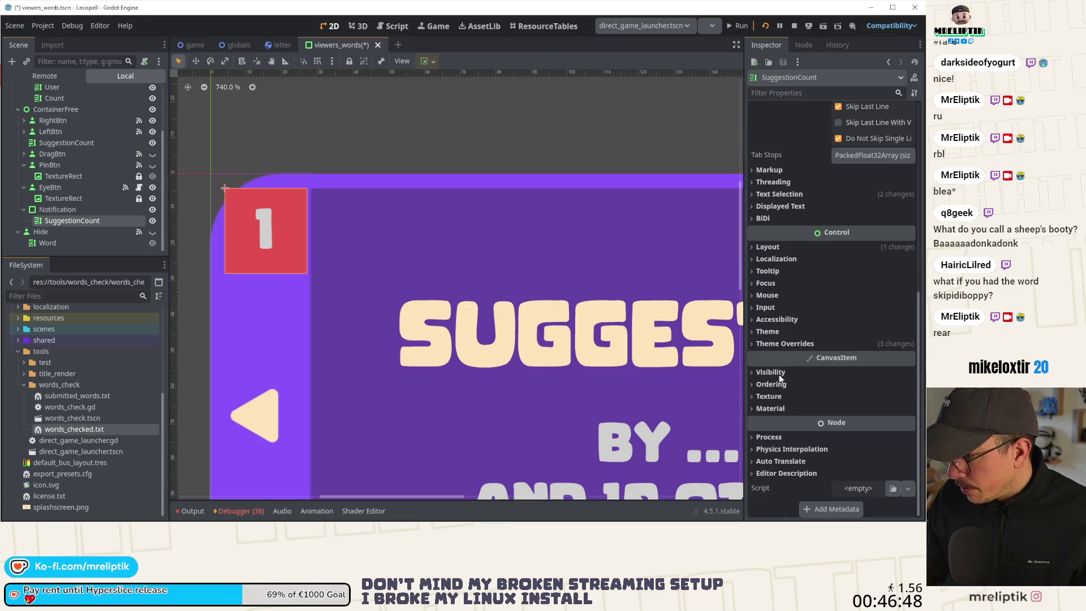
left_click(776, 344)
left_click(772, 354)
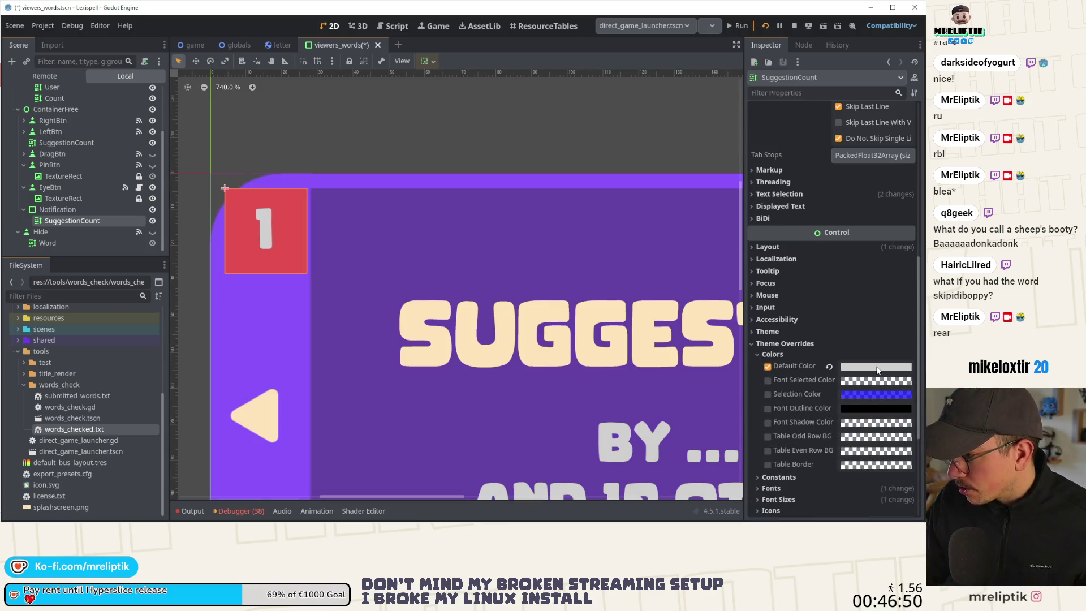
left_click(877, 365)
left_click(827, 346)
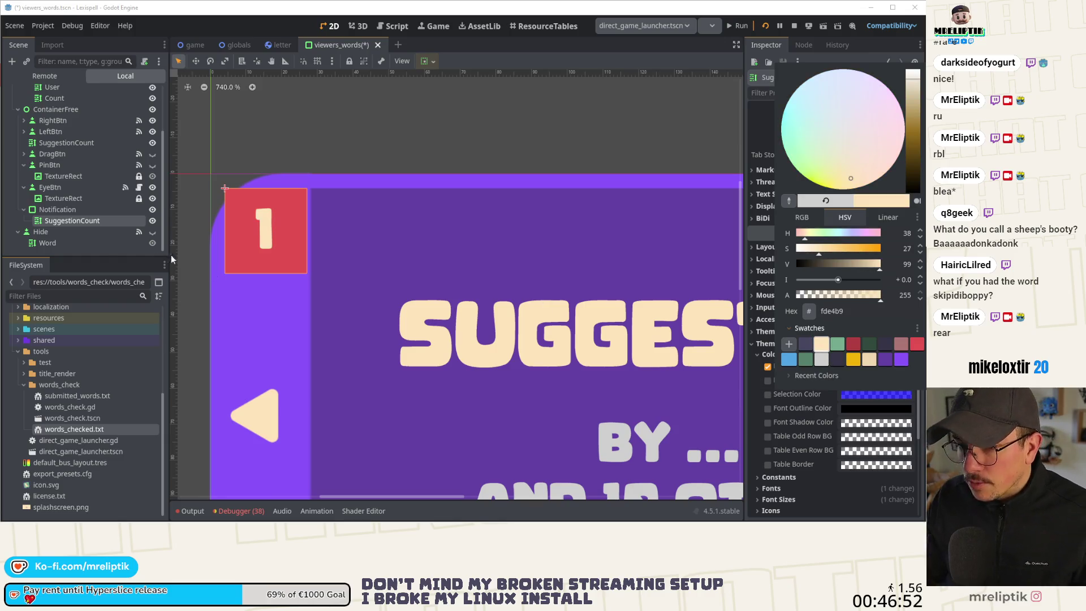
left_click(64, 219)
key("ctrl+s")
left_click(100, 208)
left_click(90, 219)
scroll(768, 337, "down", 3)
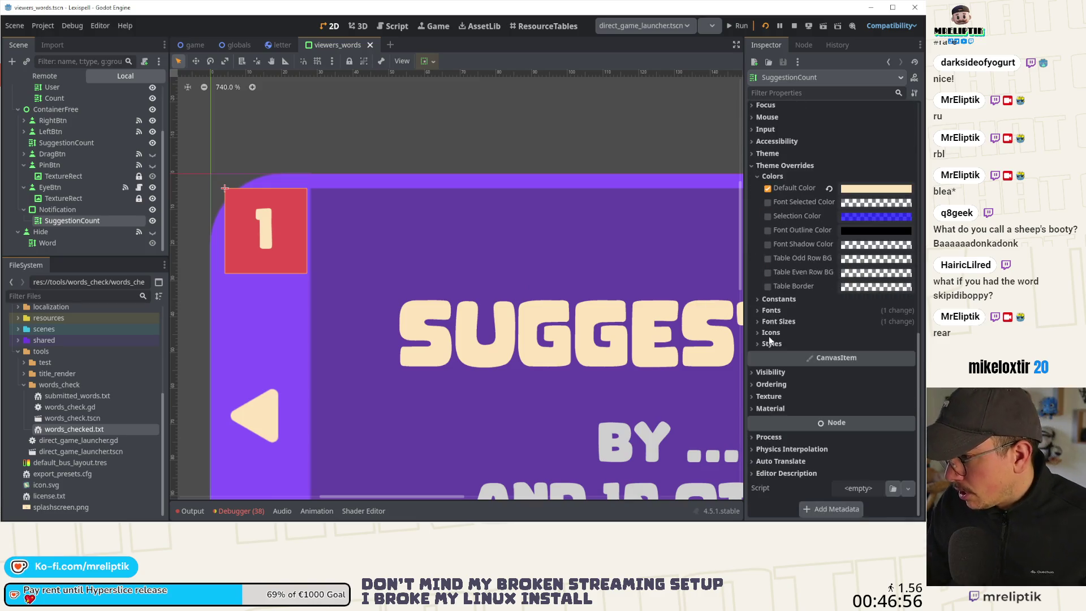
- Set every corner radius of Notification's StyleBoxFlat to 12
left_click(57, 209)
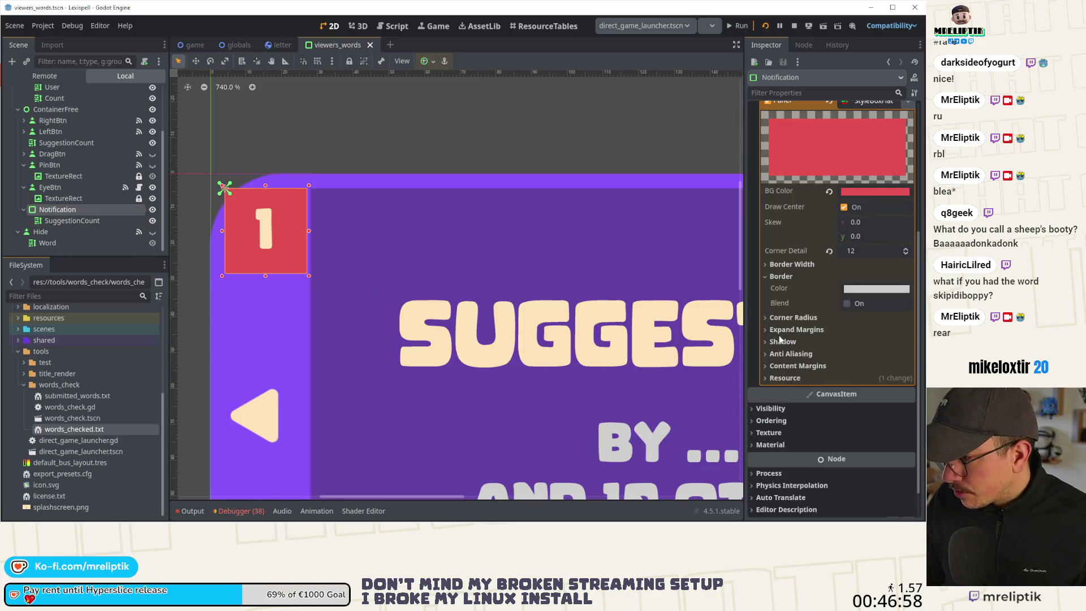
left_click(785, 321)
left_click(877, 329)
type("12")
key("Tab")
type("12")
key("Tab")
type("12")
key("Caps_Lock")
key("Tab")
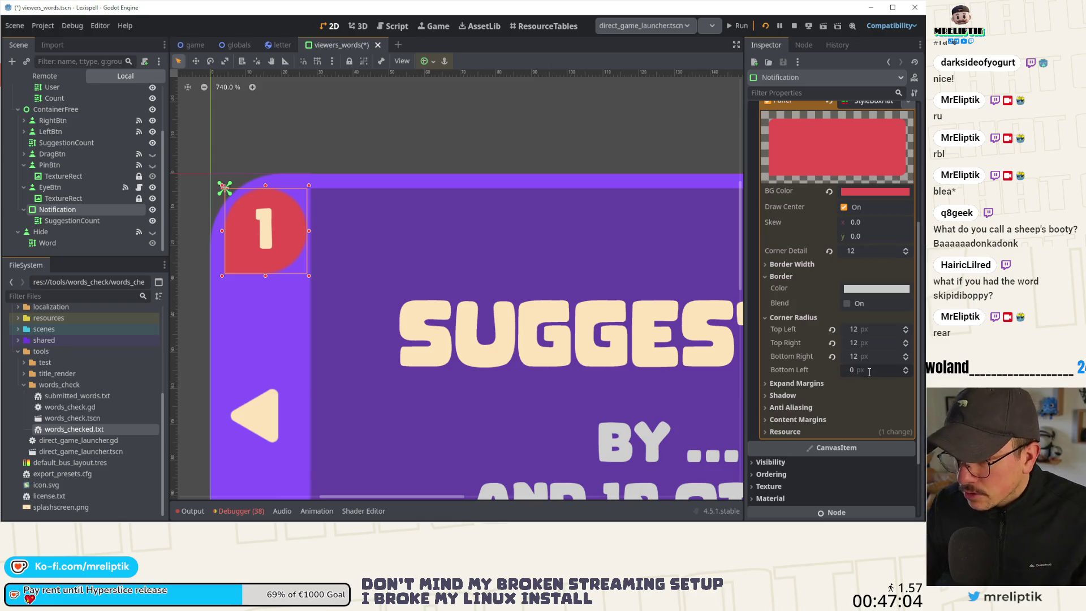
key("Caps_Lock")
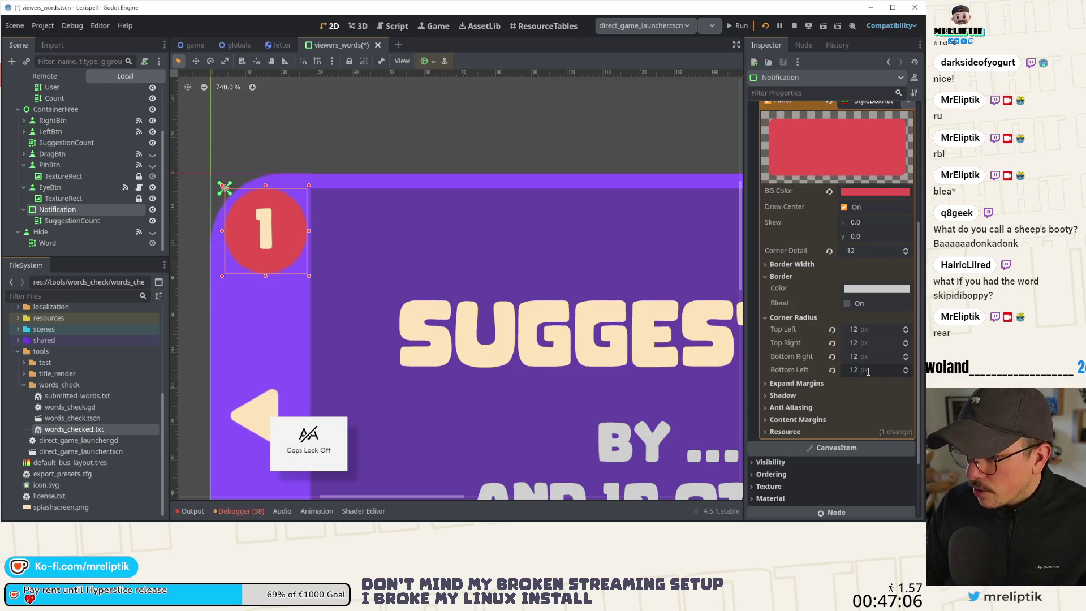
- Check the StyleBoxFlat anti-aliasing settings (0.235 px) and save the scene
scroll(242, 243, "up", 3)
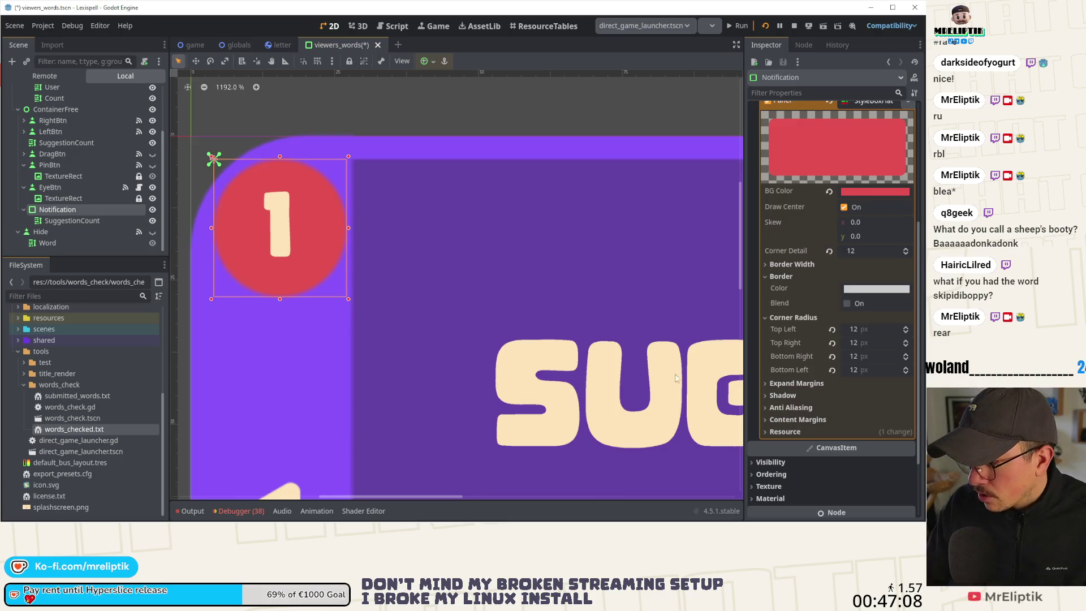
left_click(790, 408)
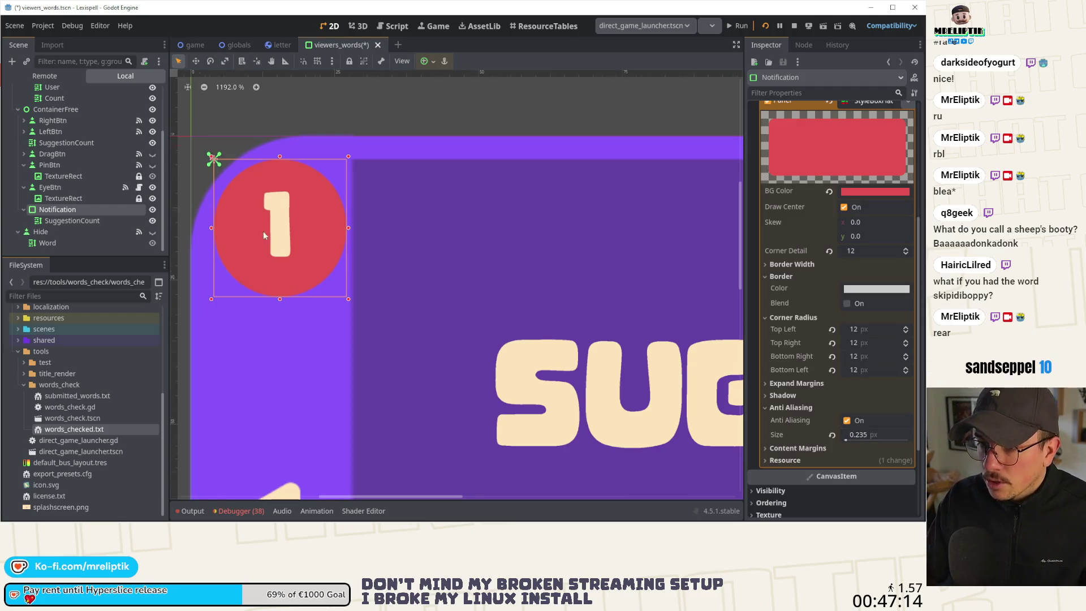
scroll(210, 242, "down", 6)
key("ctrl+s")
scroll(266, 175, "down", 1)
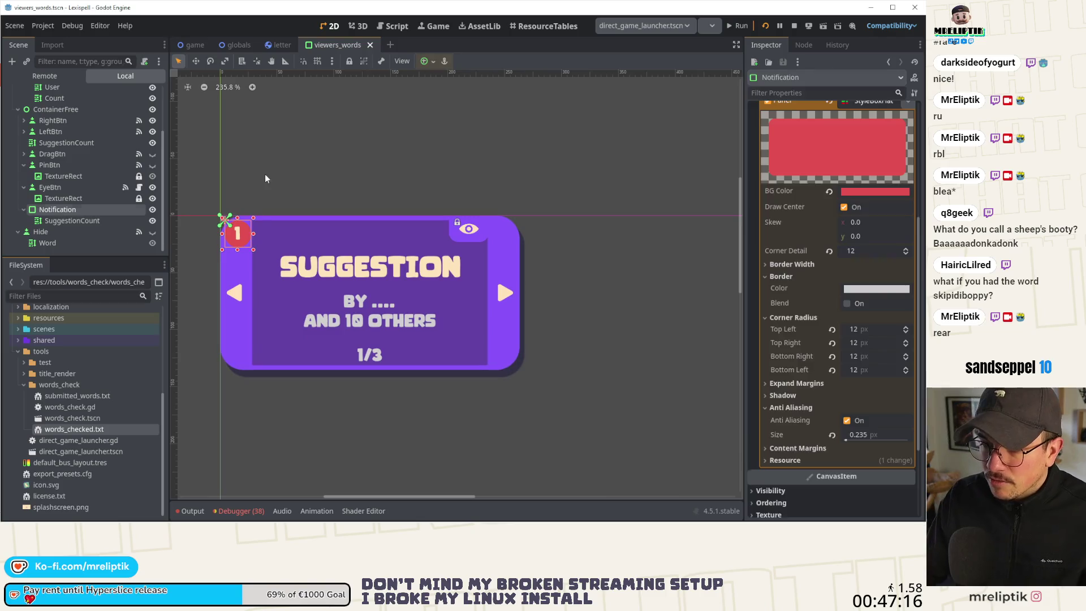
- Raise the badge count label's normal font size override to 15
left_click(266, 175)
scroll(248, 239, "up", 2)
left_click(232, 240)
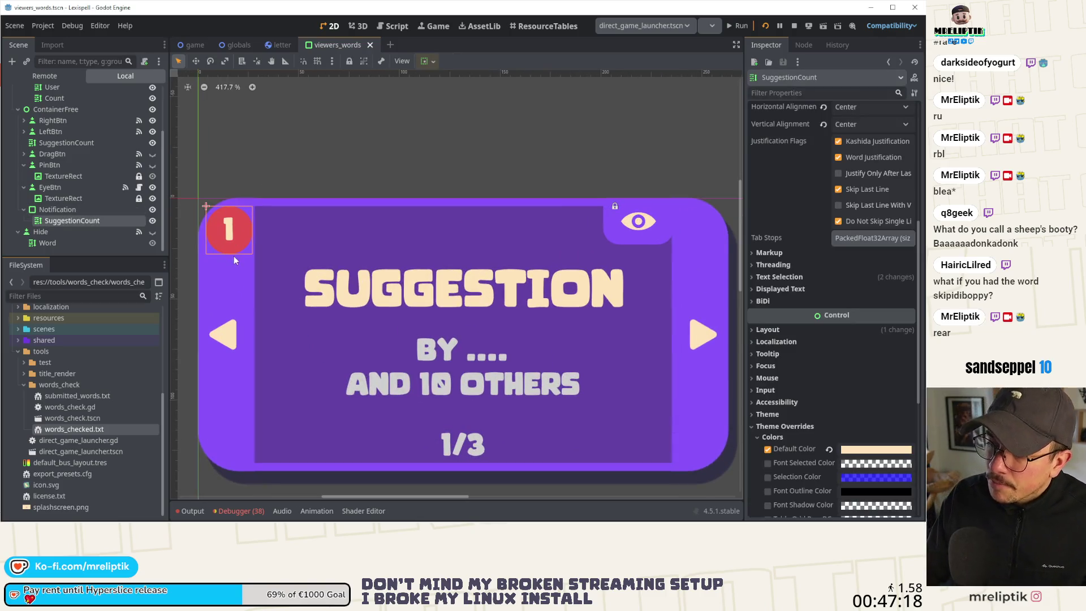
scroll(230, 274, "down", 2)
scroll(230, 270, "up", 2)
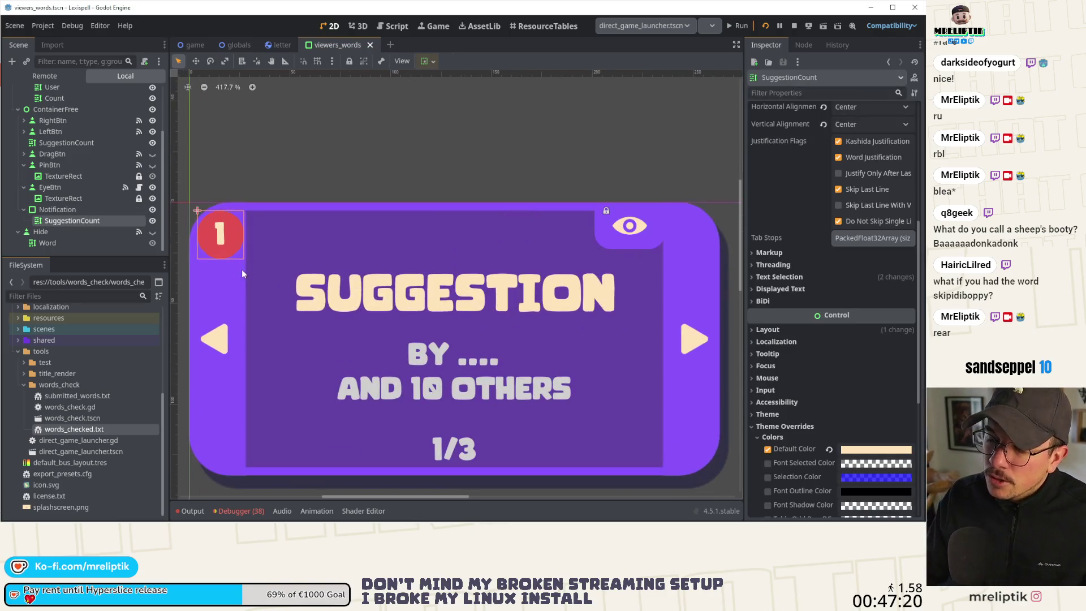
scroll(317, 258, "down", 1)
scroll(338, 260, "down", 2)
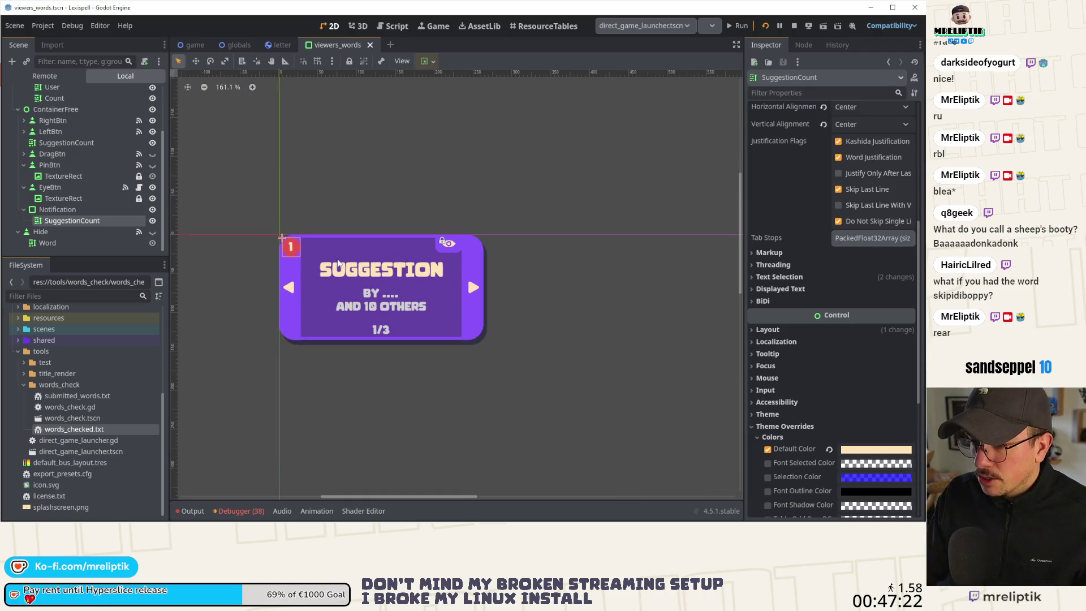
scroll(334, 255, "up", 3)
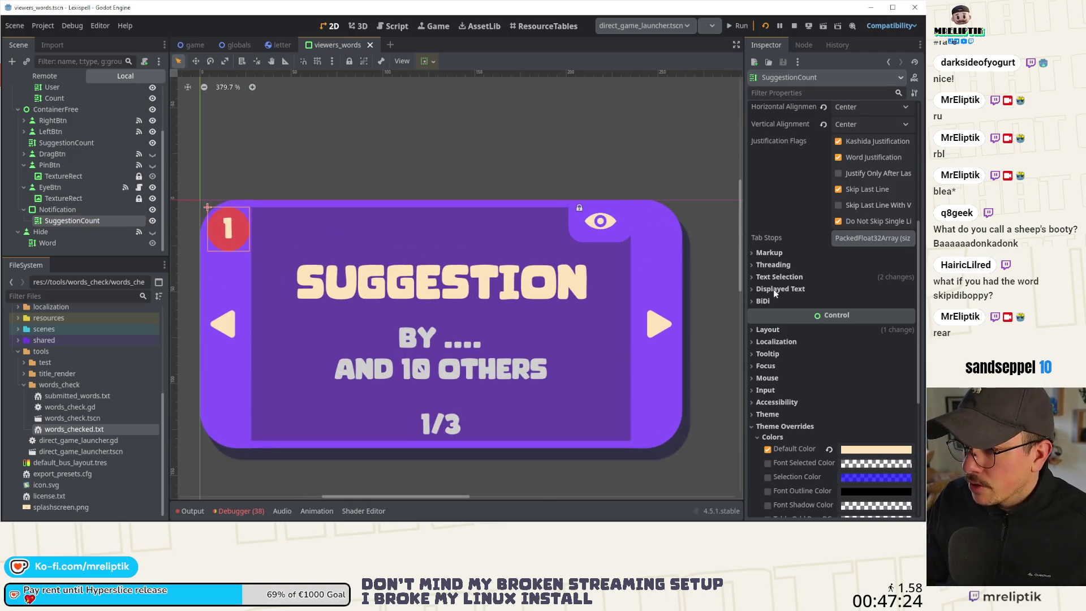
scroll(847, 415, "down", 5)
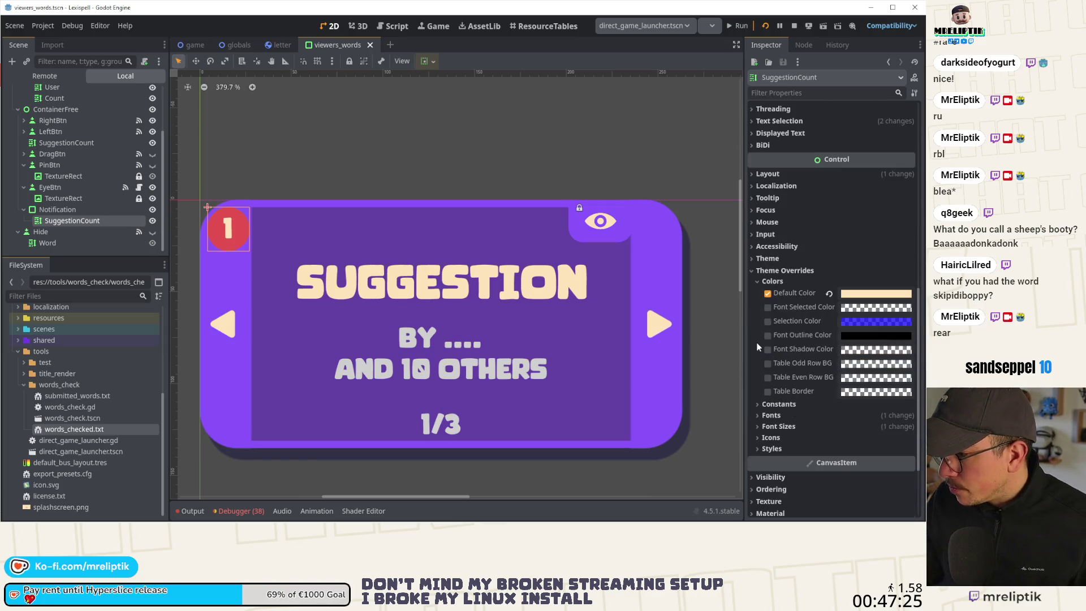
left_click(772, 415)
left_click(773, 415)
left_click(778, 426)
left_click(908, 437)
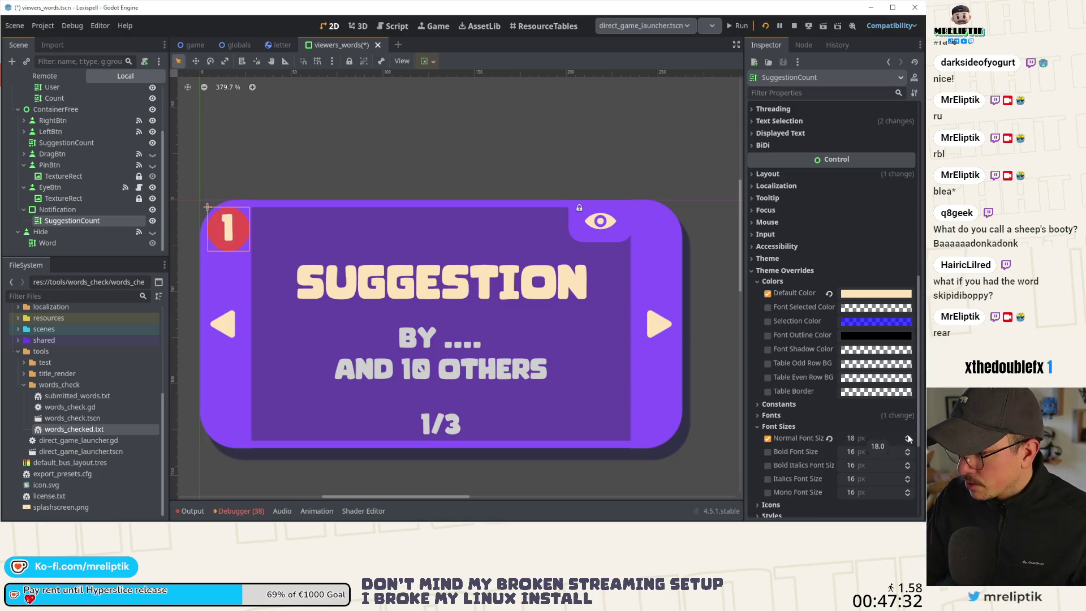
- Enlarge the red Notification badge circle slightly and save
left_click(79, 210)
scroll(221, 245, "up", 3)
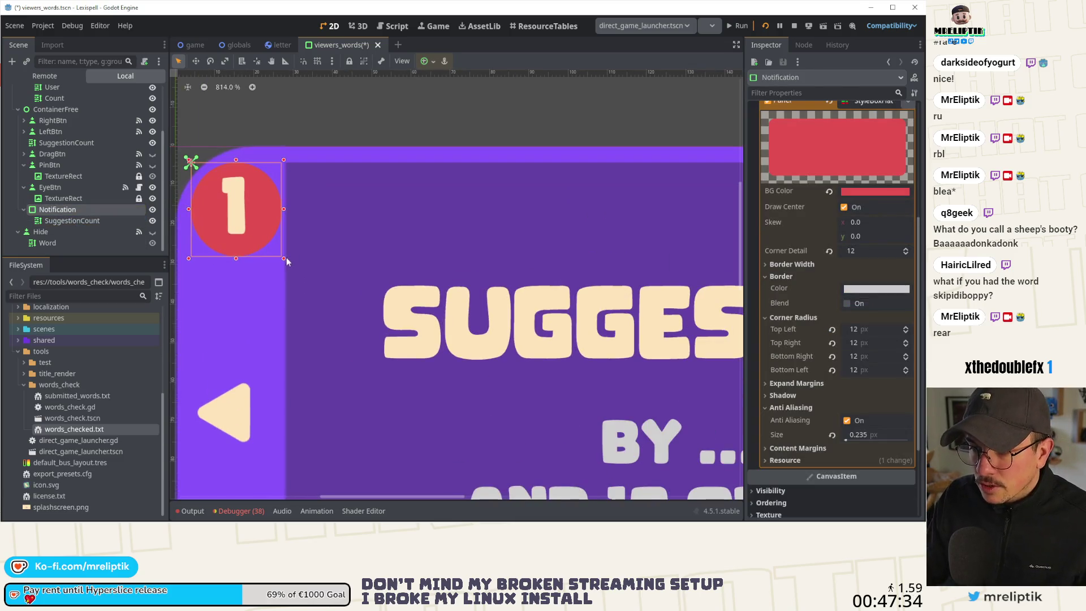
left_click_drag(284, 258, 293, 270)
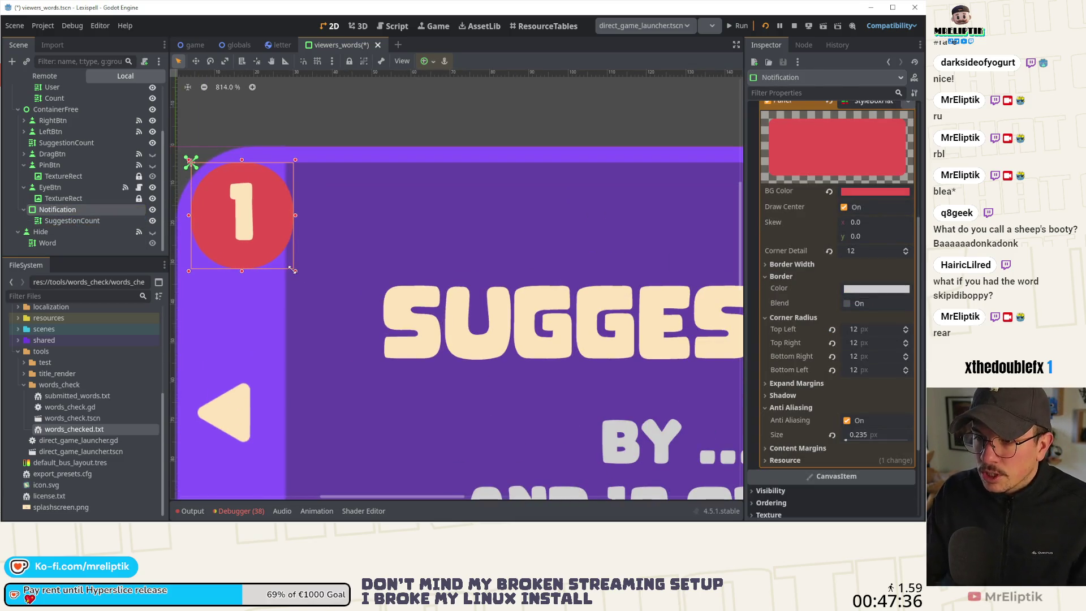
key("ctrl+s")
- Shrink the red Notification badge circle inward and save viewers_words.tscn
scroll(192, 221, "down", 7)
left_click(234, 185)
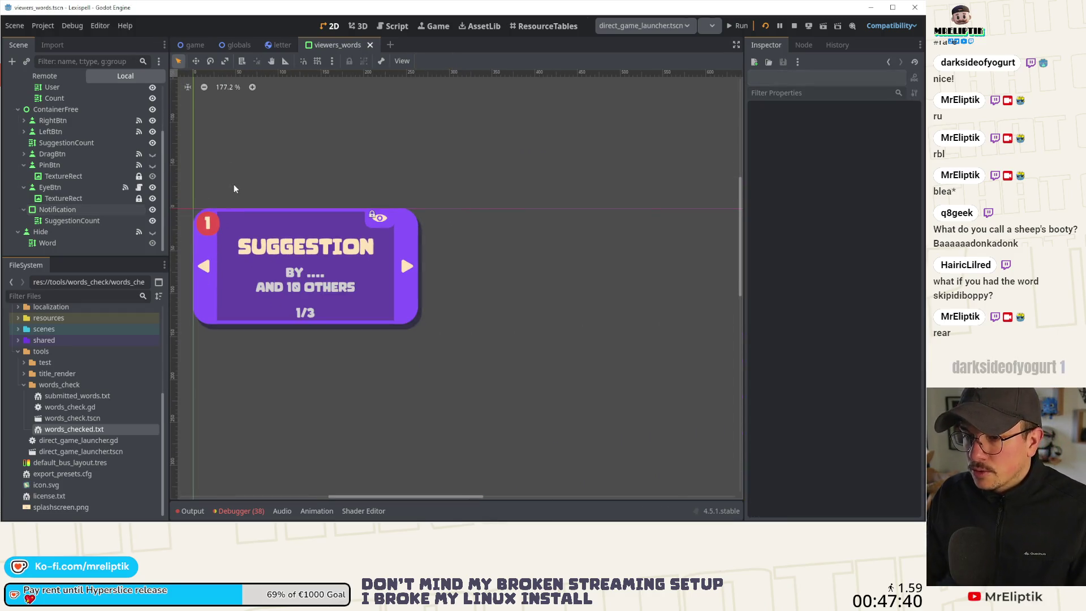
scroll(201, 233, "up", 5)
left_click(201, 233)
left_click(99, 212)
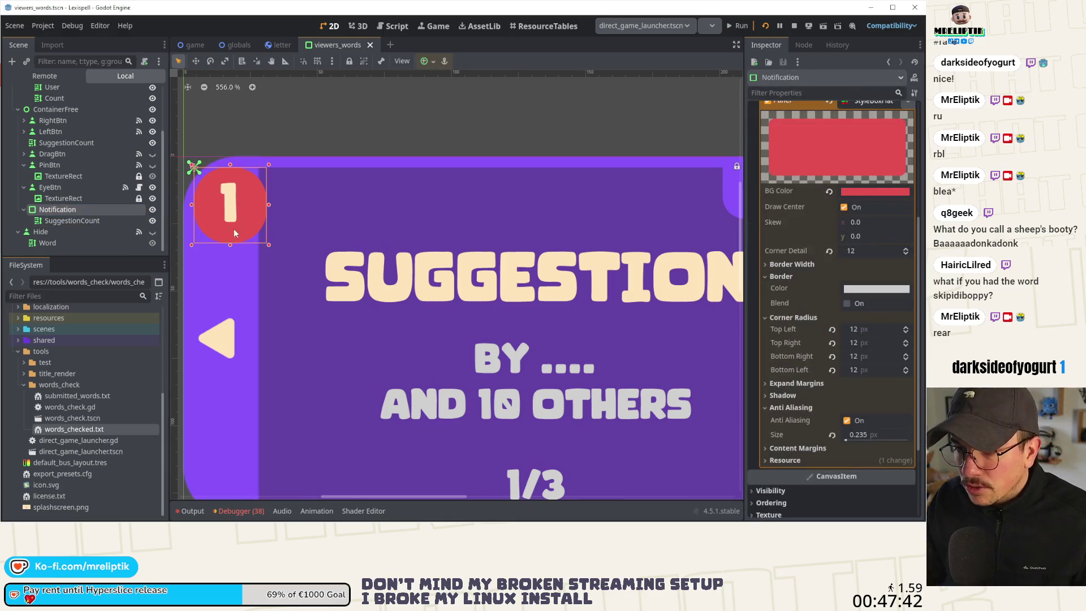
left_click_drag(269, 245, 257, 233)
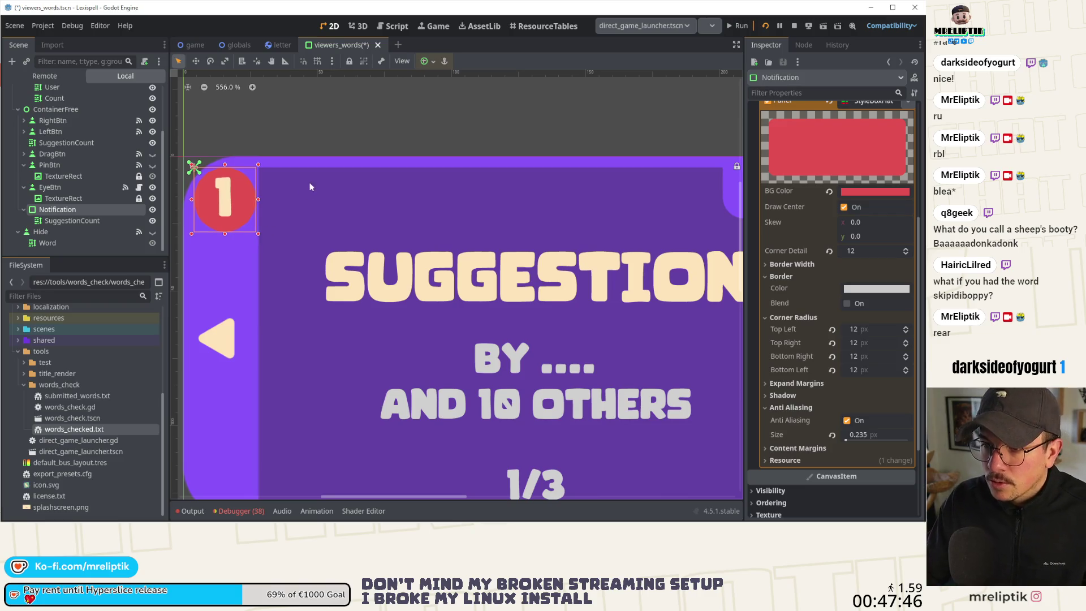
left_click(310, 182)
key("ctrl+s")
left_click(83, 211)
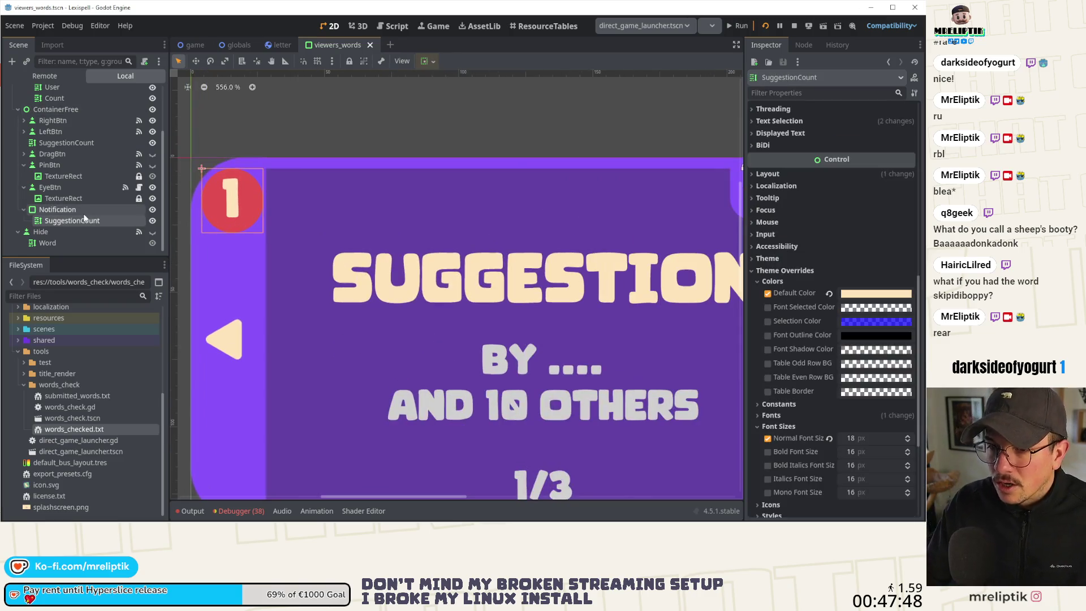
- Test a count of 22 in the SuggestionCount text, revert it to 1, and save
left_click(84, 219)
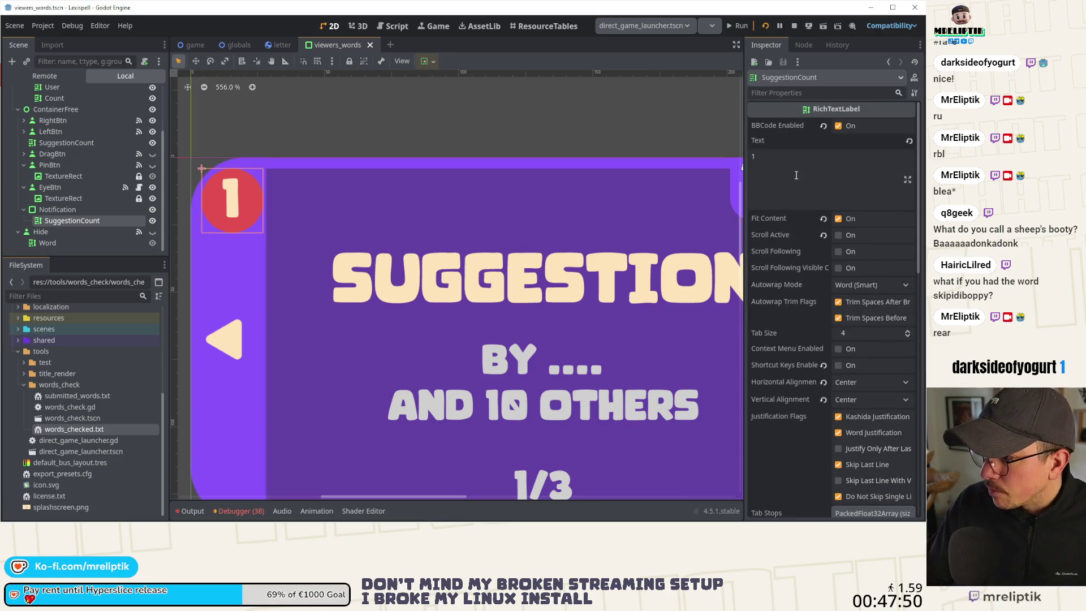
left_click(796, 176)
type("2")
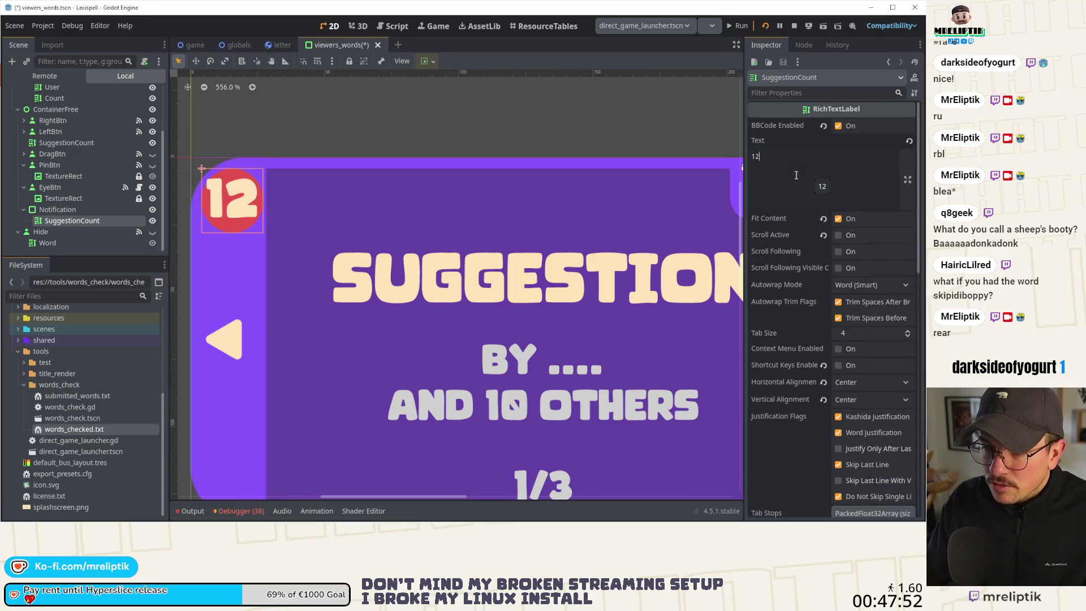
type("2")
key("BackSpace")
key("BackSpace")
key("ctrl+s")
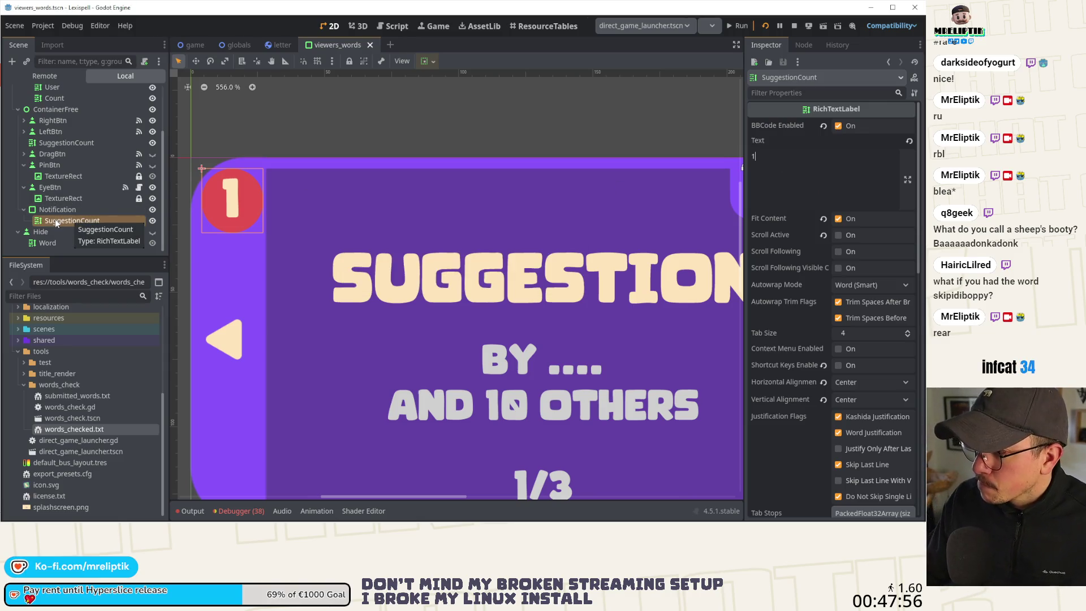
- Set the count label's Autowrap Mode to Off, then retest a 22 count and revert it
left_click(851, 286)
left_click(853, 305)
left_click(823, 167)
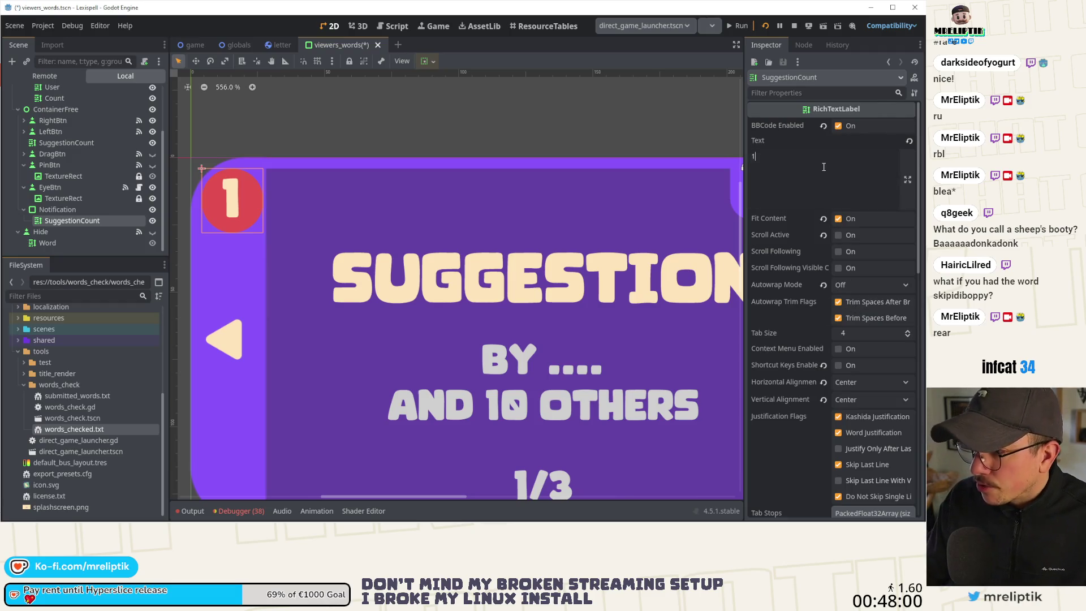
type("22")
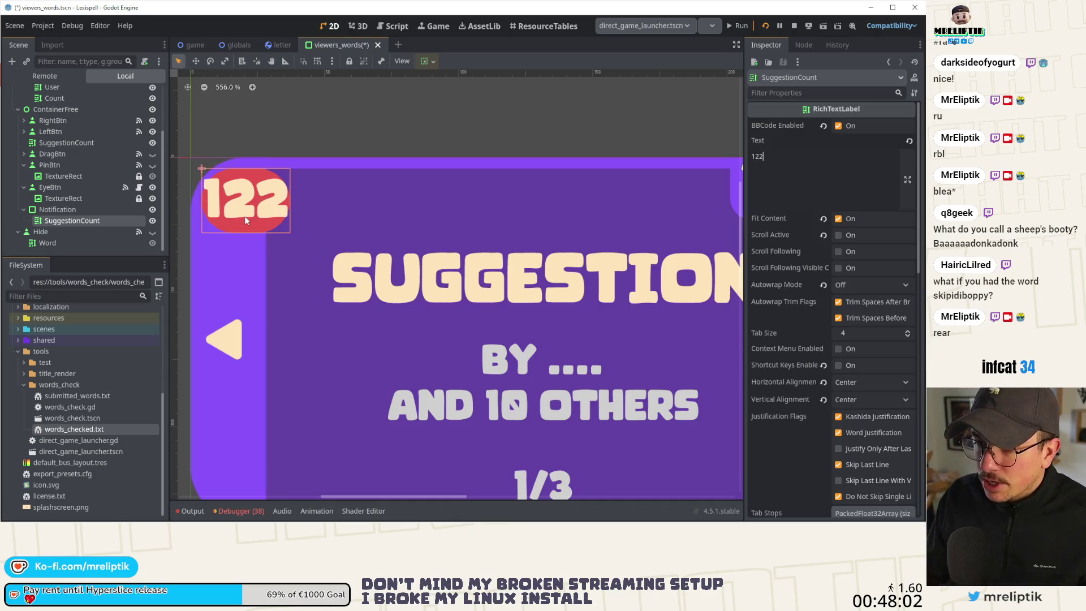
key("BackSpace")
key("BackSpace")
- Give the Notification badge's StyleBox 1 px left, top and right content margins and save
left_click(108, 210)
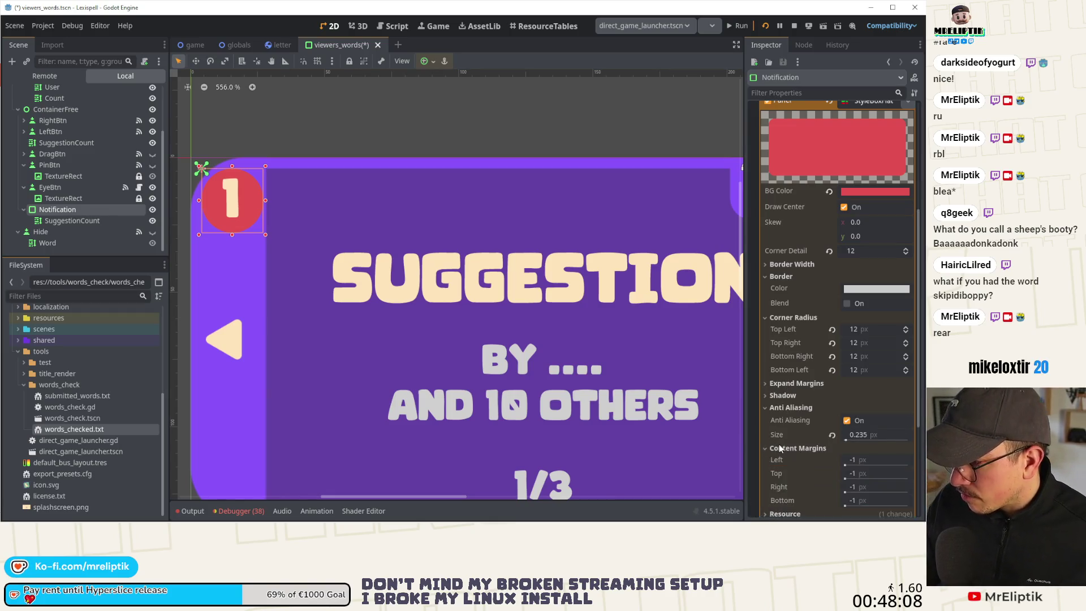
left_click(798, 448)
scroll(829, 371, "down", 2)
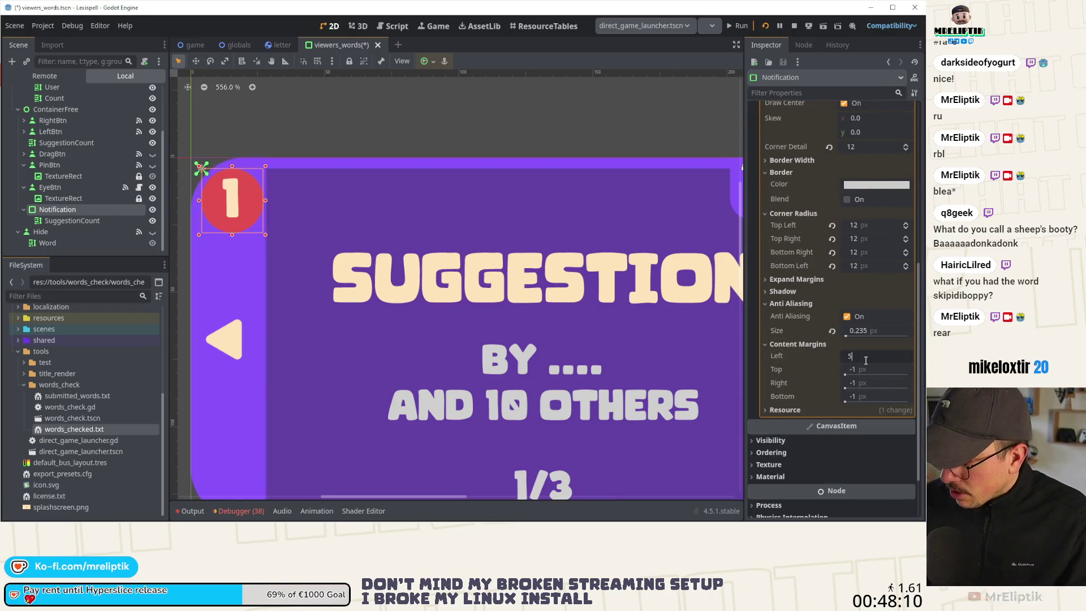
key("Return")
key("ctrl+z")
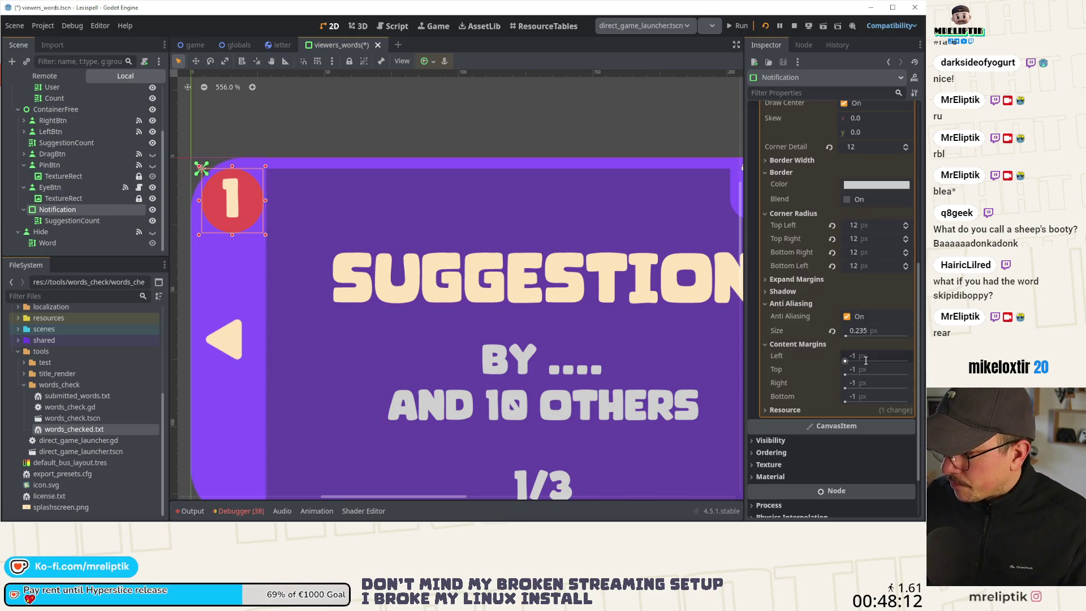
type("1")
key("Tab")
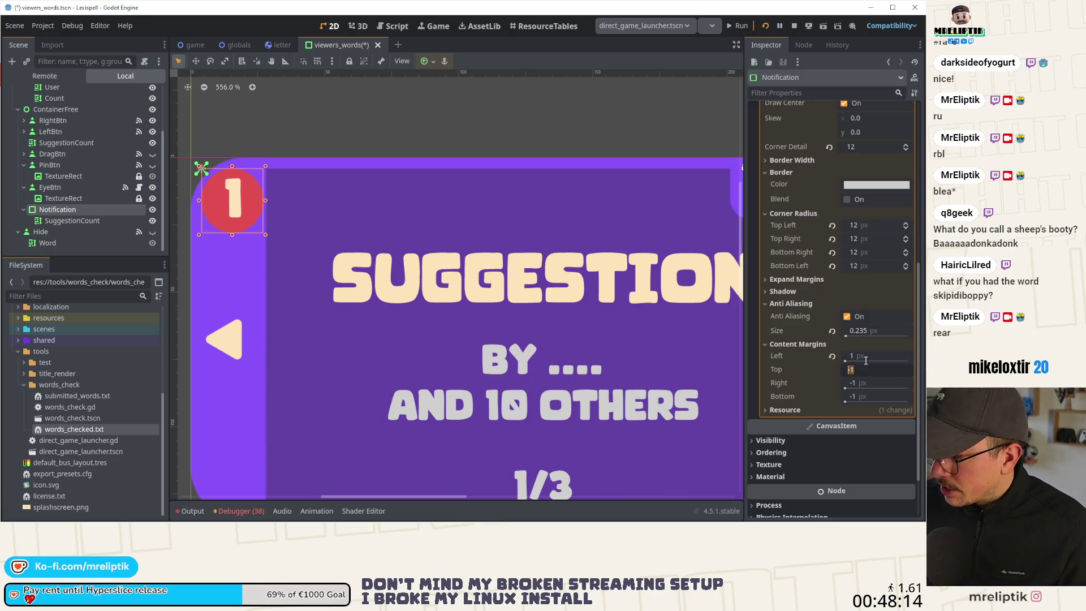
key("Tab")
type("1")
key("Tab")
key("ctrl+s")
- Test a count of 12, then try badge left margins of 2, 4 and 5 px
left_click(77, 221)
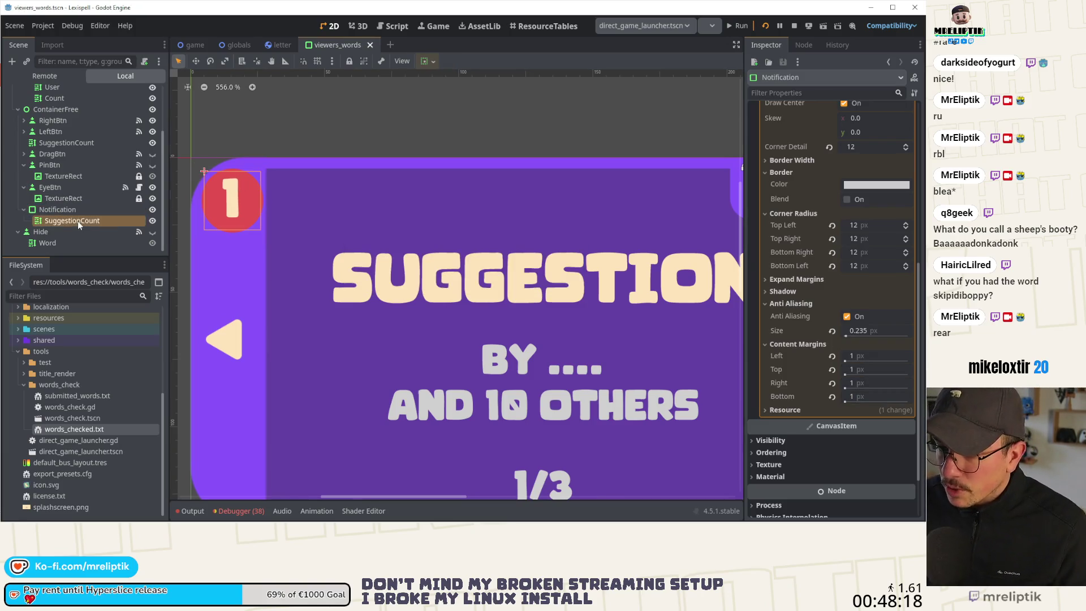
left_click(807, 182)
type("2")
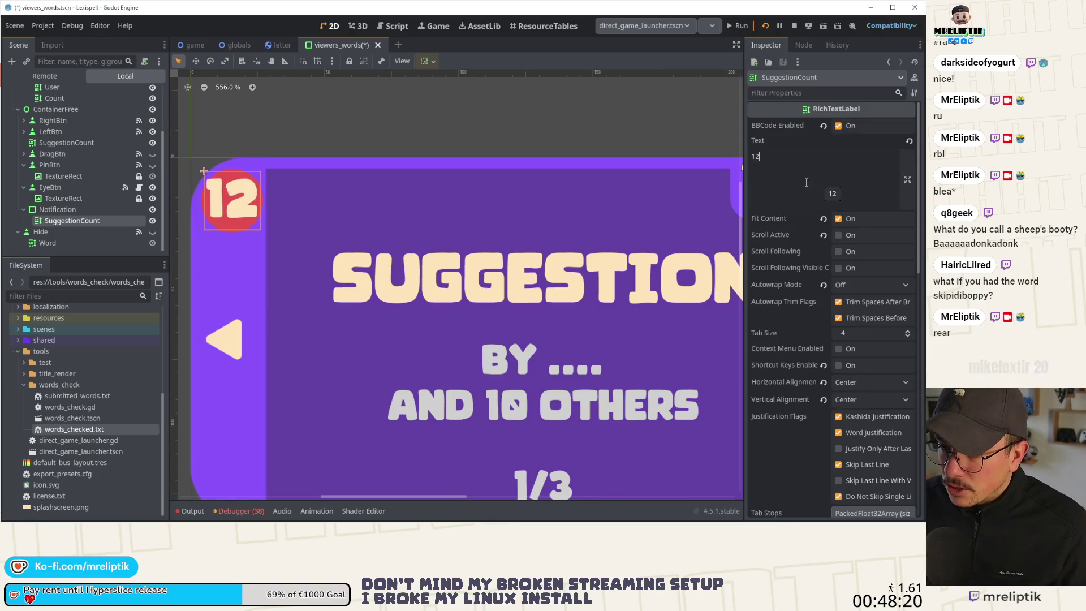
left_click(66, 209)
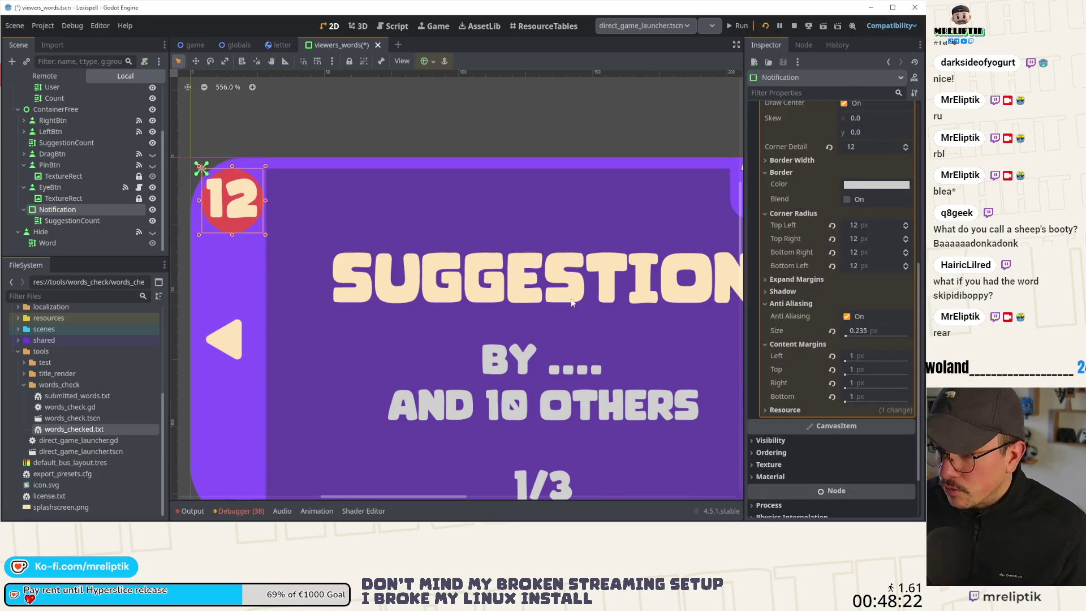
left_click(864, 356)
key("Return")
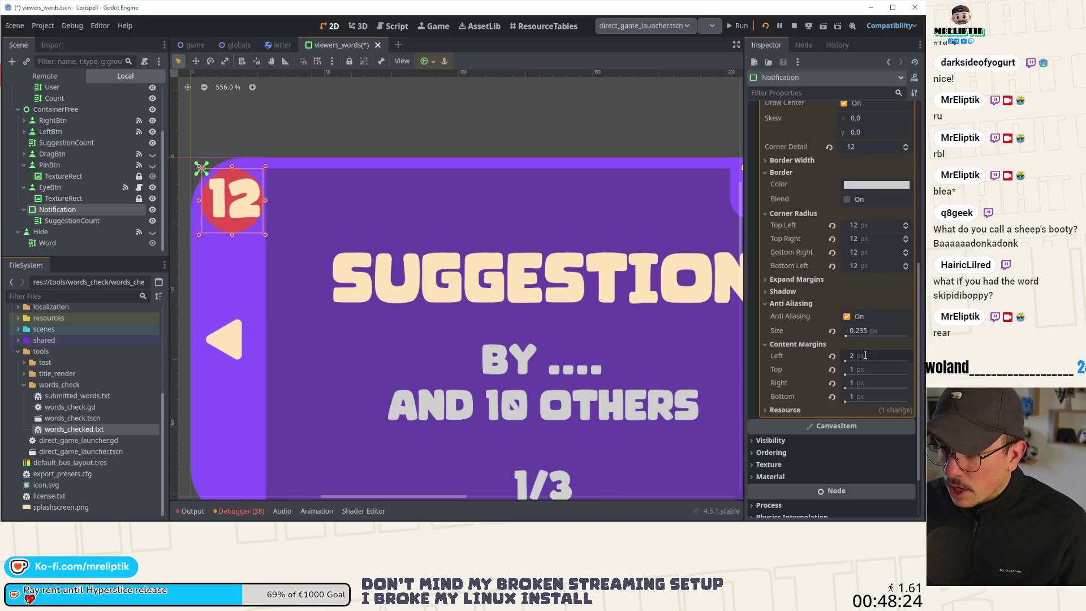
type("4")
key("Return")
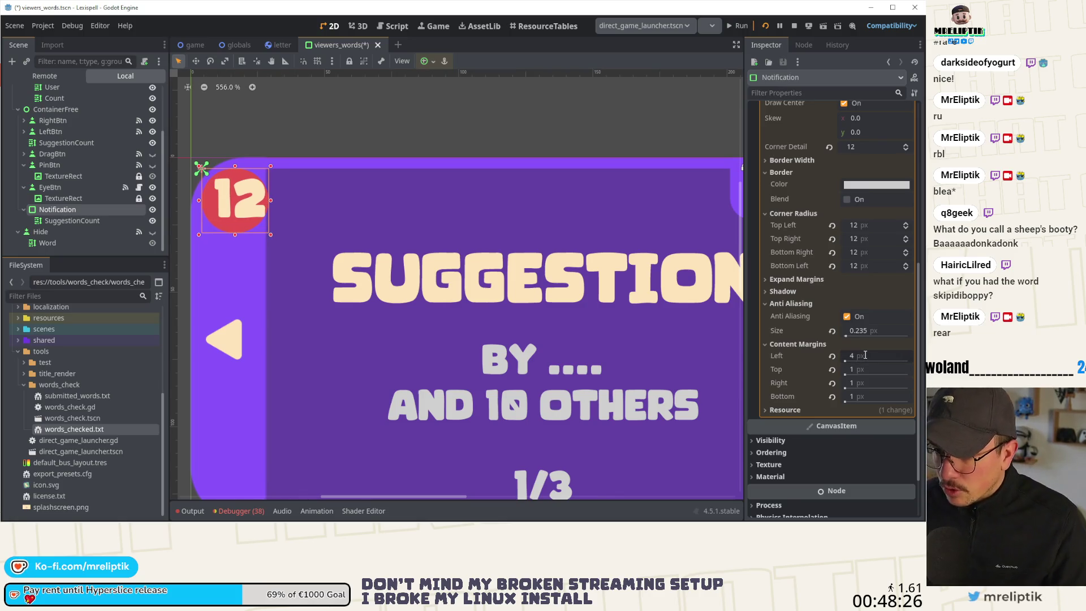
type("5")
key("Return")
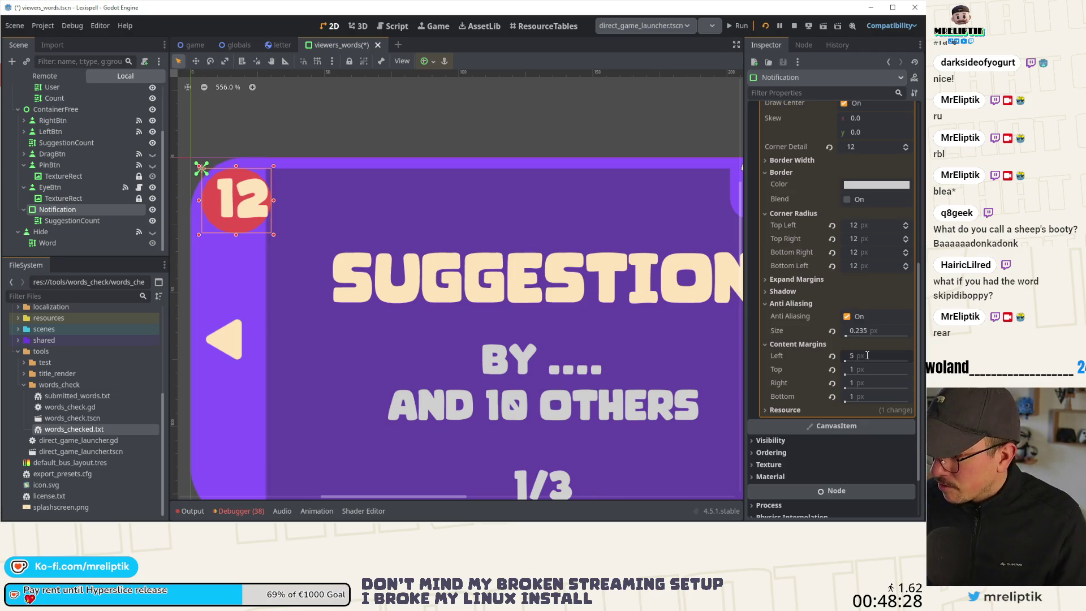
- Set the badge's right margin to 5 px and top and bottom margins to 2 px, then save
left_click(872, 370)
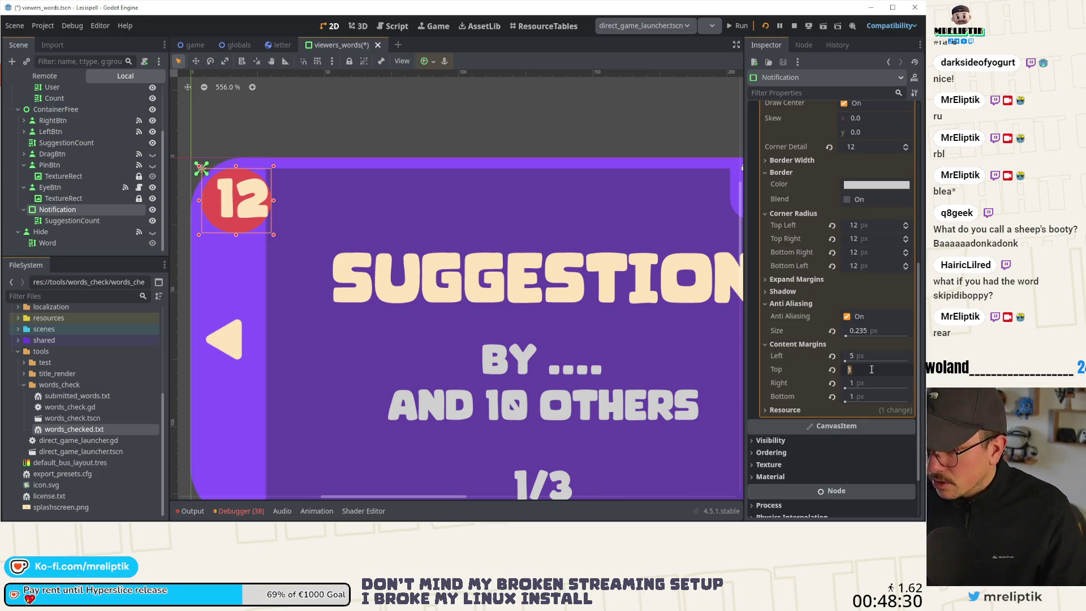
key("Tab")
type("5")
key("Return")
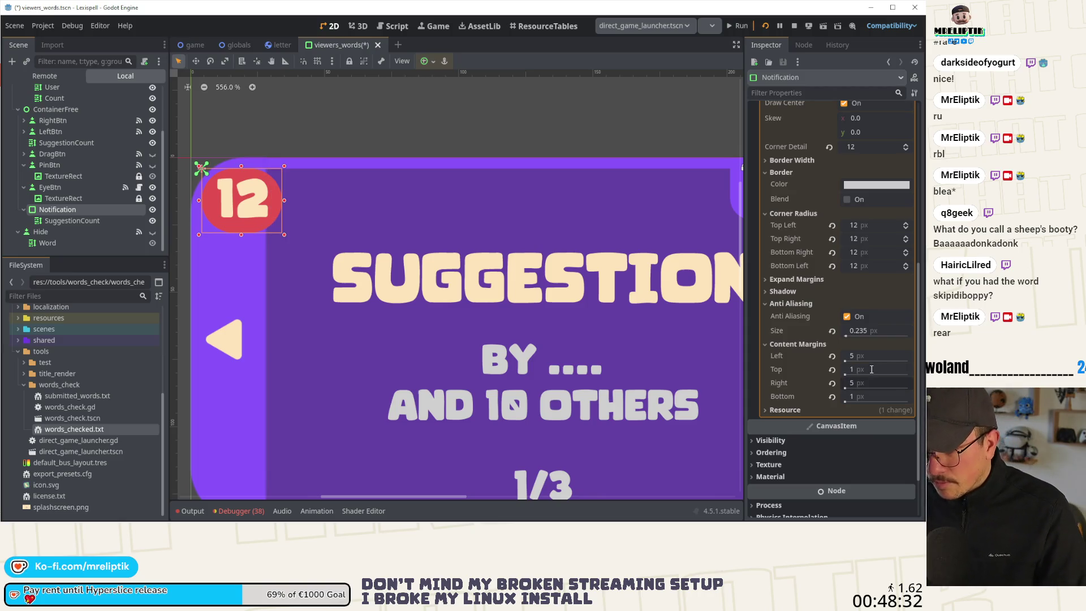
left_click(871, 368)
type("2")
left_click(866, 396)
type("2")
key("Return")
key("ctrl+s")
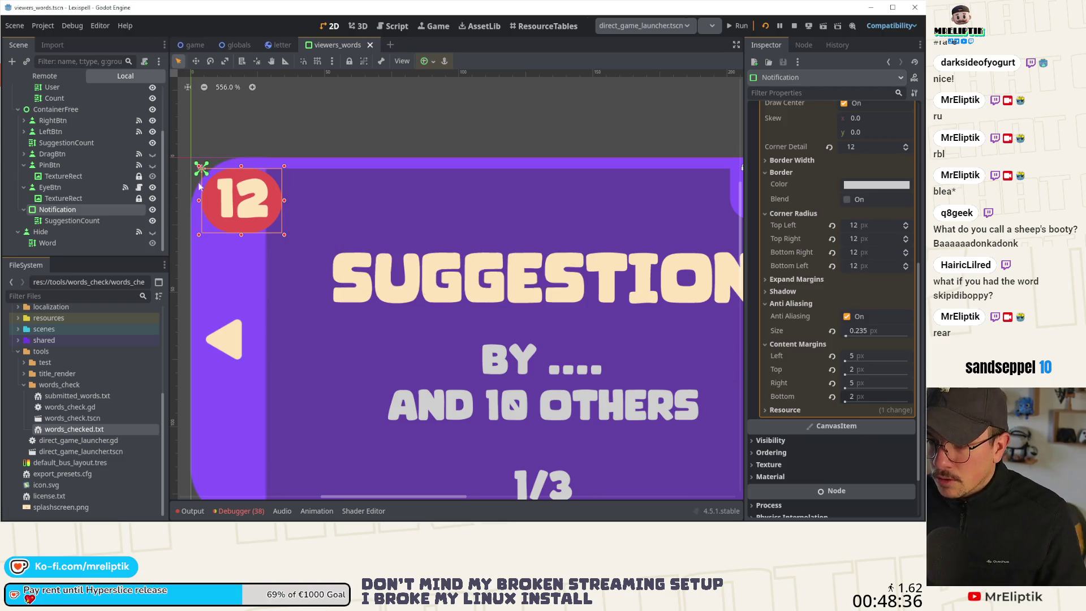
- Change the badge margins to 3 px top/bottom and 6 px left/right, and save
scroll(294, 221, "down", 5)
left_click(272, 214)
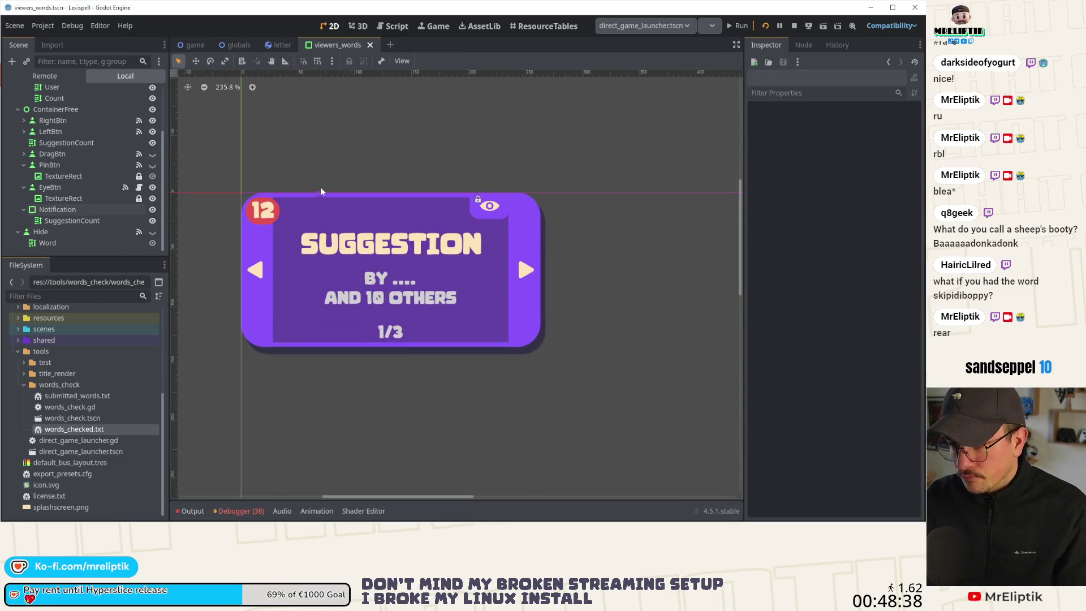
scroll(289, 212, "up", 8)
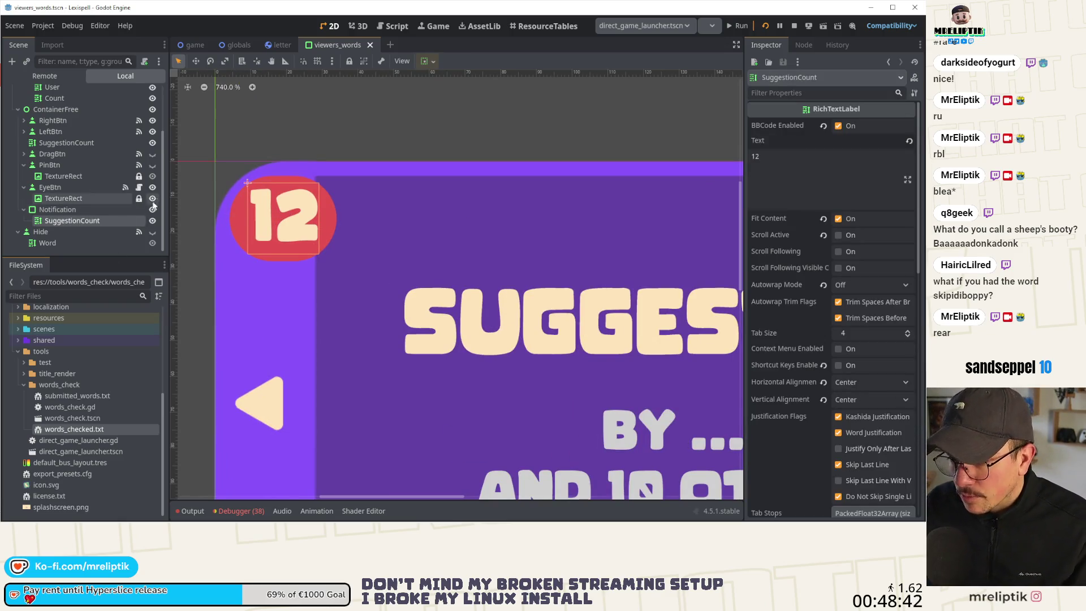
left_click(87, 210)
left_click(861, 370)
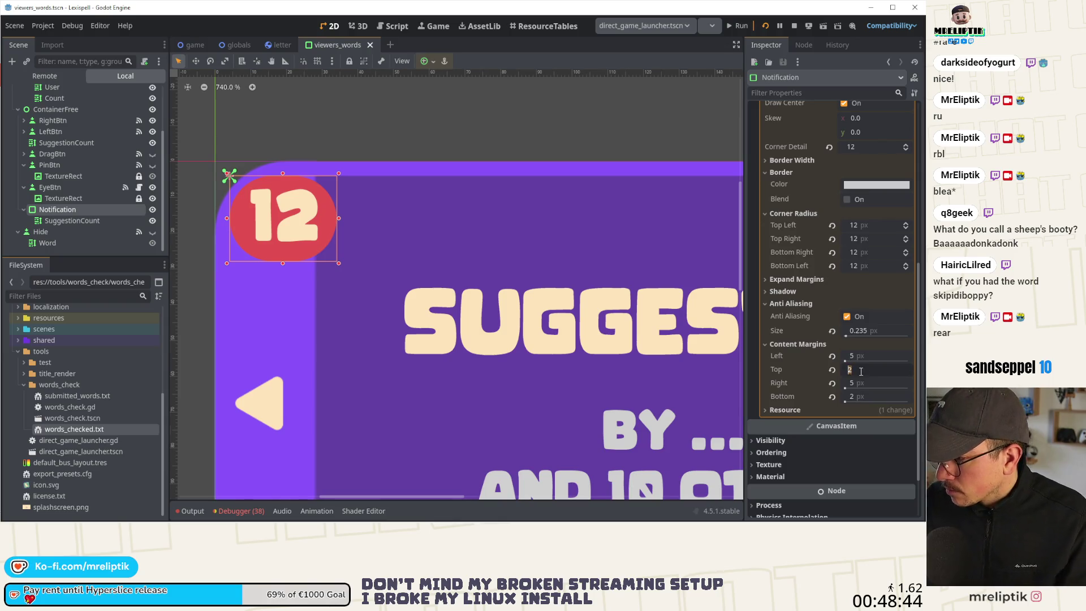
left_click_drag(863, 400, 861, 397)
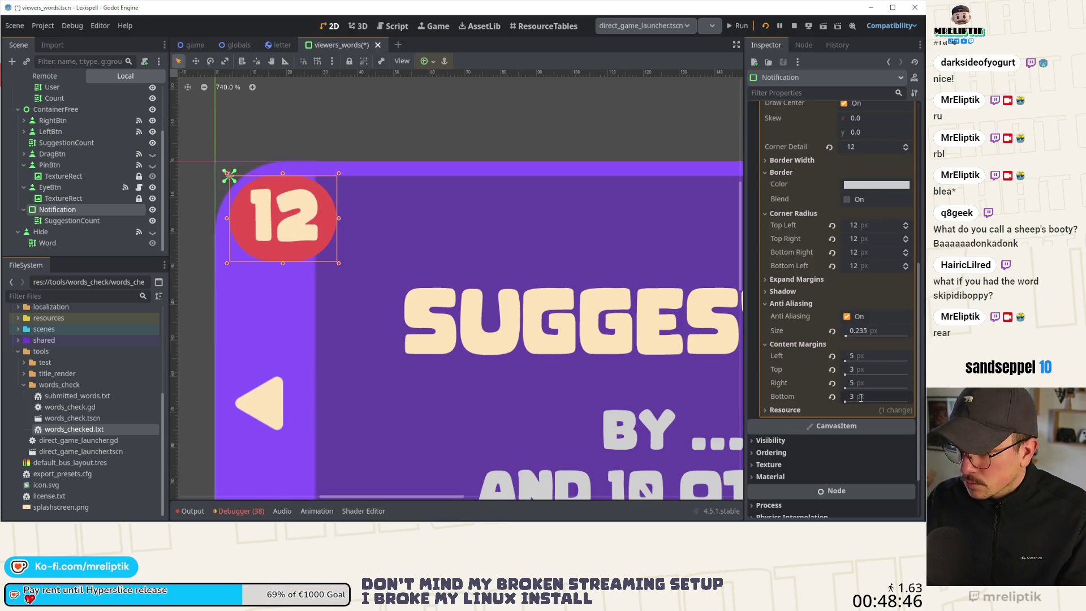
left_click(868, 359)
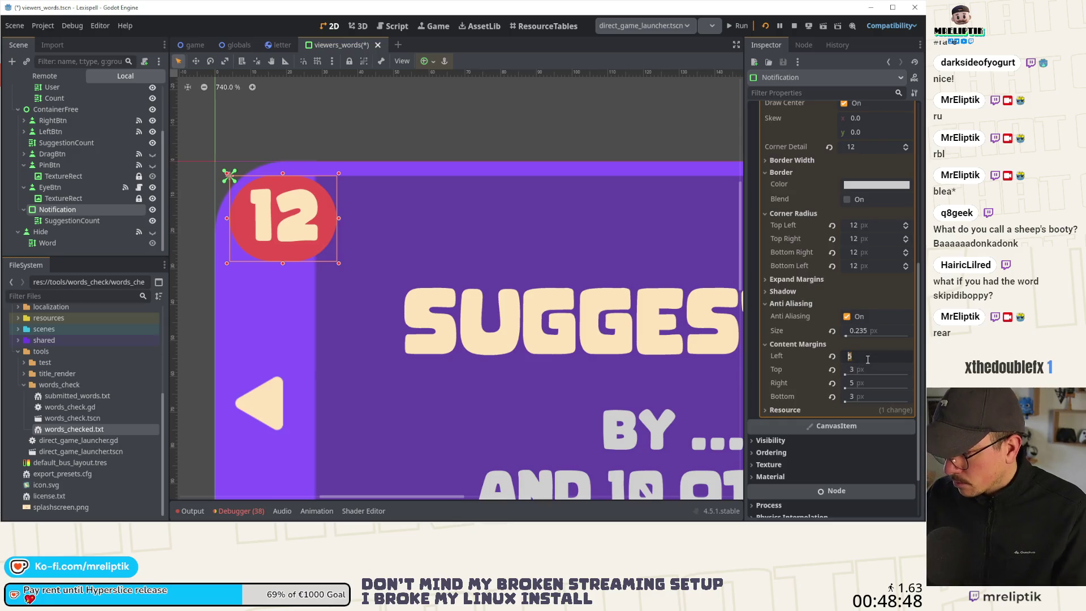
type("6")
key("Tab")
key("Tab")
type("6")
key("Return")
key("ctrl+s")
- Restore the SuggestionCount text to 1, save, and clear the selection
left_click(61, 222)
left_click(869, 173)
key("BackSpace")
key("ctrl+s")
scroll(477, 168, "down", 10)
left_click(304, 195)
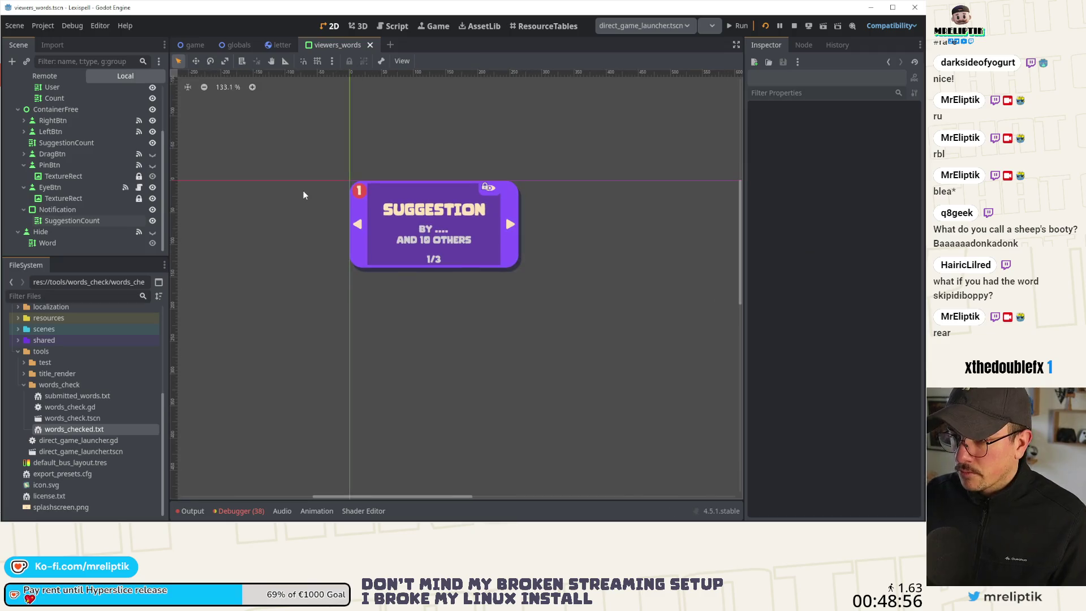
- Reduce the SuggestionCount label's font size to 17 and save the scene
scroll(339, 226, "up", 12)
left_click(300, 222)
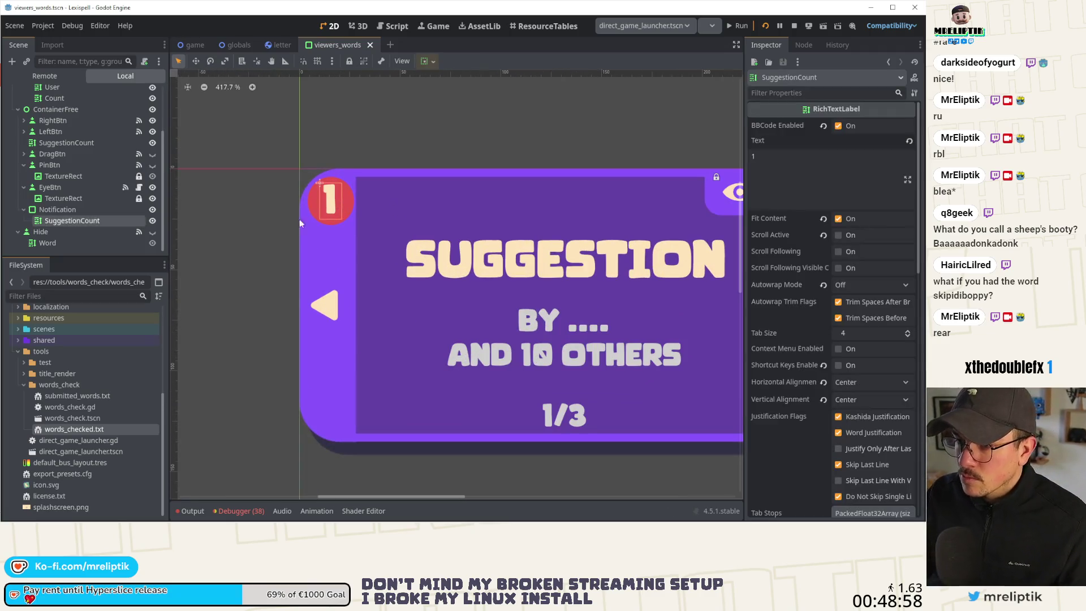
scroll(300, 223, "up", 1)
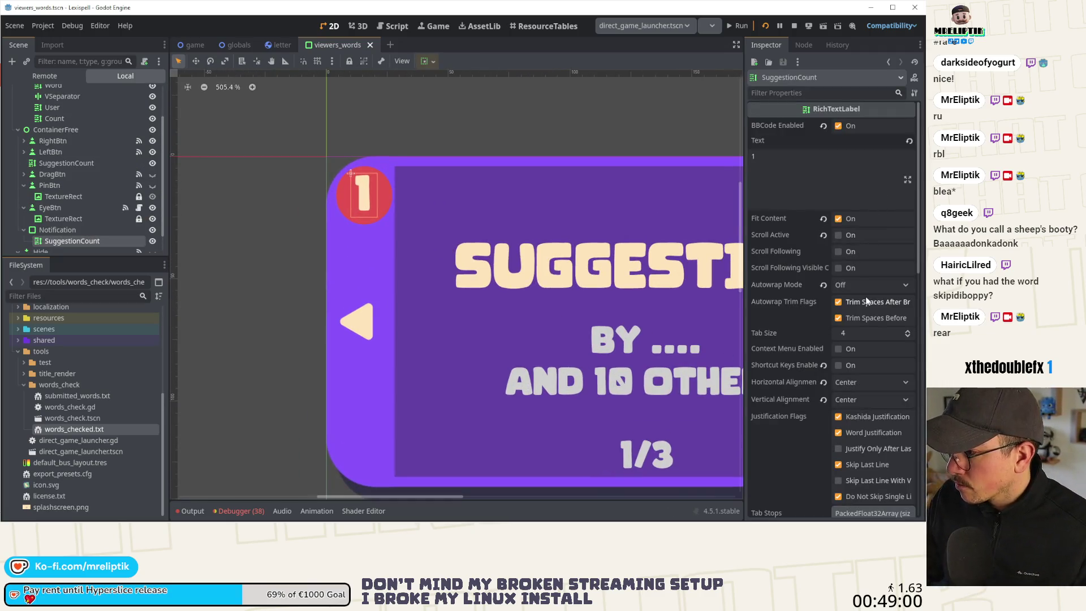
scroll(873, 335, "down", 15)
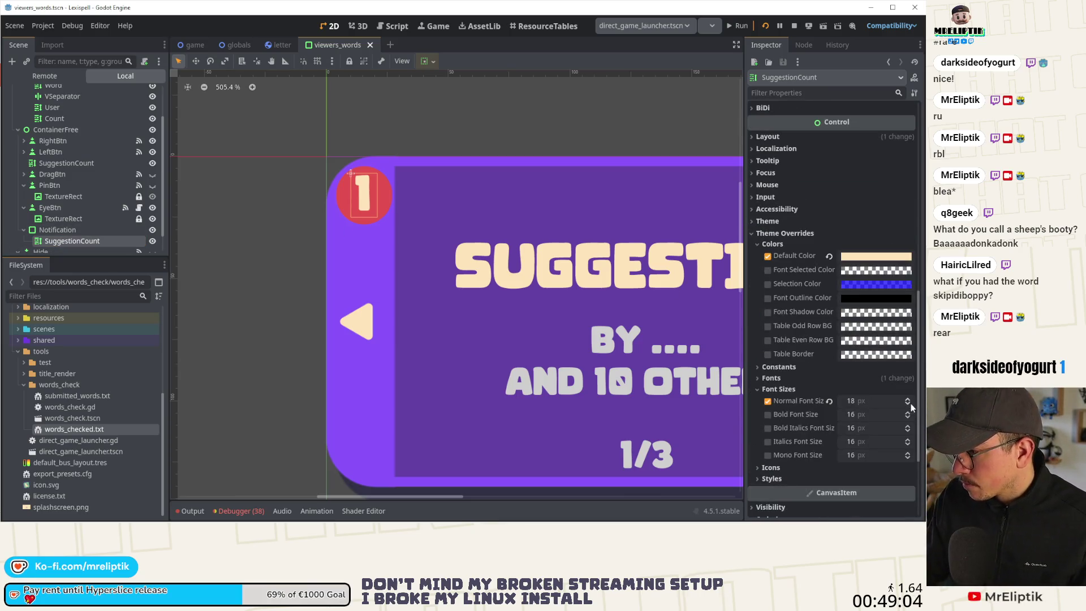
left_click(907, 405)
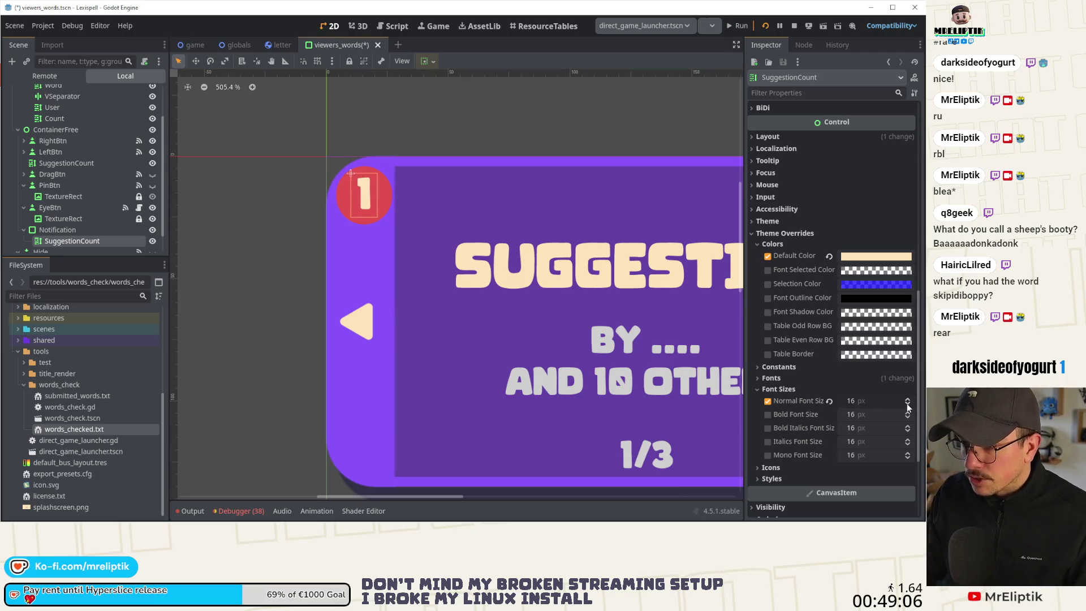
scroll(379, 164, "down", 3)
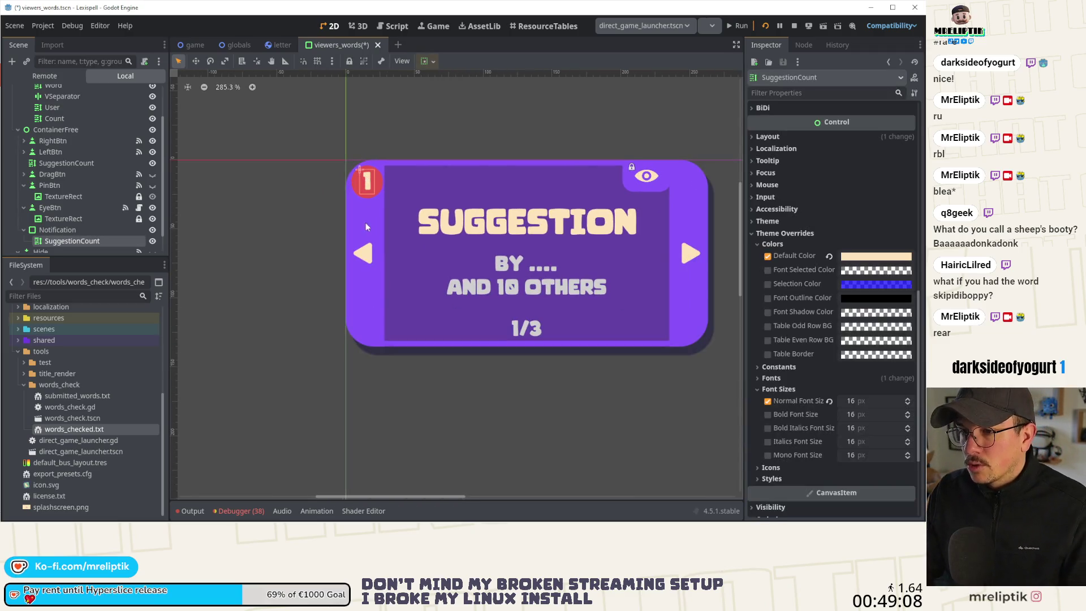
key("ctrl+s")
scroll(337, 196, "up", 6)
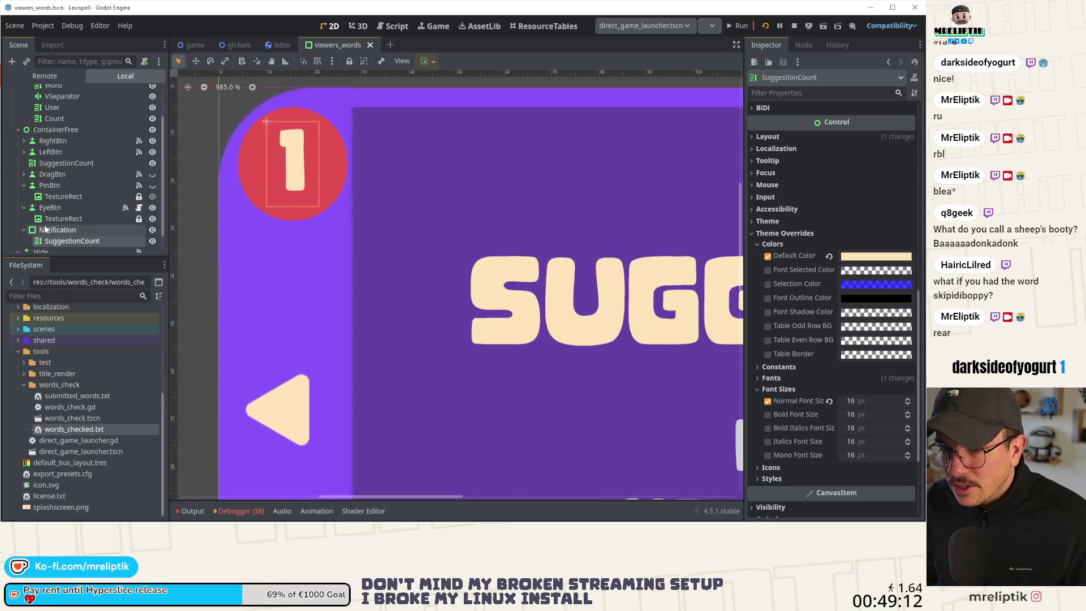
- Try a three-digit count of 235 in SuggestionCount, undo back to 1, and save
left_click(68, 229)
scroll(328, 204, "down", 5)
scroll(296, 212, "down", 3)
scroll(263, 181, "up", 3)
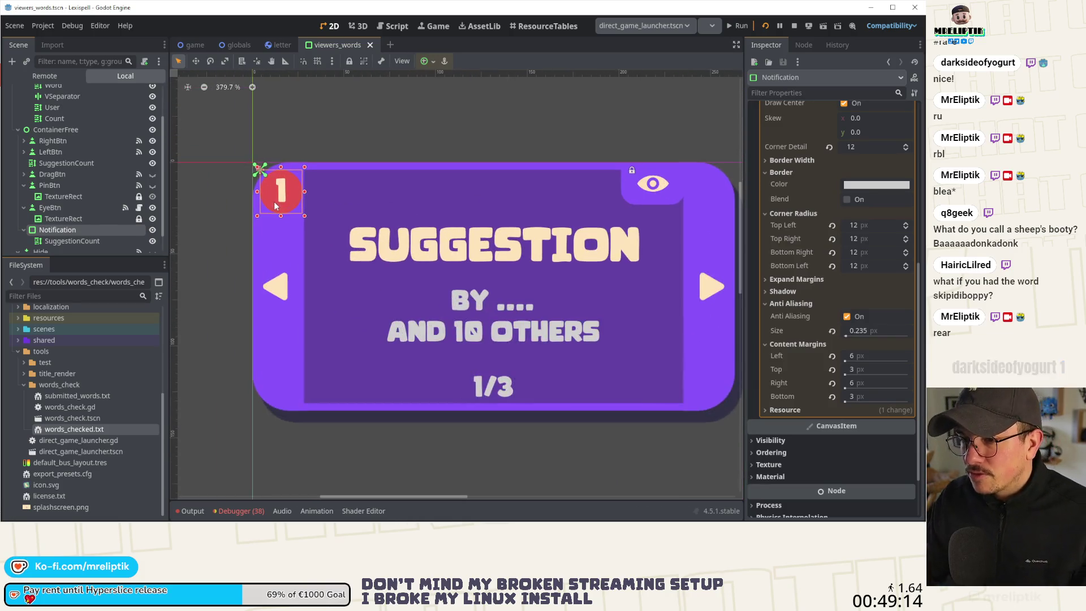
scroll(285, 216, "down", 2)
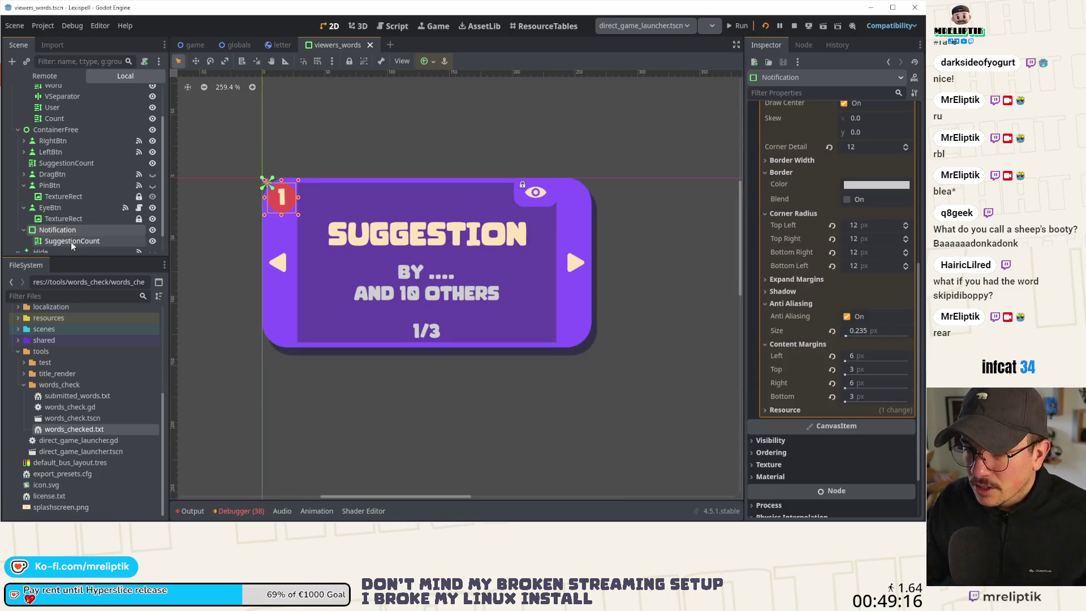
left_click(70, 241)
scroll(798, 283, "up", 10)
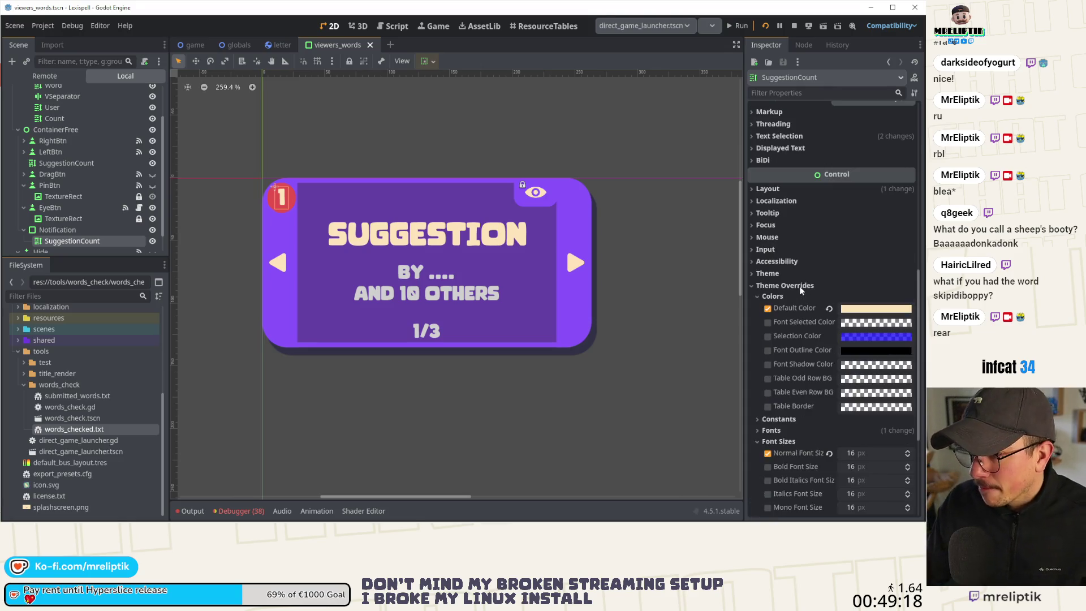
left_click(819, 162)
type("23")
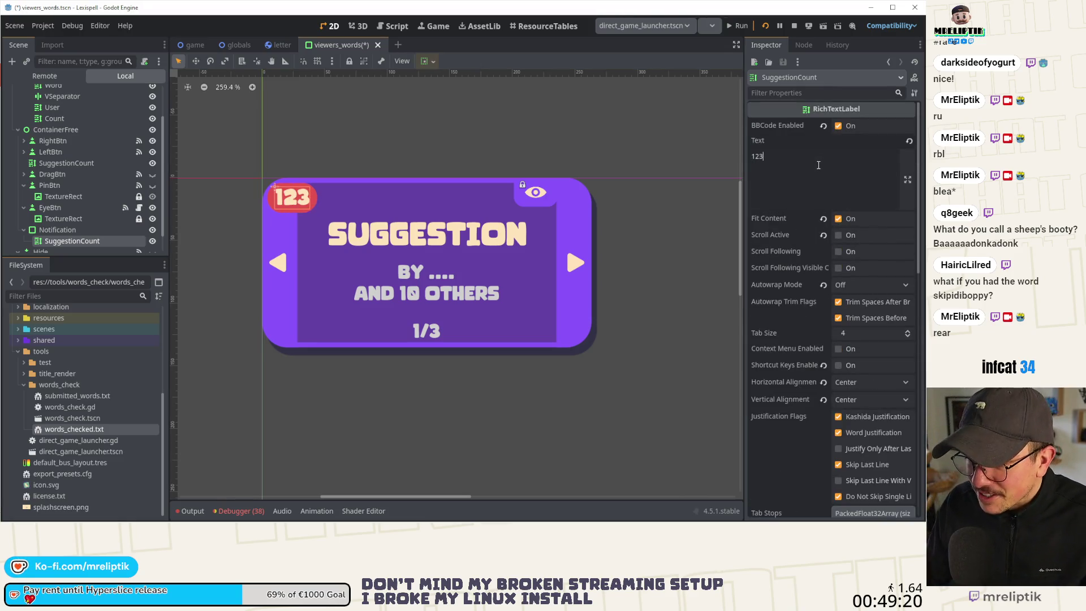
type("5")
key("ctrl+z")
key("ctrl+s")
- Select the Notification node and recentre the suggestion card in the canvas
left_click(64, 229)
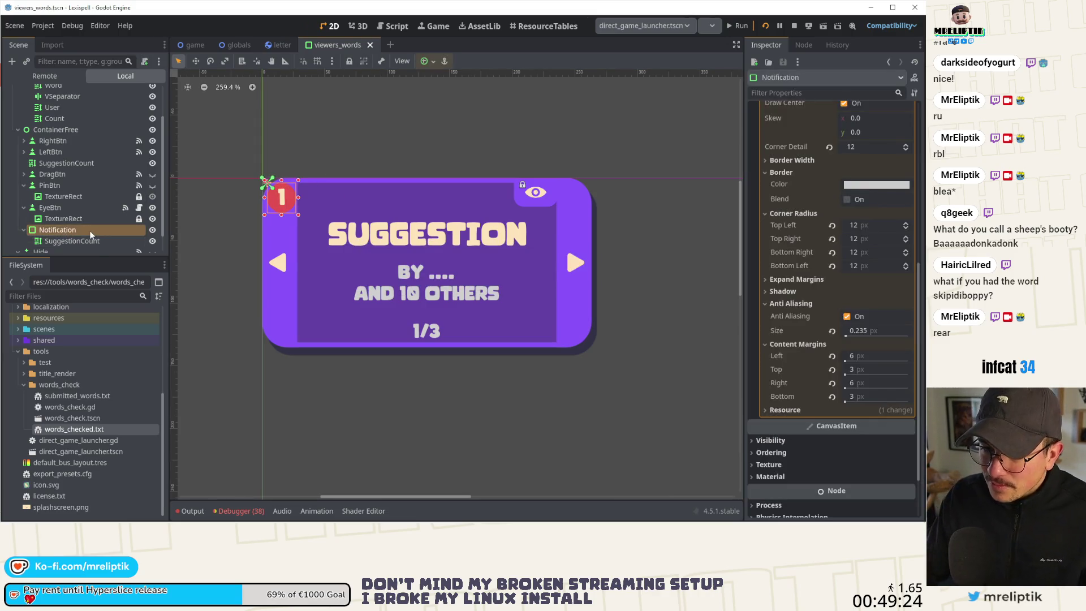
left_click_drag(423, 151, 402, 175)
scroll(448, 192, "down", 3)
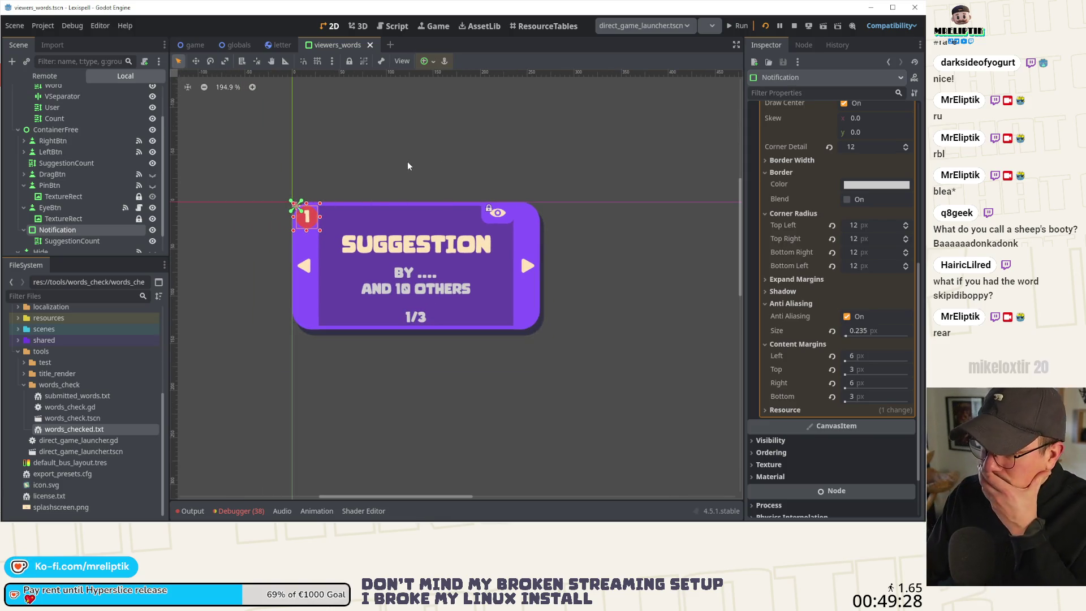
- Anchor the Notification badge Top Left and nudge it up and right over the card's edge
left_click(428, 63)
left_click(428, 97)
scroll(292, 226, "up", 5)
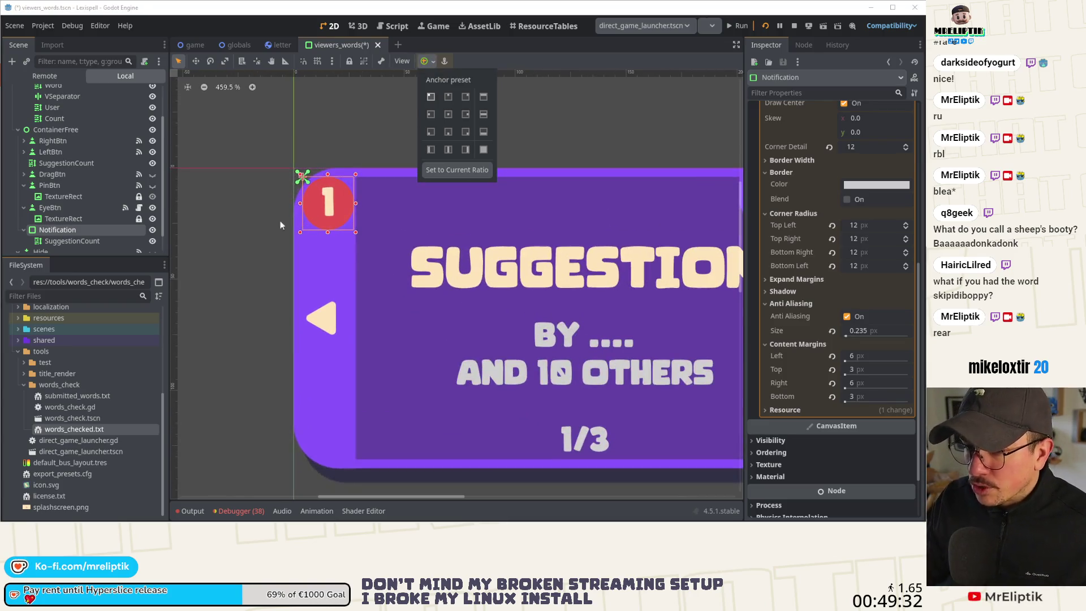
key("Up")
key("Up")
key("Up")
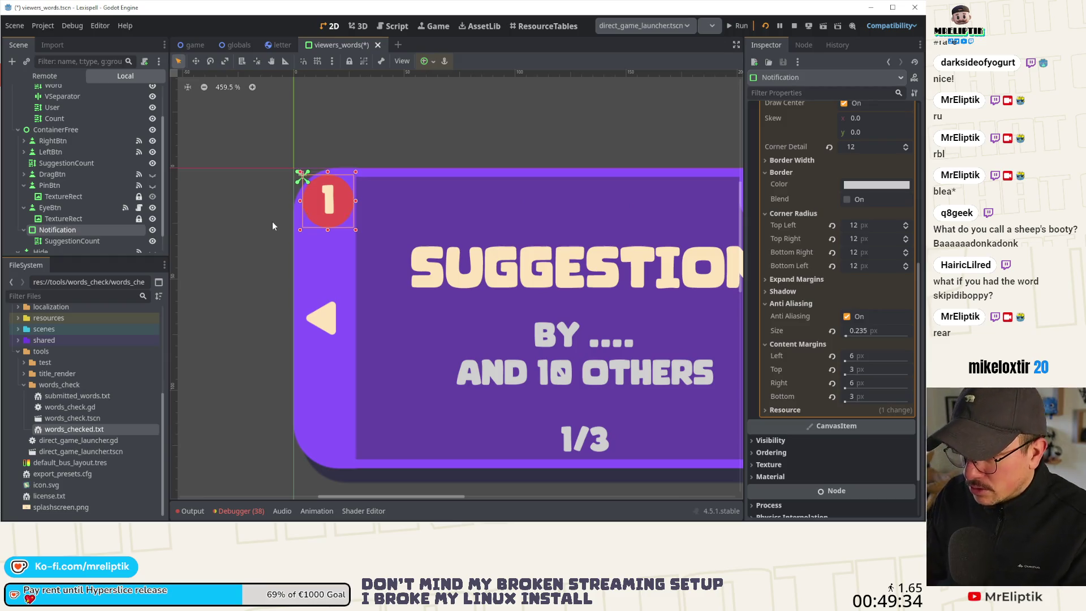
scroll(326, 215, "down", 2)
key("Right")
key("Right")
key("Right")
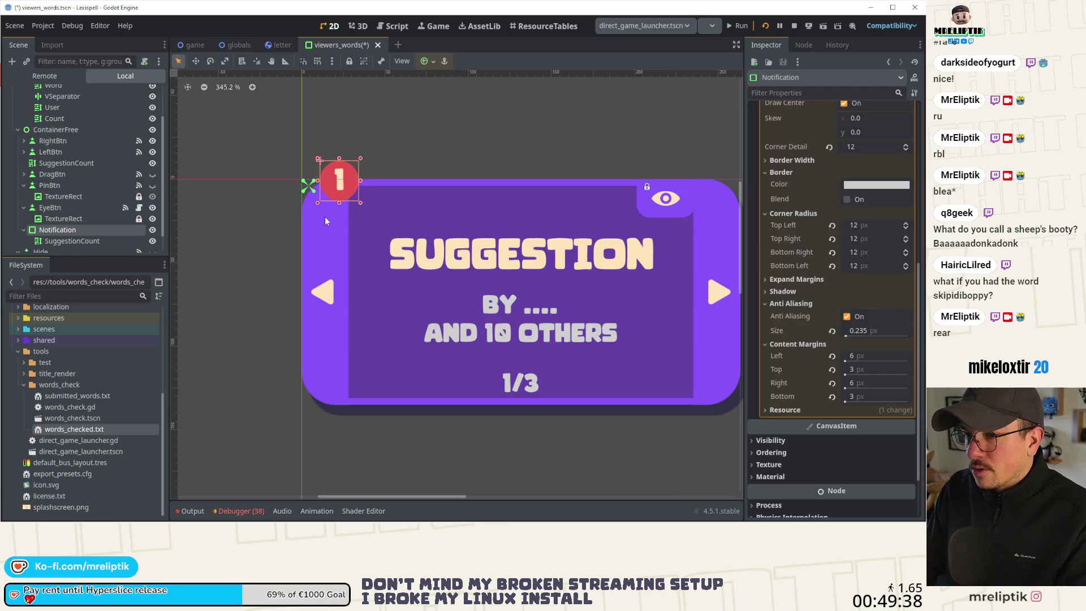
scroll(325, 221, "down", 1)
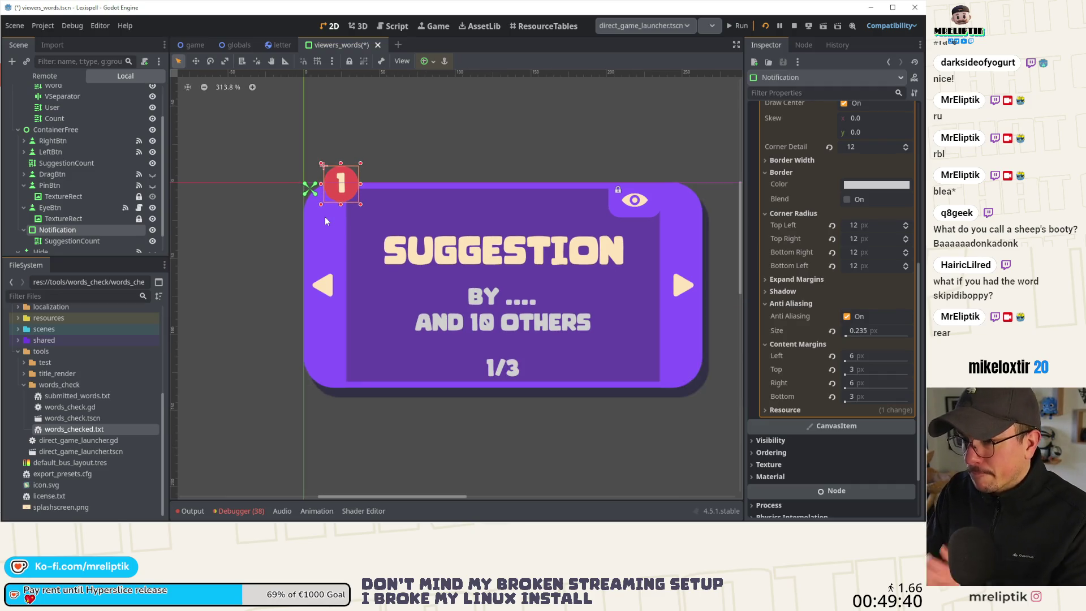
scroll(325, 216, "down", 8)
- Drag the Notification badge slightly right onto the card's corner, deselect, and save
left_click(257, 250)
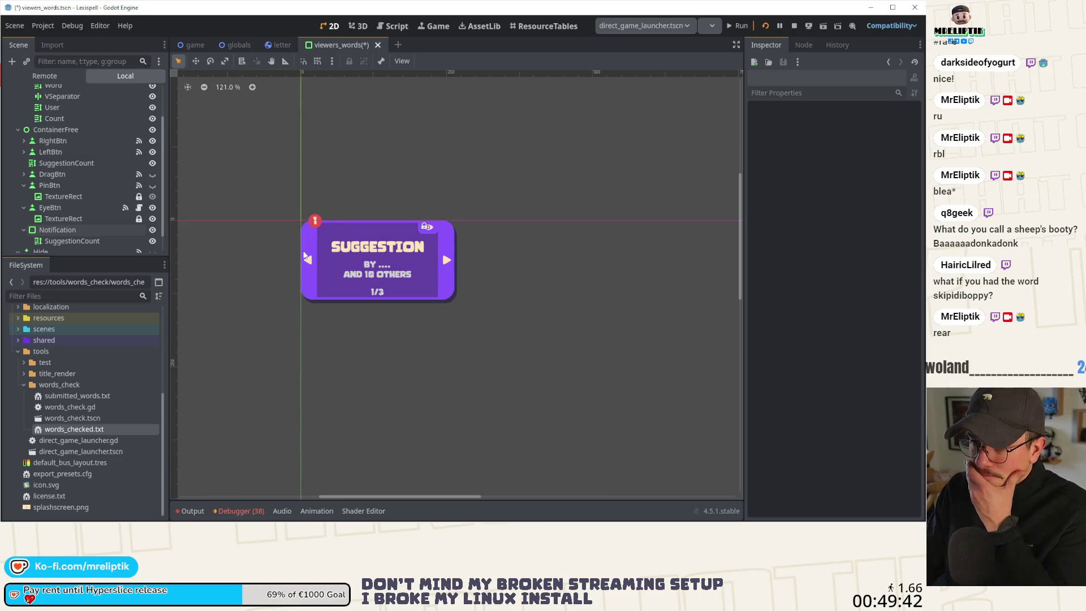
left_click(319, 207)
scroll(333, 221, "up", 11)
left_click(276, 191)
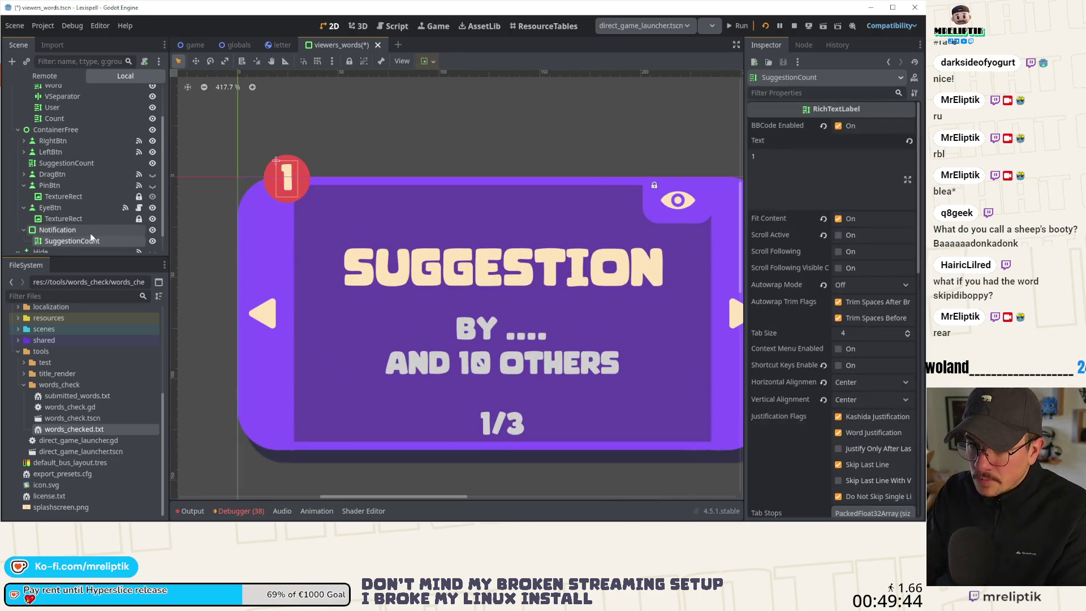
left_click_drag(276, 191, 280, 191)
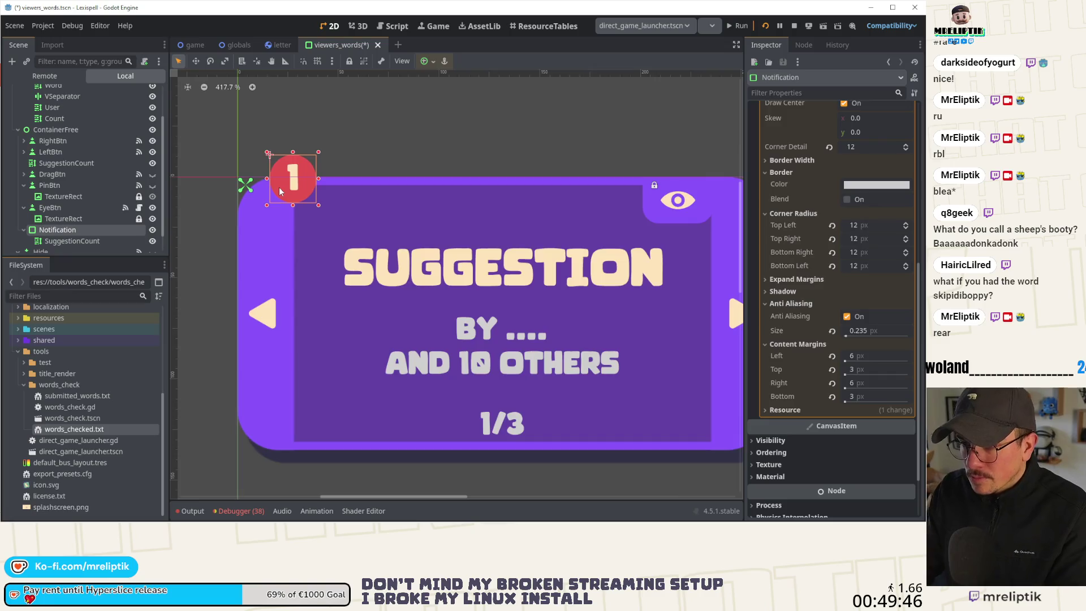
scroll(336, 221, "down", 13)
left_click(422, 364)
key("ctrl+s")
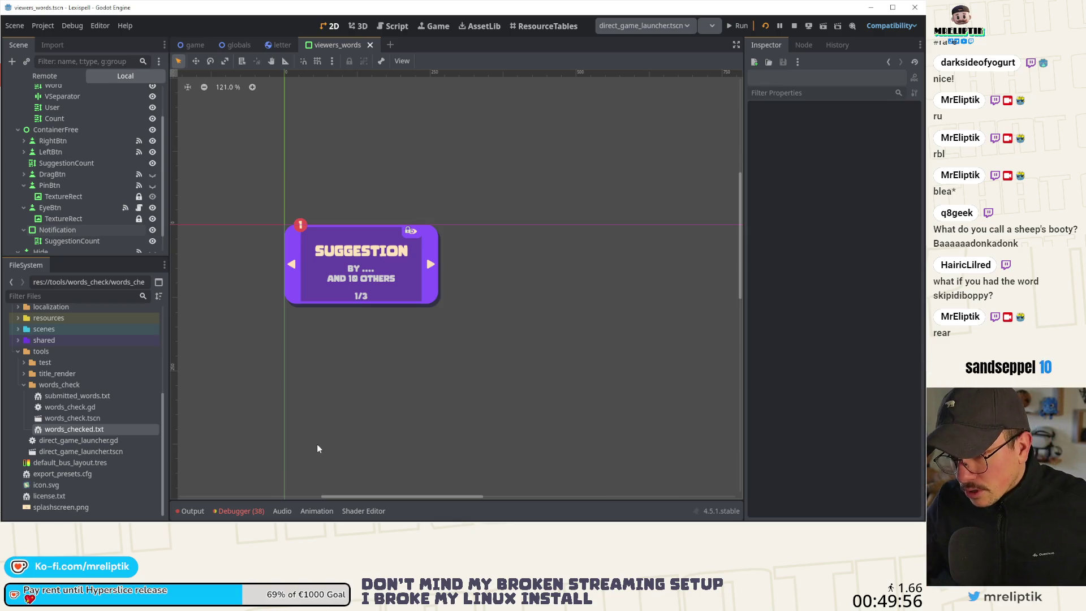
- Review the Debugger's Errors list, clear all warnings and errors, and close the panel
left_click(238, 511)
left_click(245, 332)
scroll(314, 453, "down", 2)
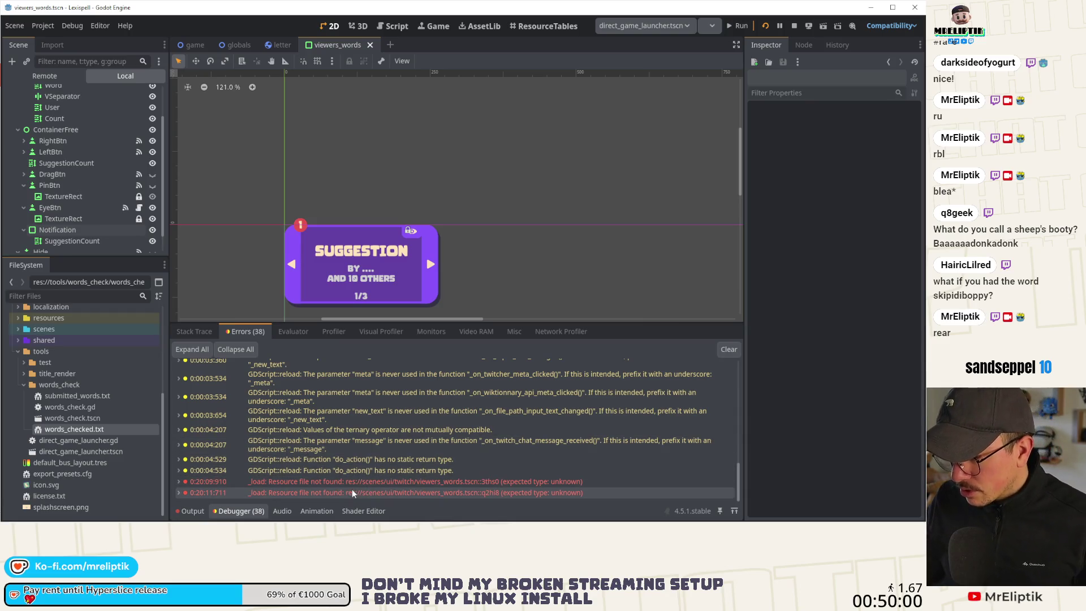
left_click(728, 349)
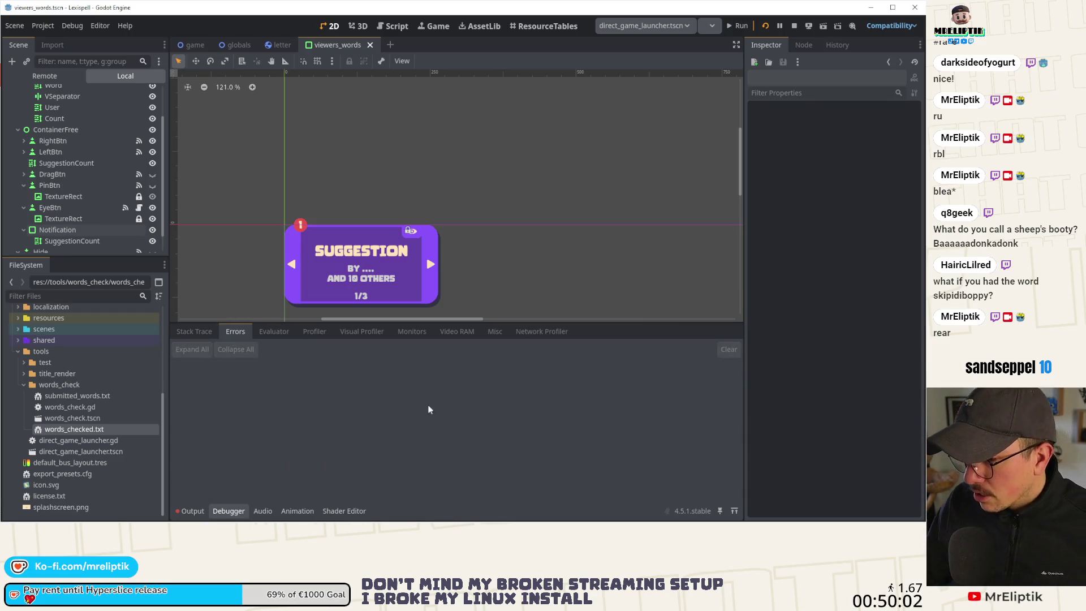
left_click(228, 511)
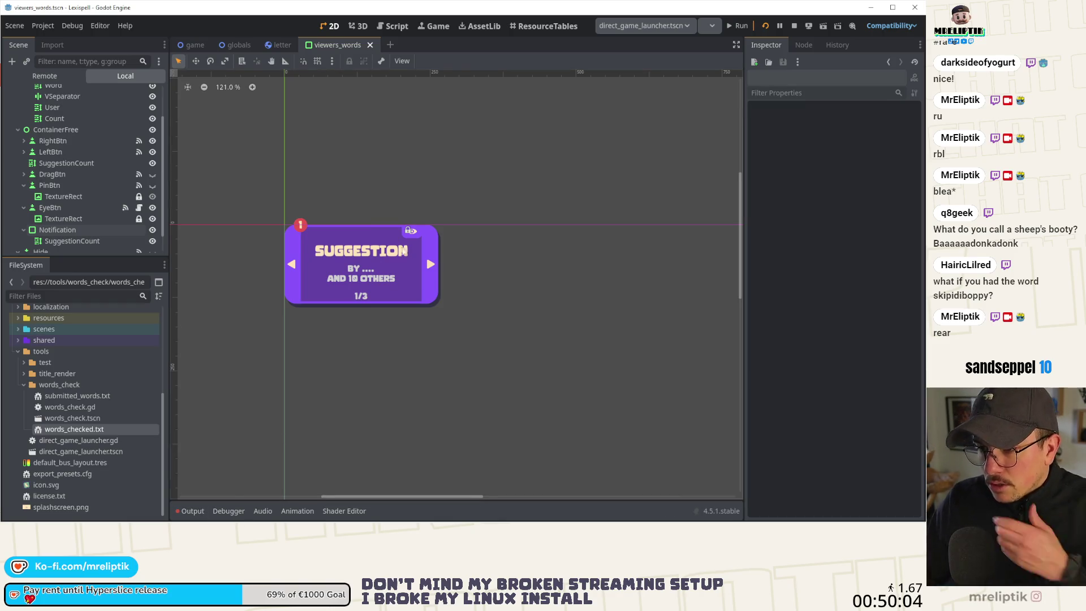
- Run the project with F5 to test the badge
scroll(295, 249, "up", 3)
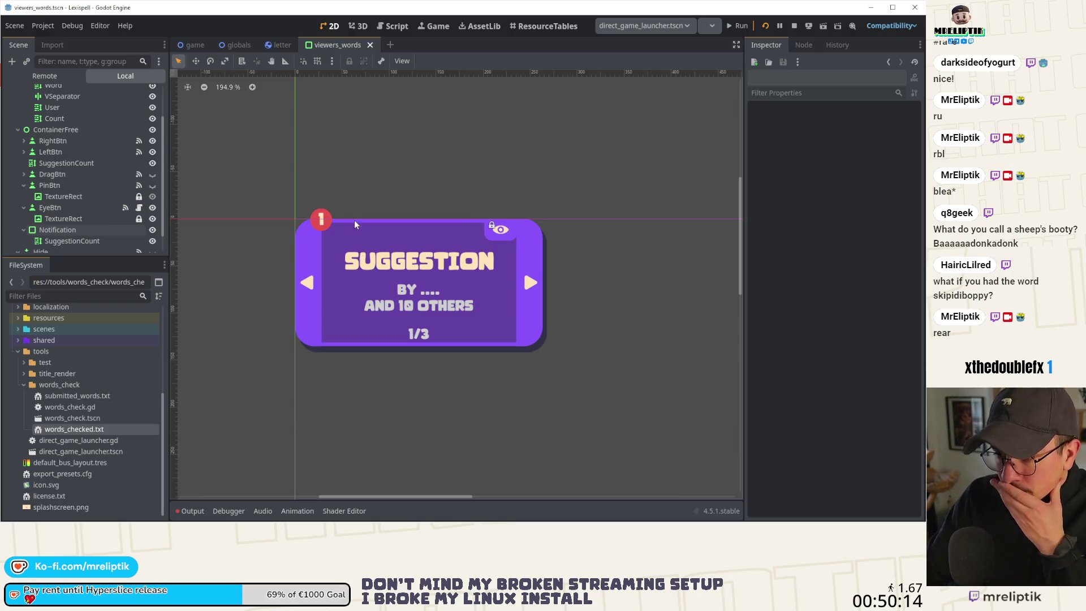
scroll(303, 243, "up", 3)
scroll(302, 247, "down", 10)
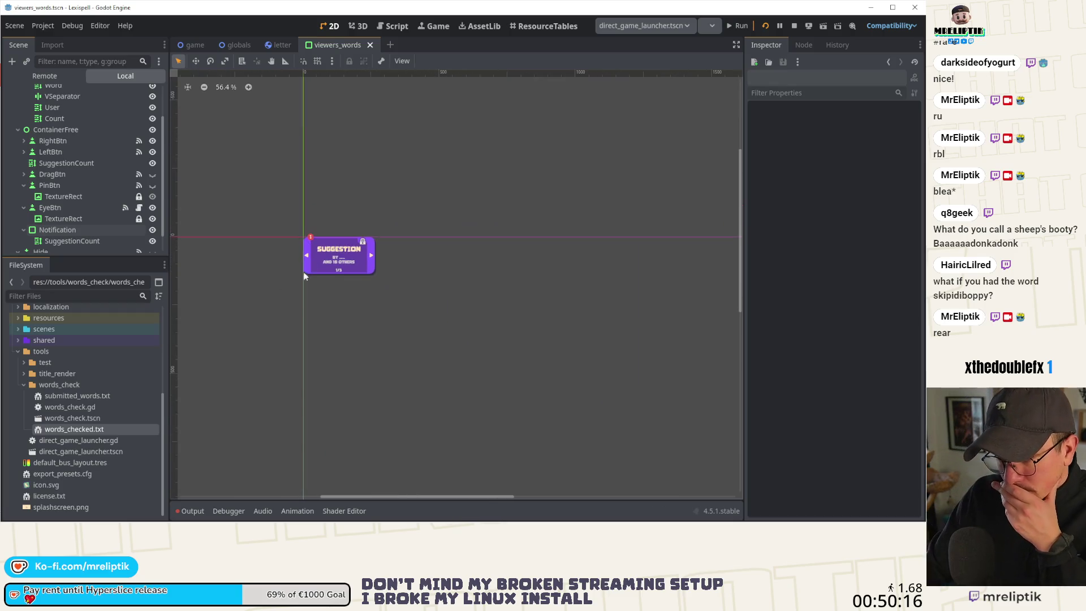
key("F5")
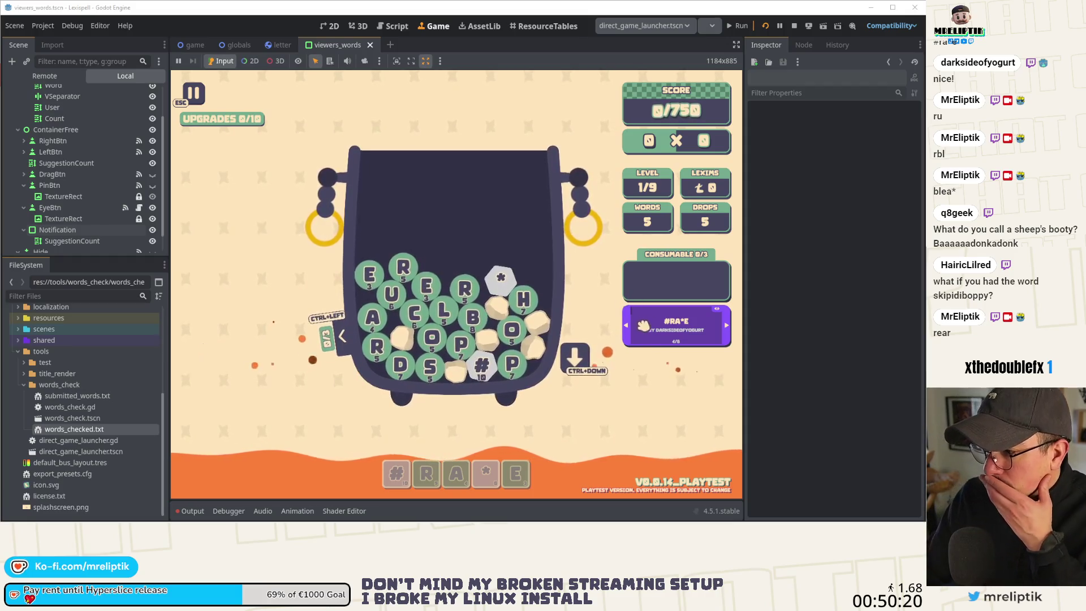
- Relaunch the game, continue past the shop into level 4, pause and resume, then return to 2D
key("F8")
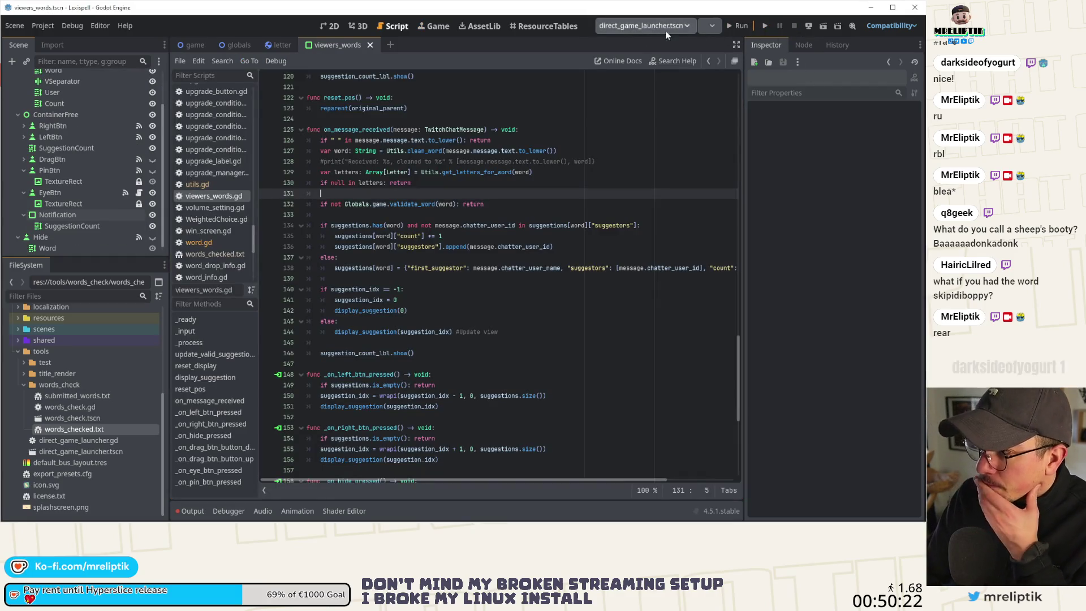
key("F5")
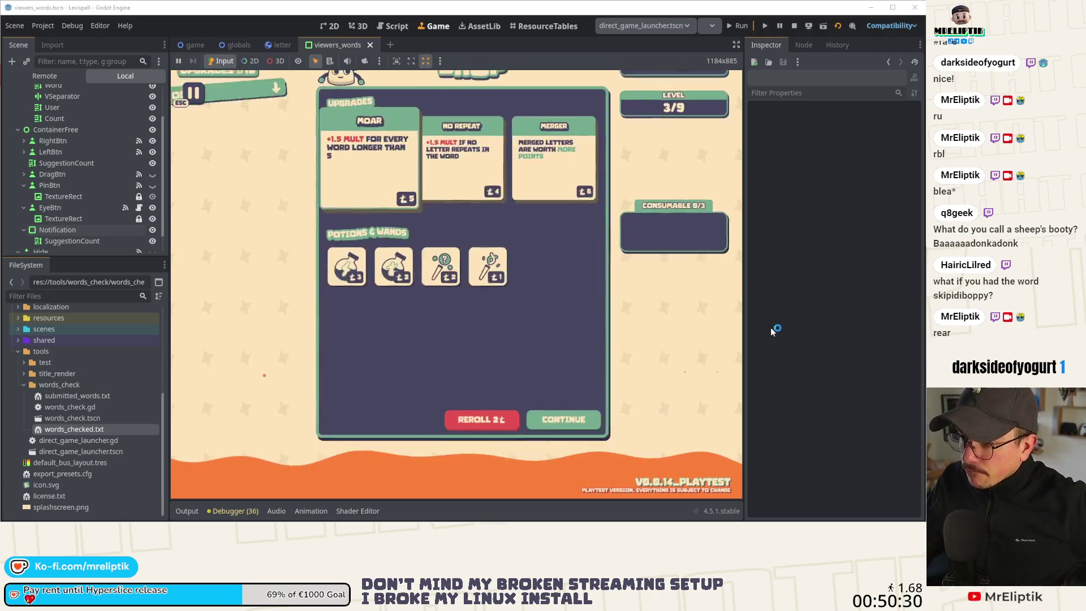
left_click(579, 472)
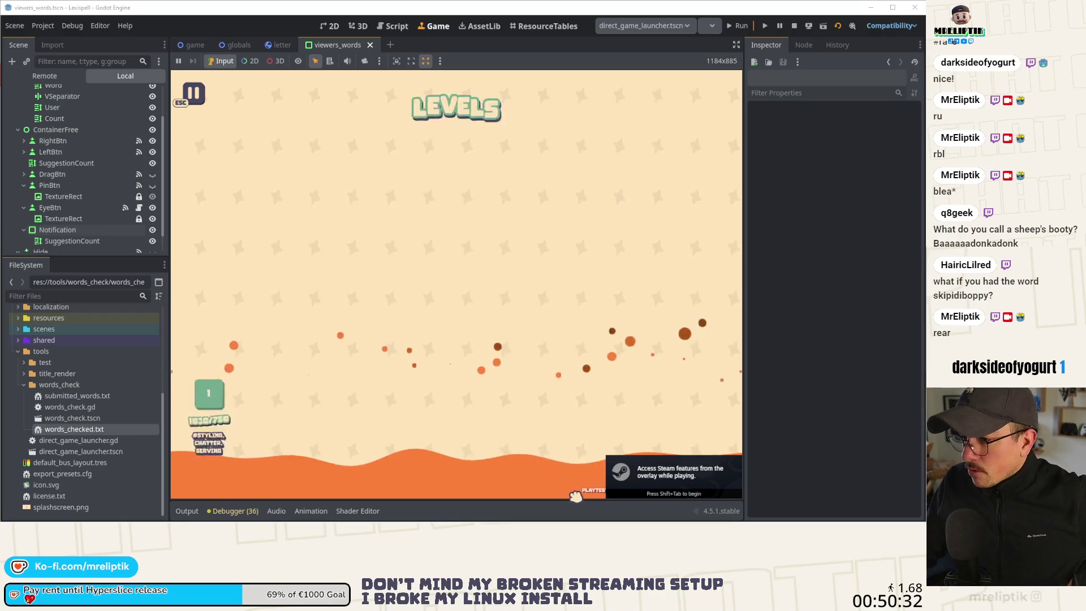
left_click(399, 283)
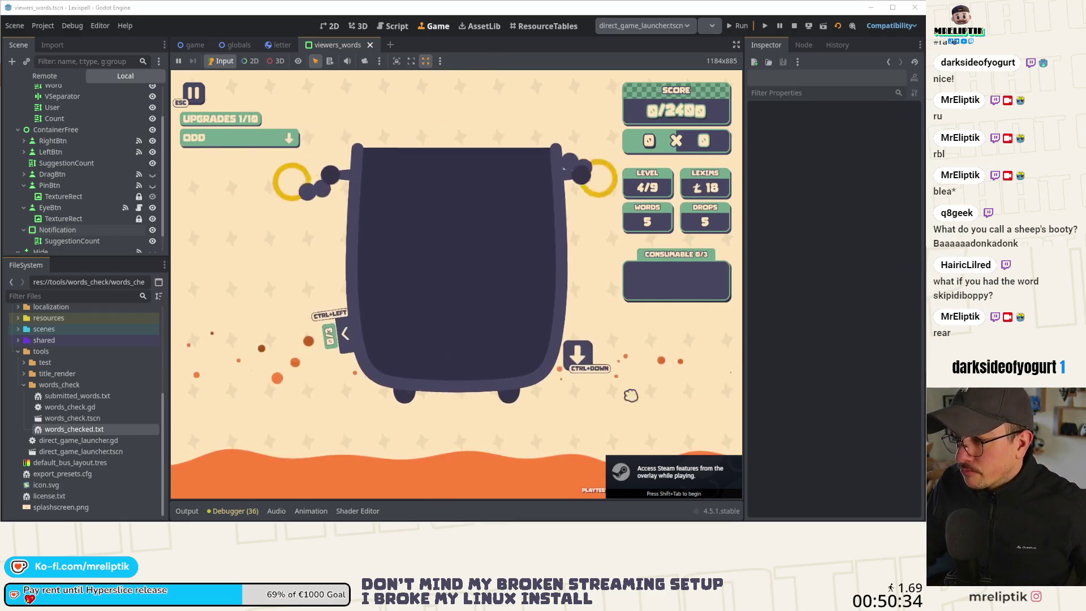
key("Escape")
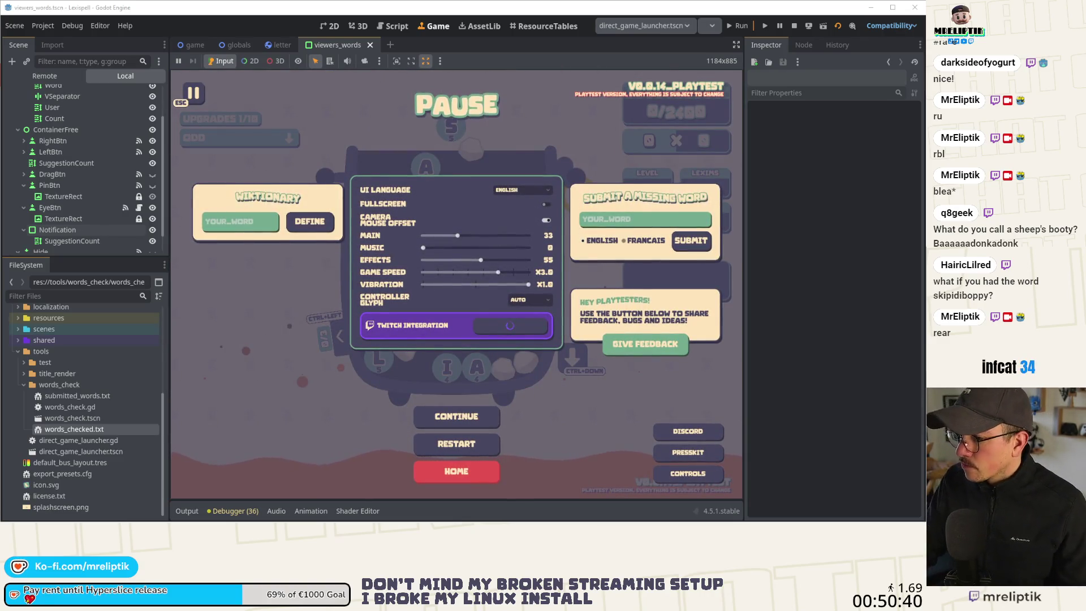
key("Escape")
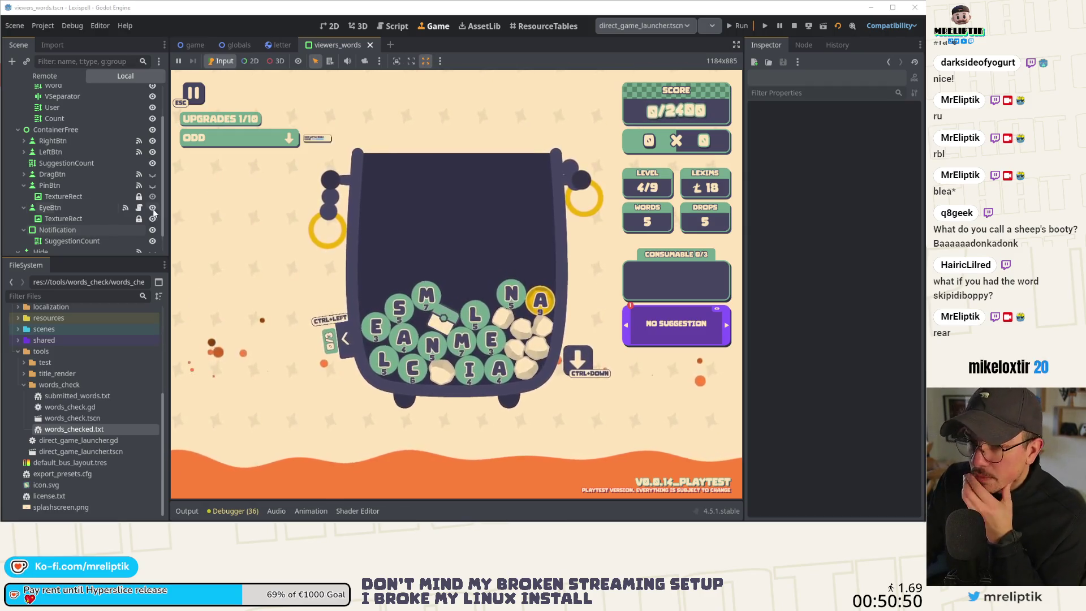
left_click(320, 29)
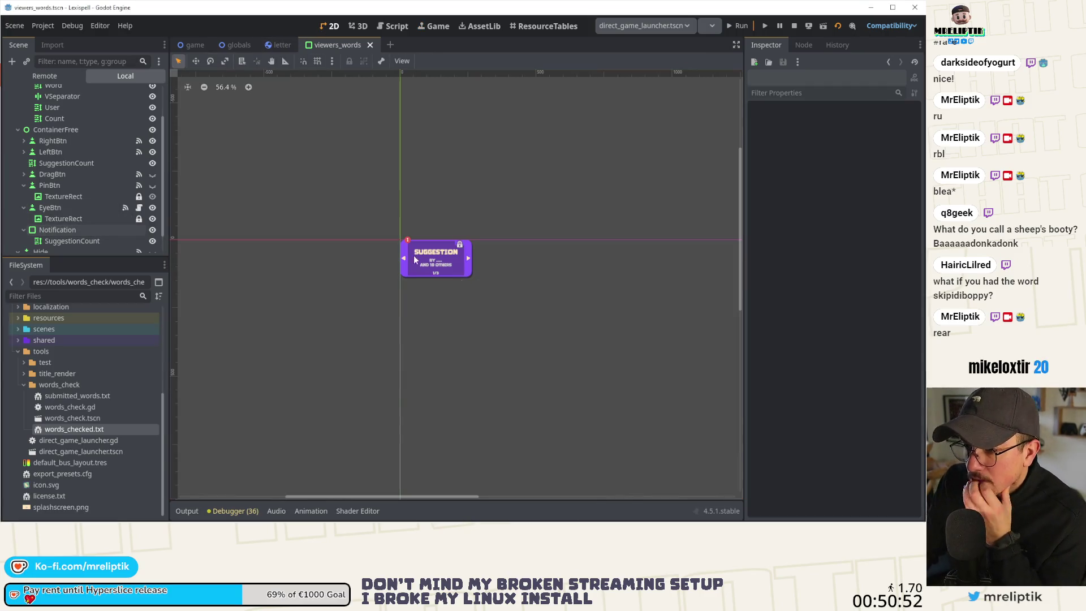
- Enlarge the Notification box by dragging its top-right corner outward
scroll(410, 237, "up", 8)
left_click(416, 184)
scroll(422, 184, "up", 6)
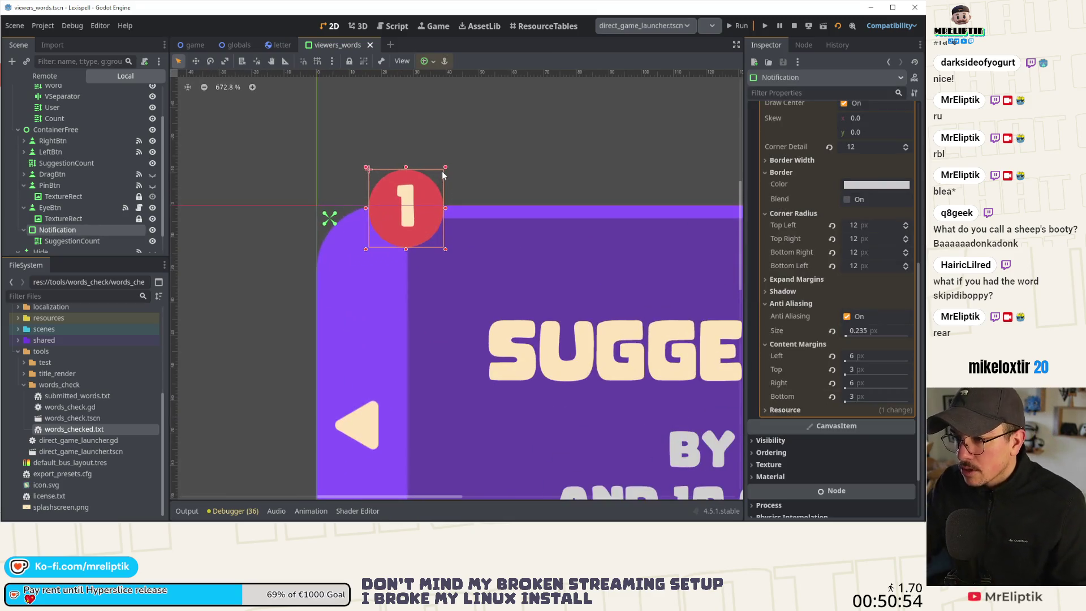
left_click_drag(456, 167, 468, 165)
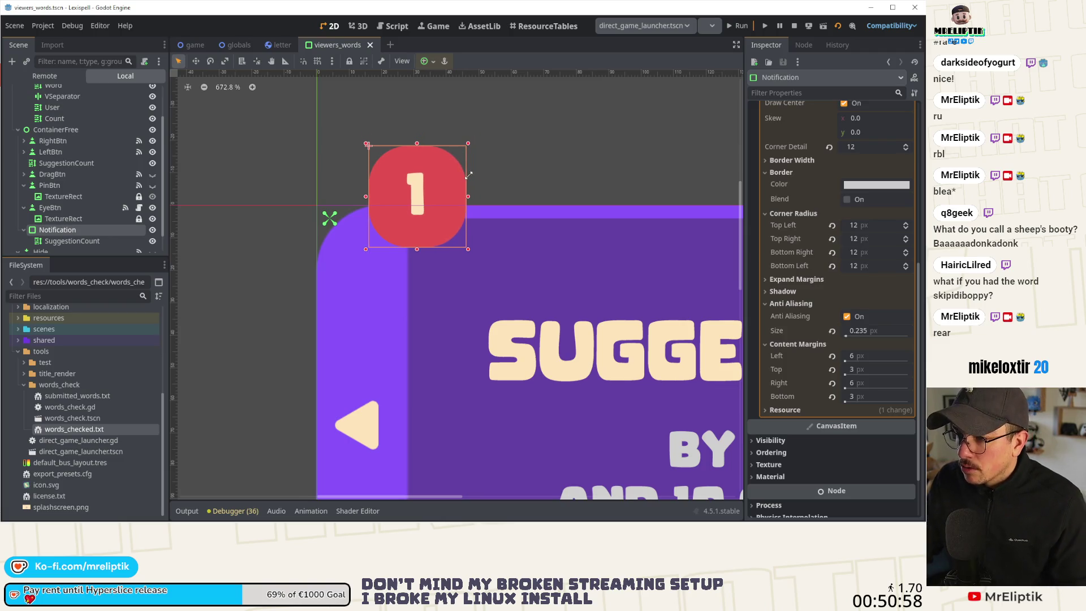
- Raise the count label's Normal Font Size override from 16 to 22 px and save
left_click(422, 196)
scroll(873, 463, "down", 10)
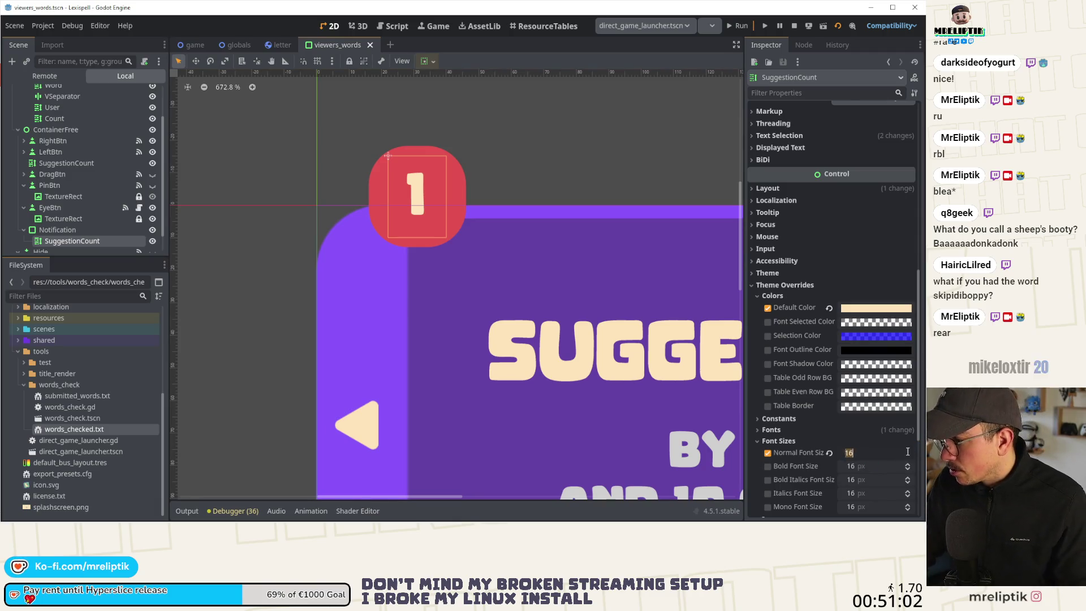
left_click(880, 441)
left_click(779, 442)
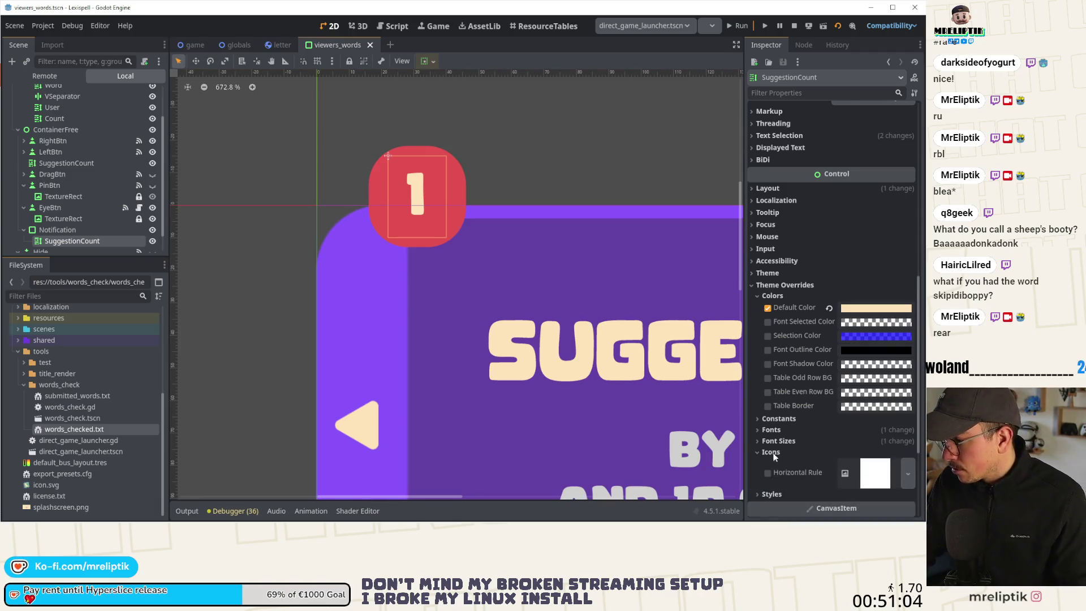
left_click(908, 452)
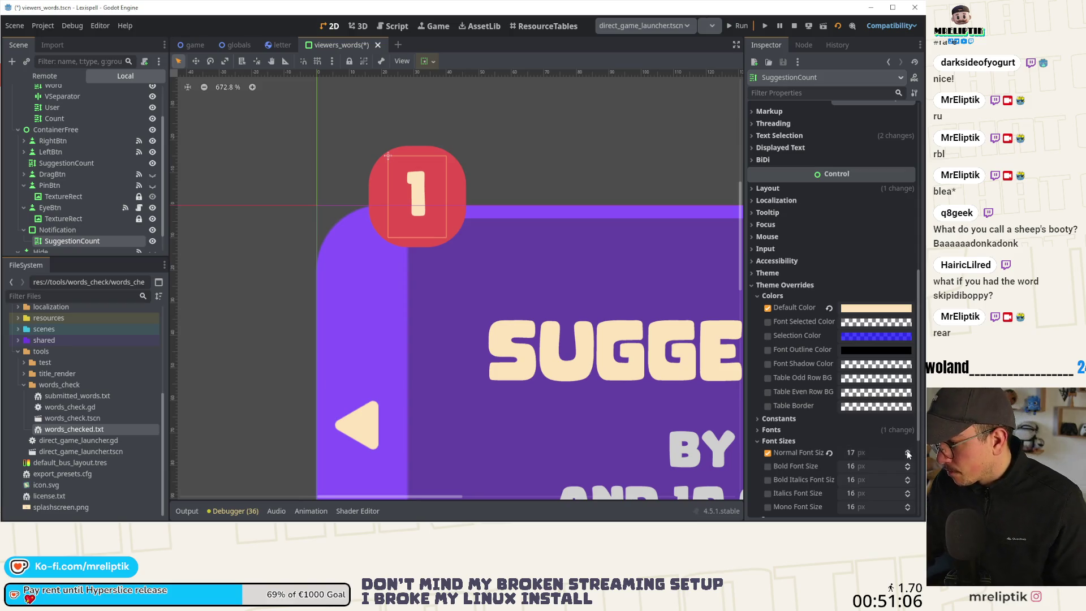
left_click(908, 451)
left_click(908, 451)
left_click(908, 451)
left_click(908, 451)
left_click(908, 451)
left_click(504, 167)
key("ctrl+s")
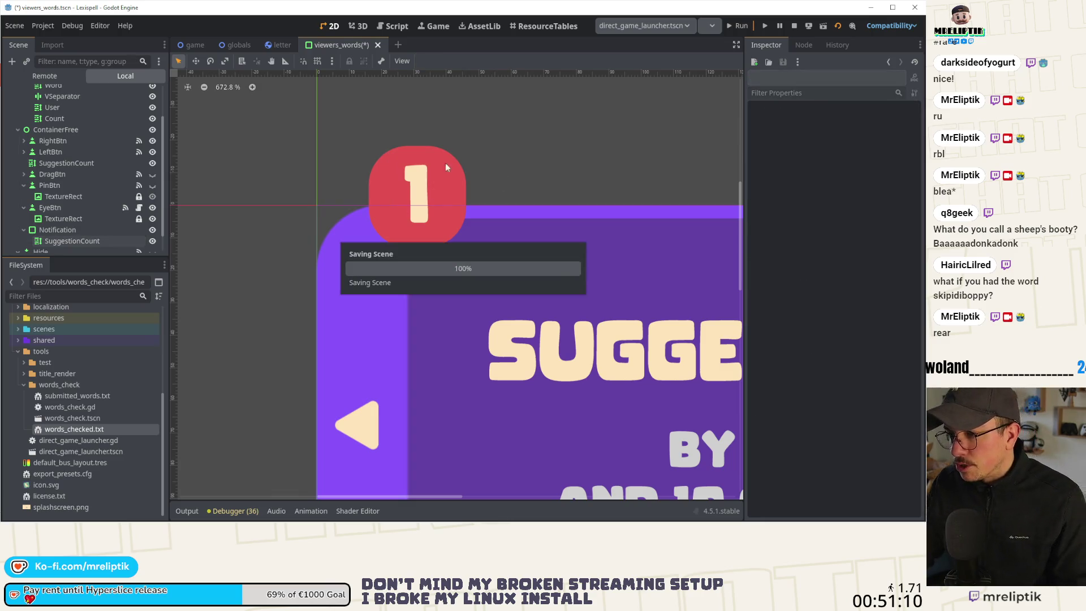
scroll(458, 149, "down", 3)
left_click(433, 26)
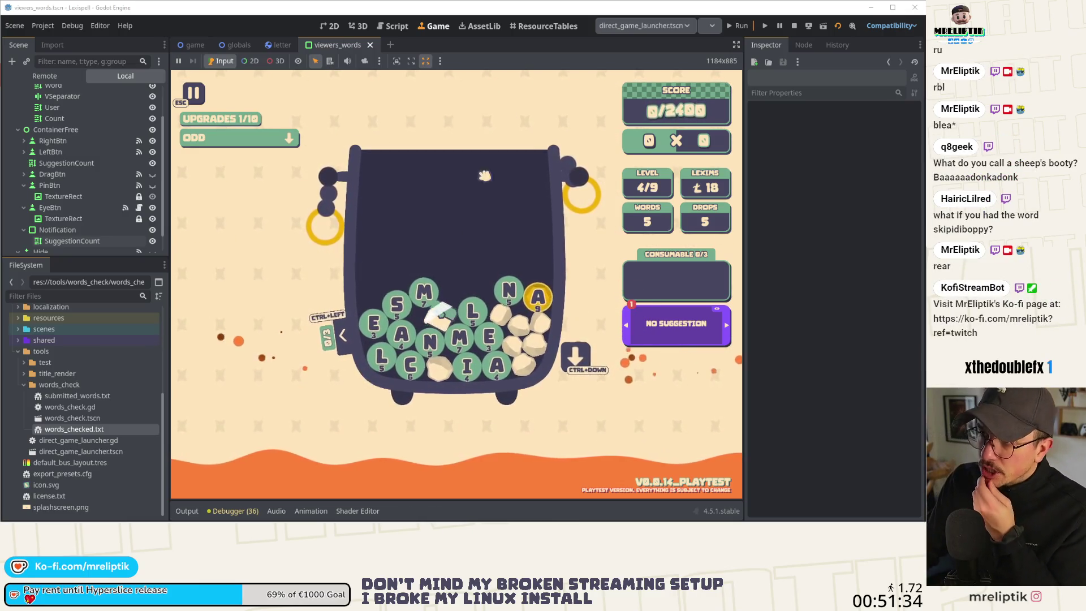
key("ctrl+F1")
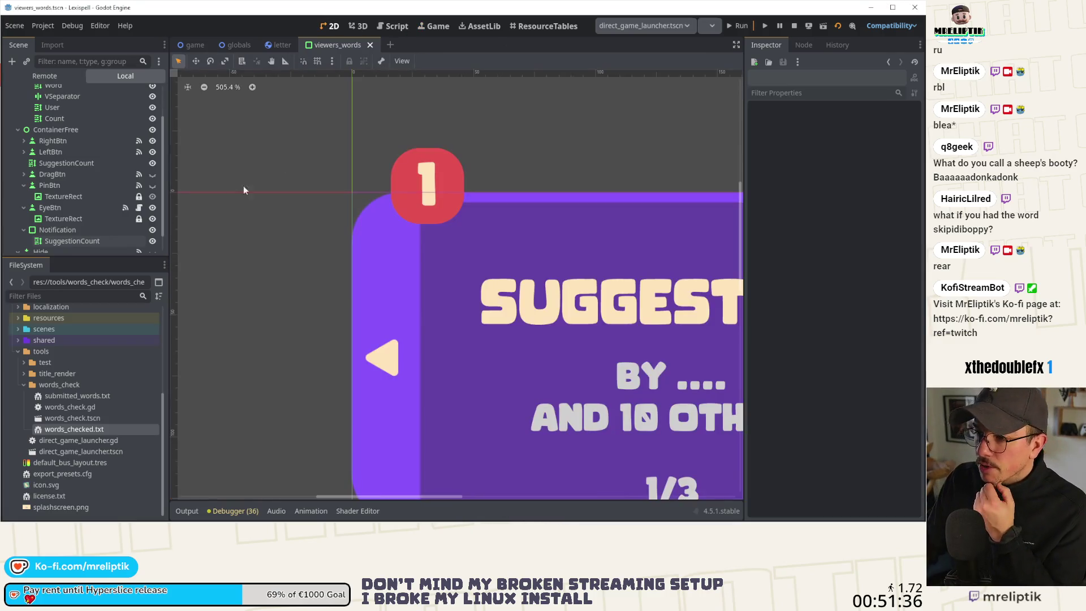
- Select the left button's TextureRect and bring up viewers_words.gd in the script editor
scroll(127, 123, "up", 2)
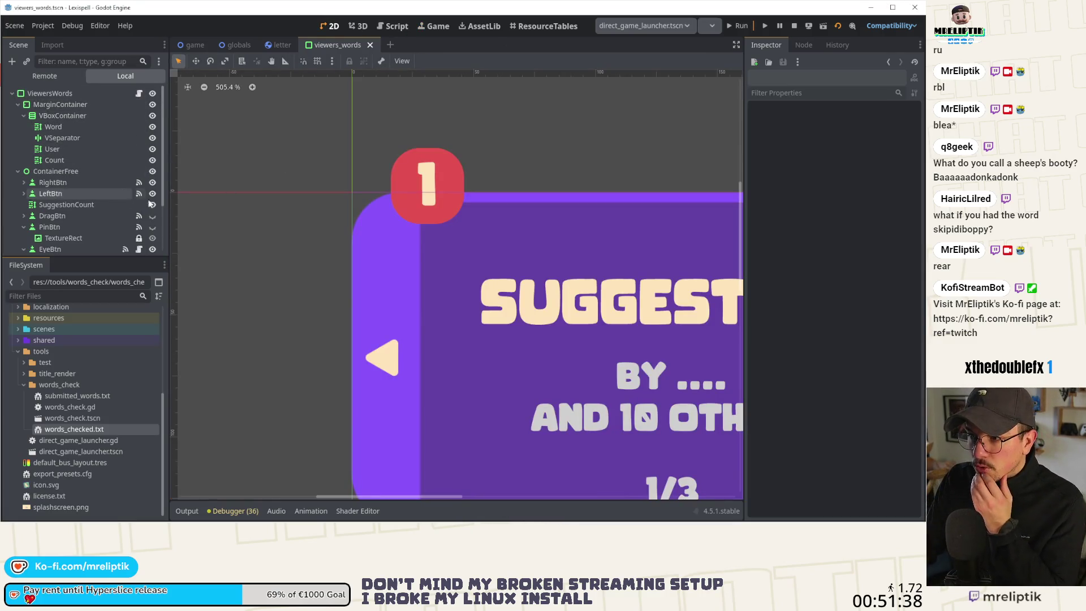
left_click(392, 193)
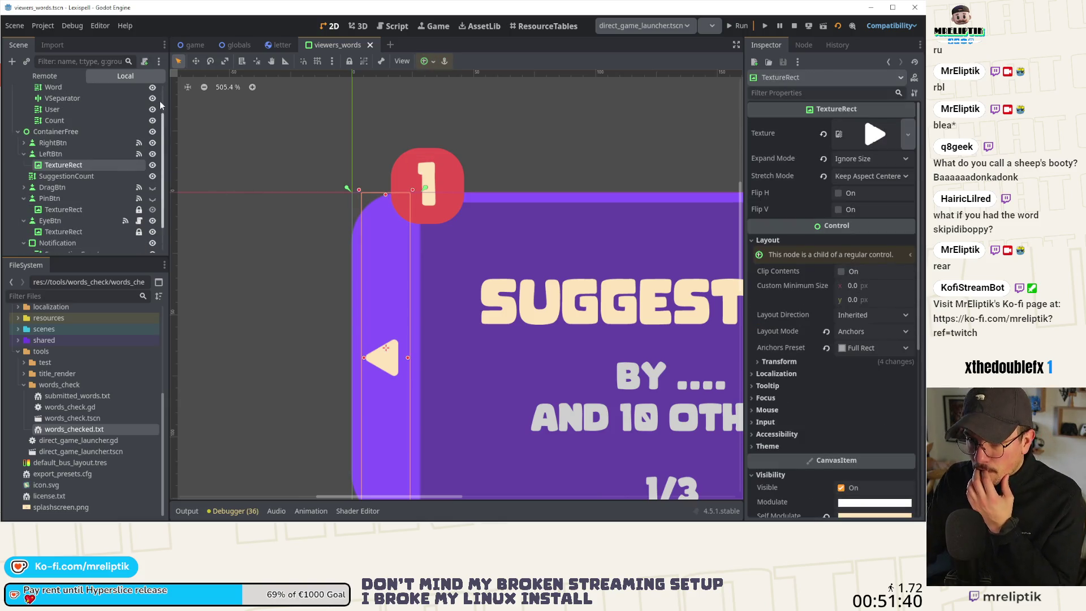
scroll(160, 105, "up", 2)
left_click(139, 93)
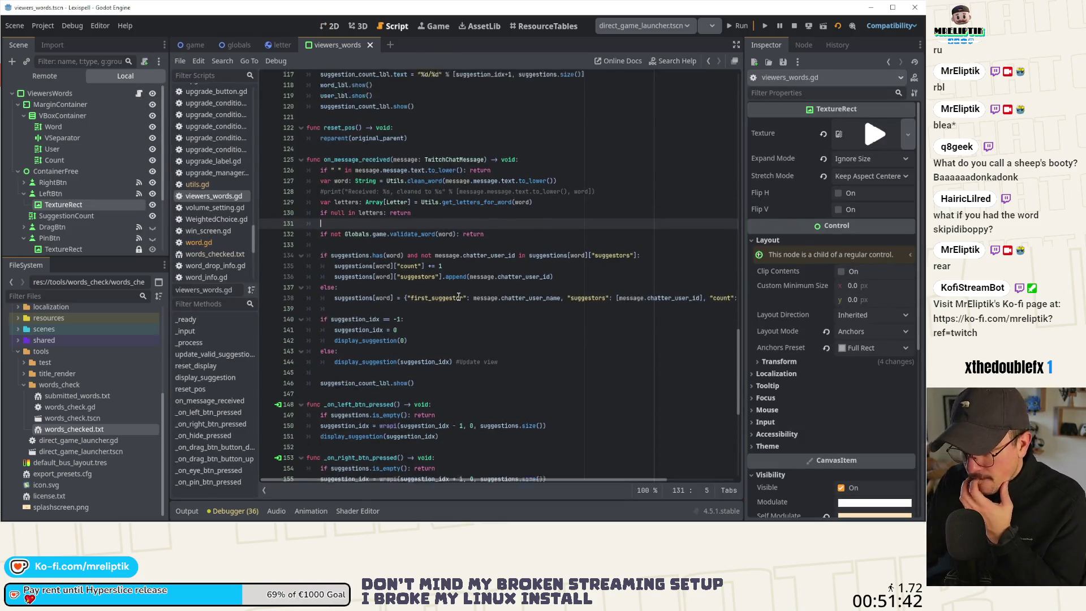
scroll(458, 297, "up", 10)
scroll(86, 192, "down", 3)
- Begin attaching a script to the Notification node, saving into the scripts folder
left_click(65, 209)
scroll(423, 242, "up", 5)
right_click(107, 207)
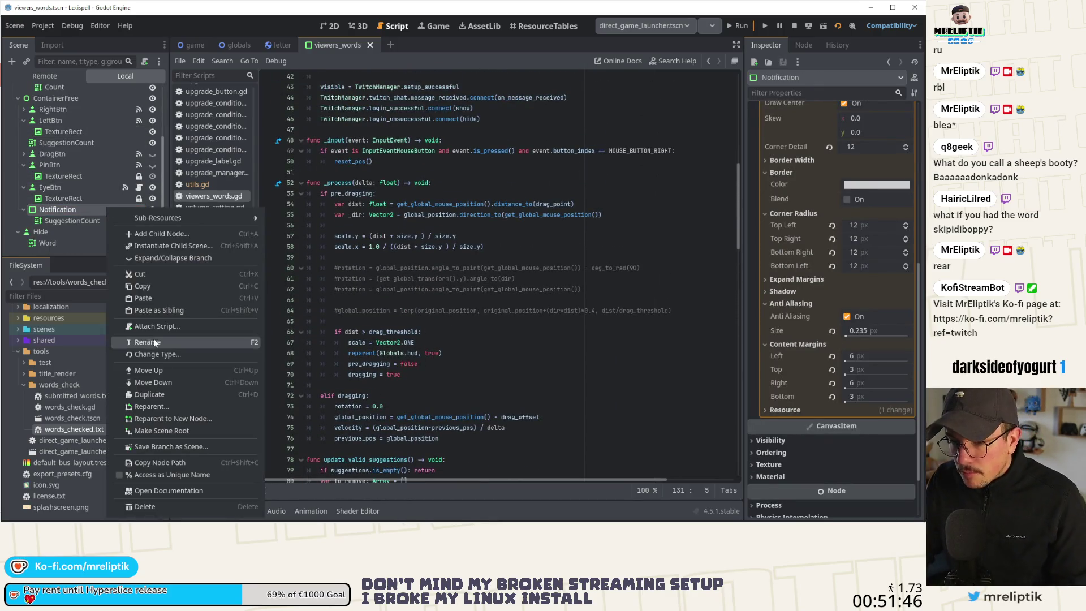
left_click(164, 327)
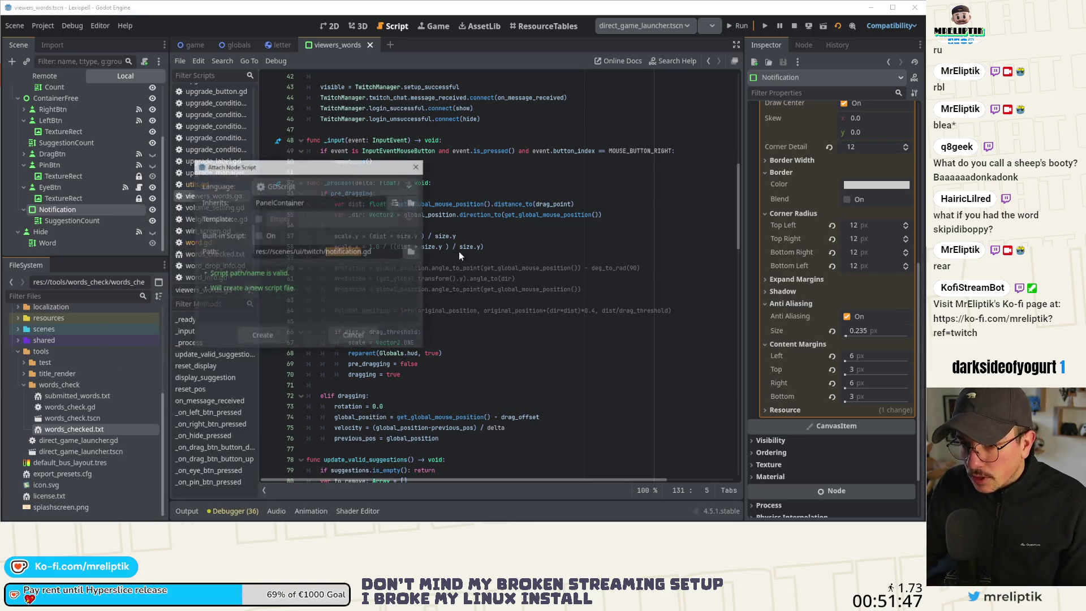
left_click(413, 251)
double_click(211, 150)
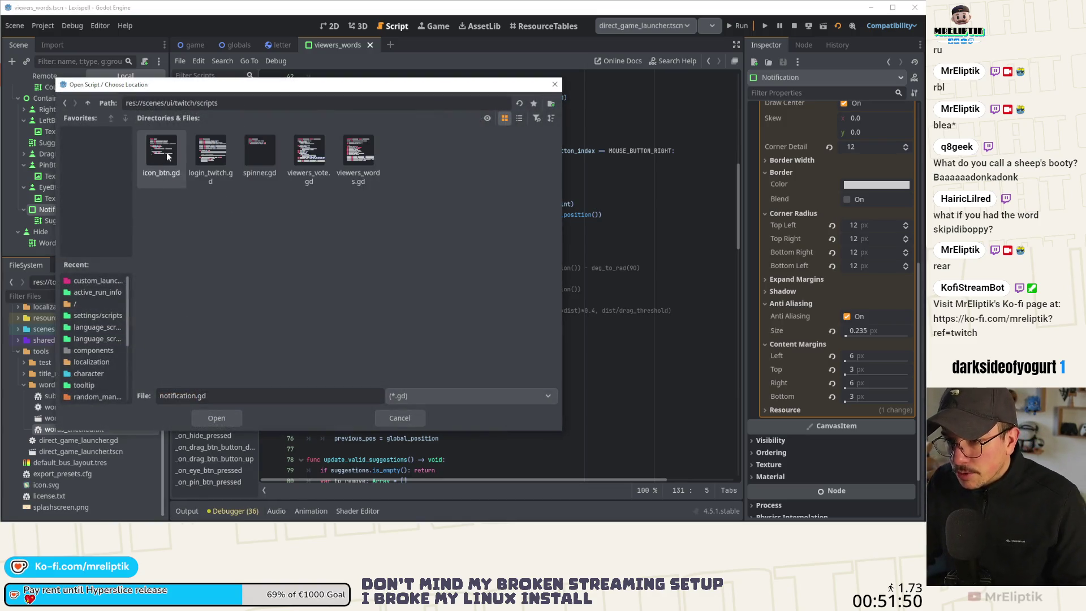
- Keep the file name as notification.gd and create the script
left_click(159, 399)
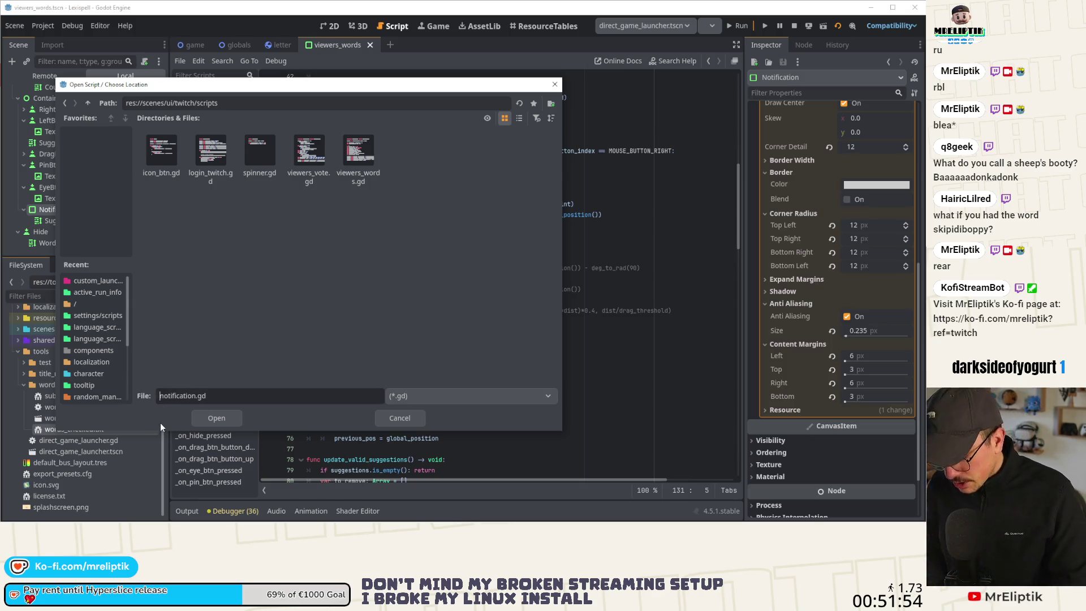
type("viewers_suggestion_")
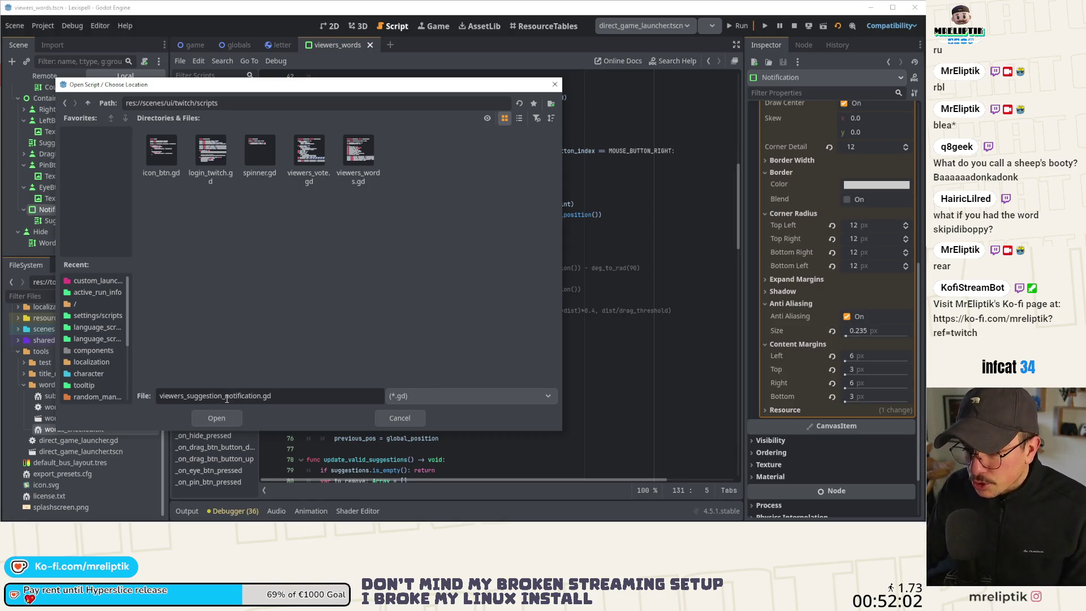
left_click_drag(226, 399, 169, 399)
key("BackSpace")
key("BackSpace")
key("BackSpace")
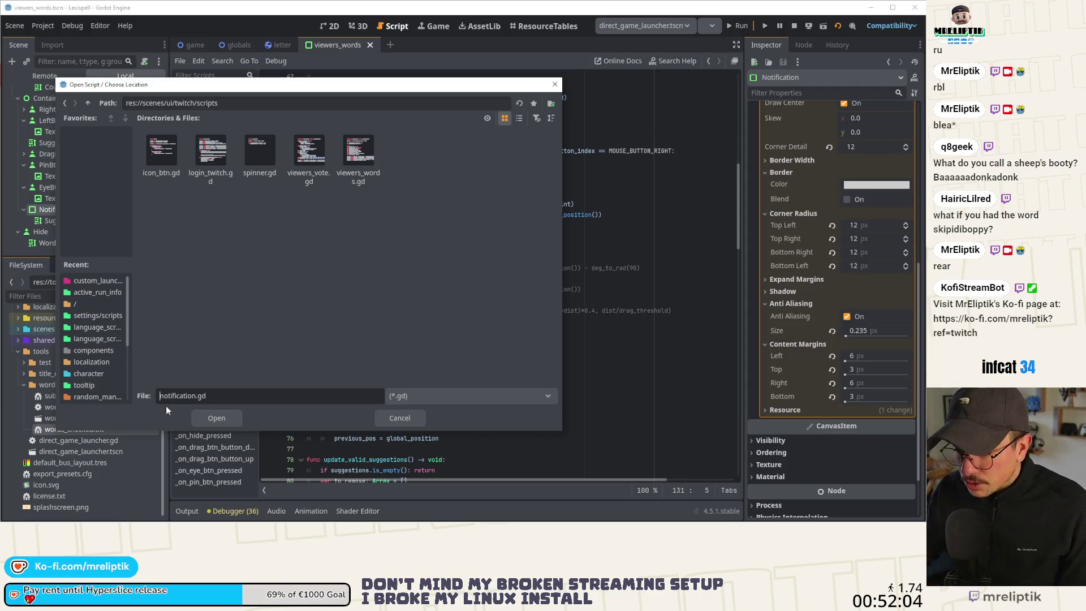
left_click(208, 417)
left_click(275, 331)
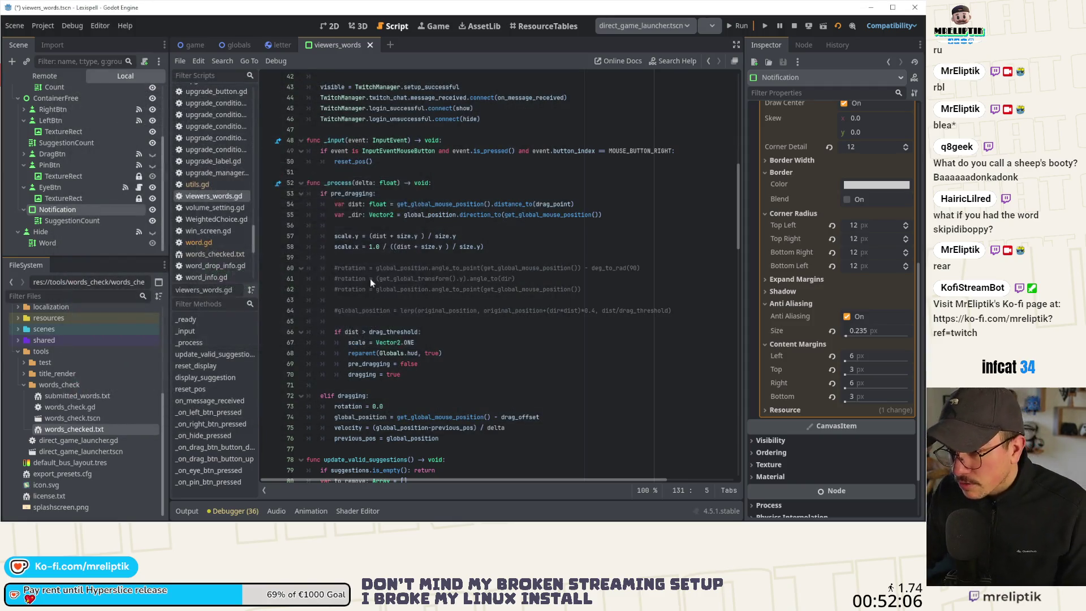
- Add 'class_name NotificationChip' before extends PanelContainer on line 1 and save
type("class_nextends PanelContainer")
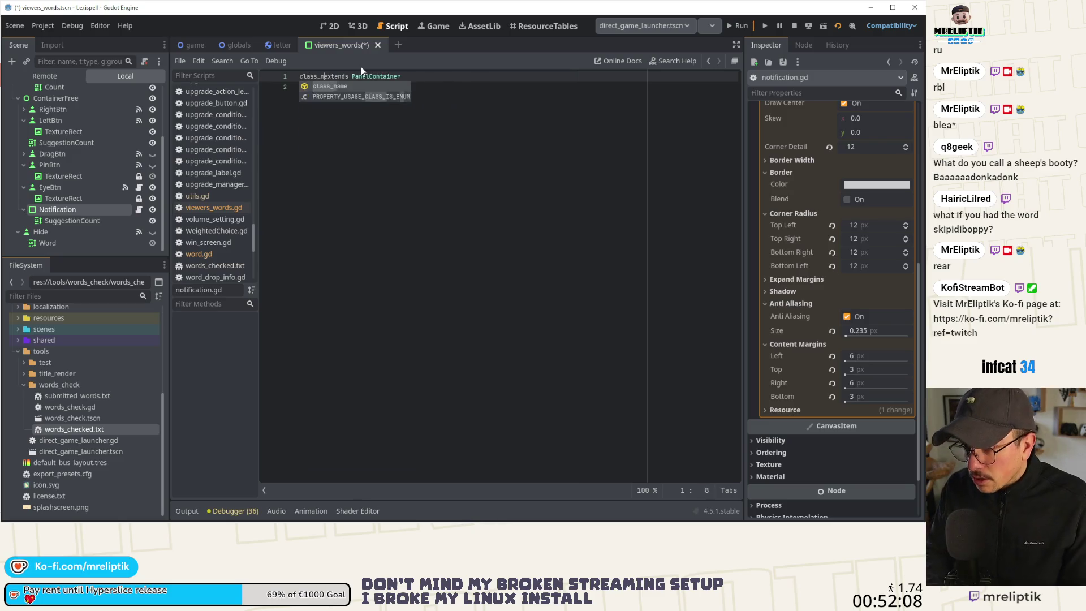
key("Return")
type("Notifica")
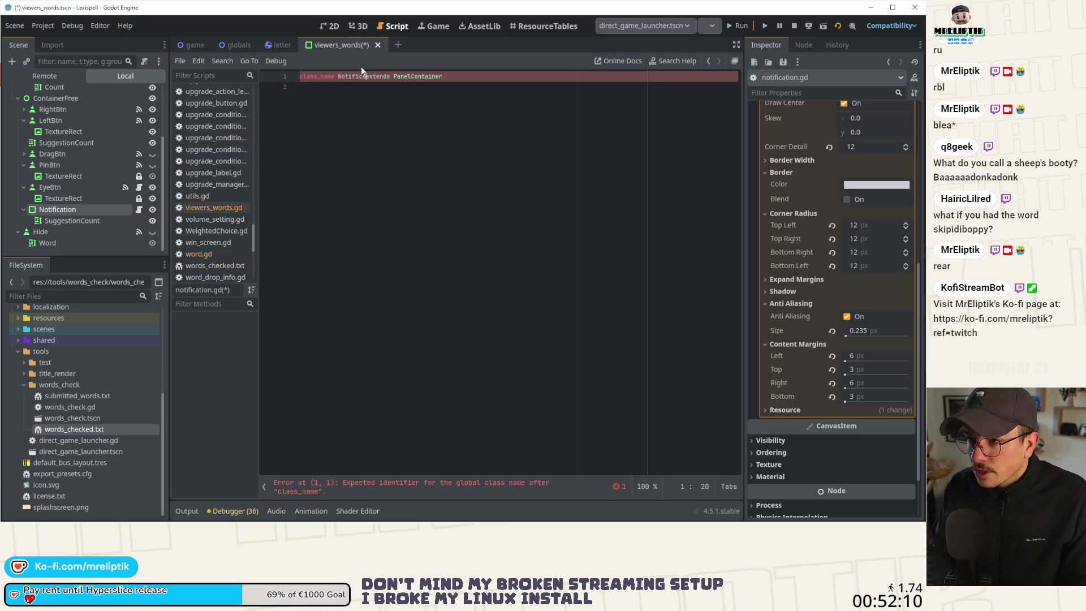
type("tion")
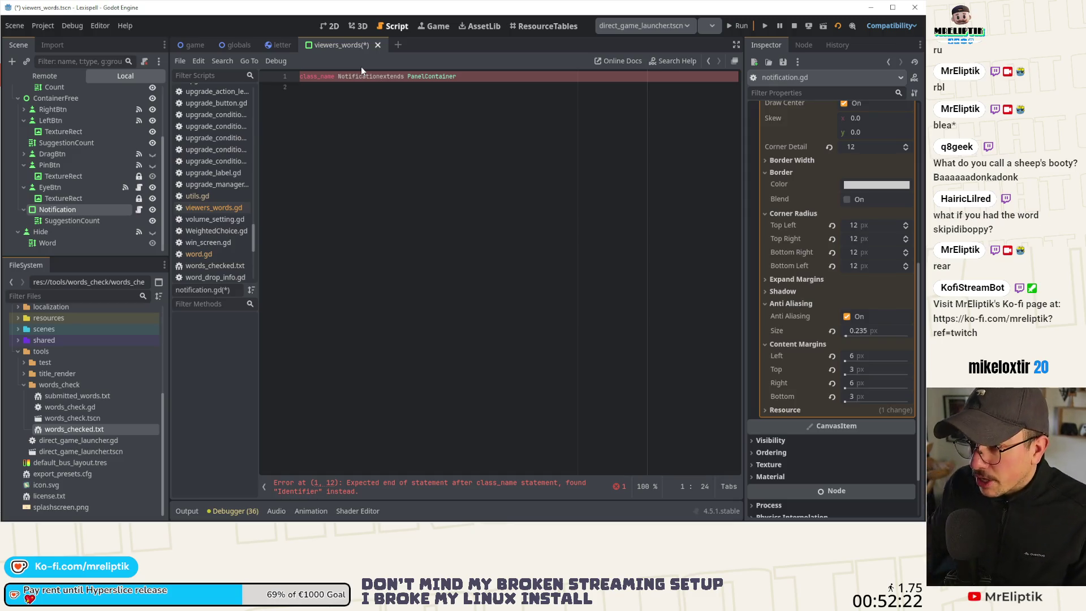
key("ctrl+s")
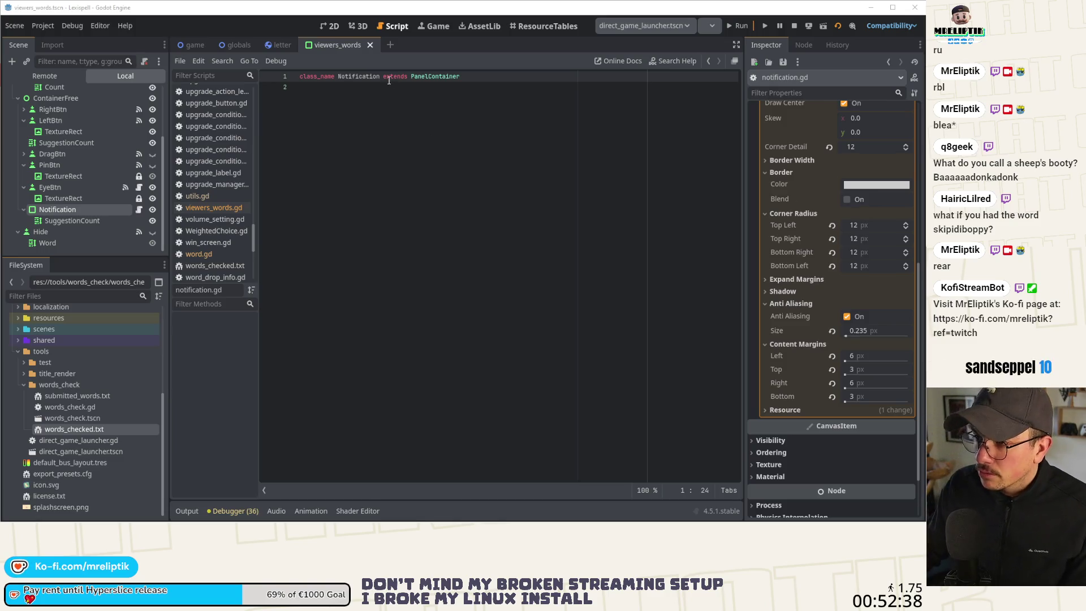
left_click(395, 146)
key("Up")
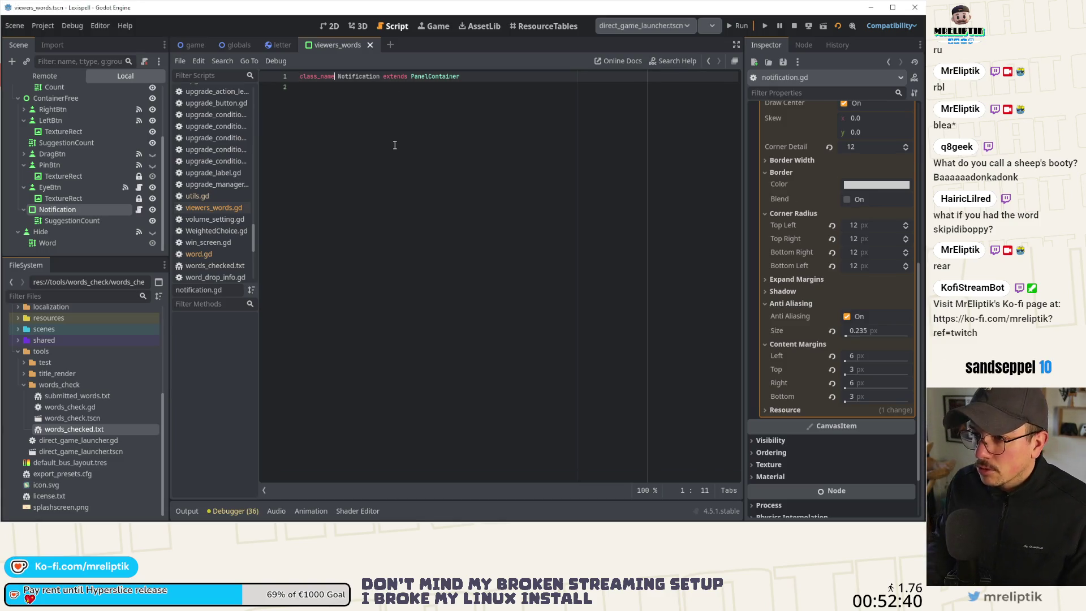
type("Ch")
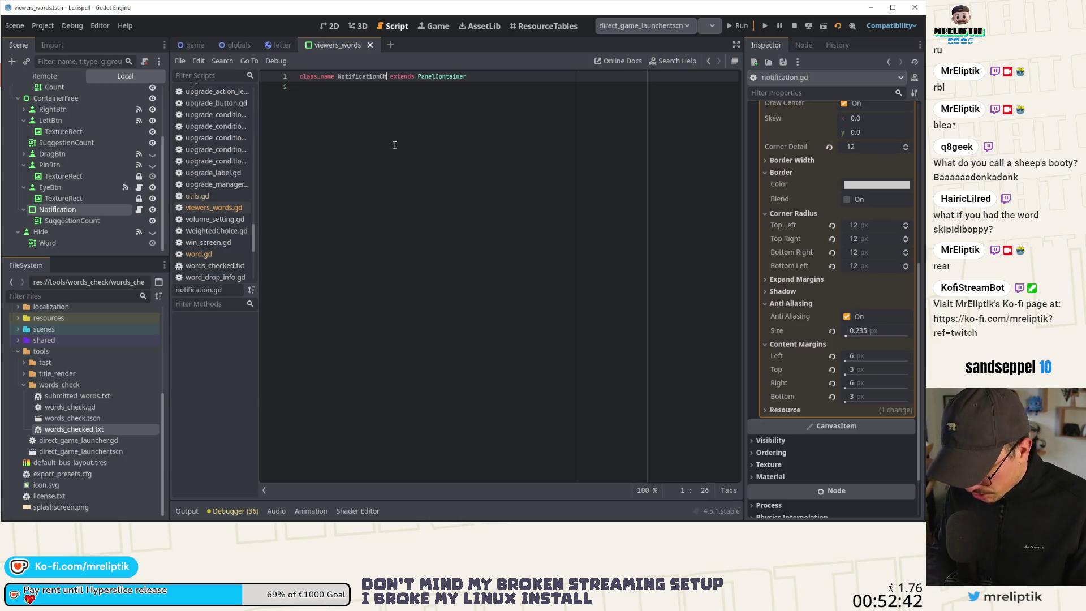
type("ip")
key("ctrl+s")
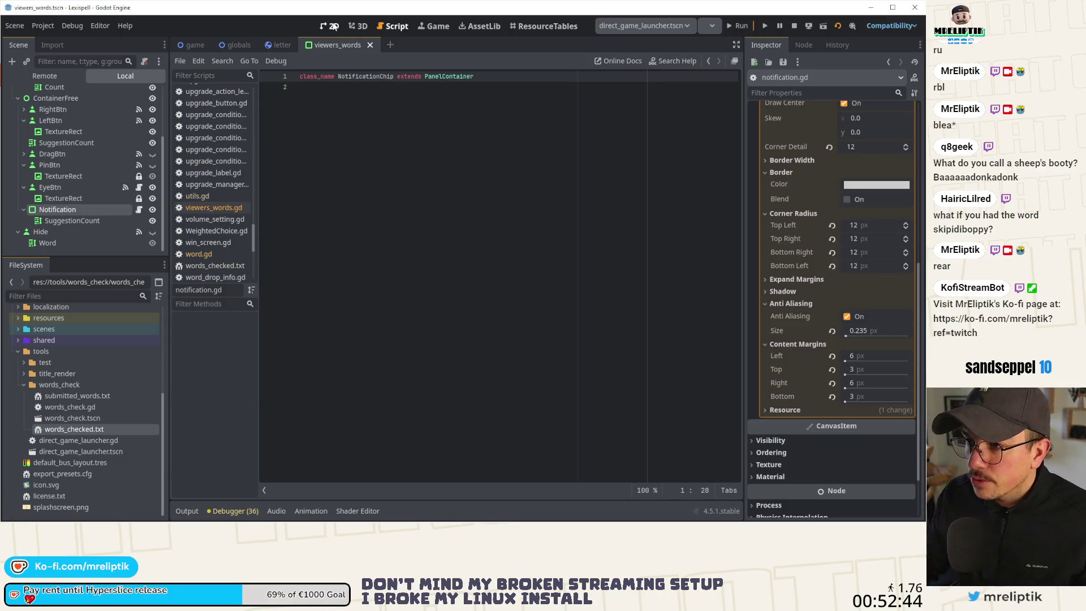
- Reopen the Notification node's script from the 2D view and add blank lines below the declaration
key("ctrl+F1")
left_click(78, 210)
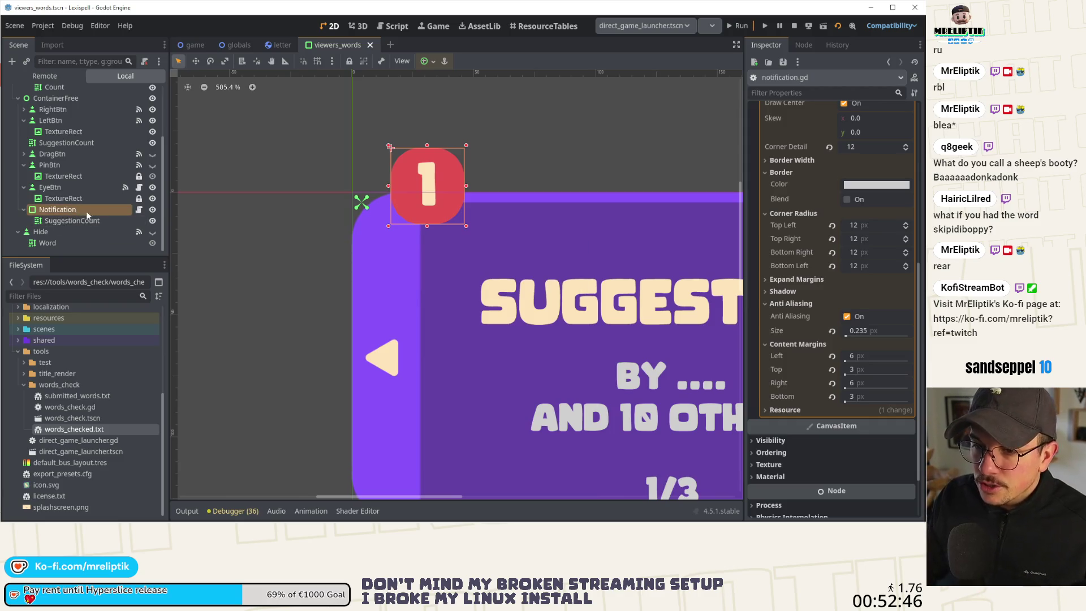
left_click(141, 210)
key("Return")
key("Return")
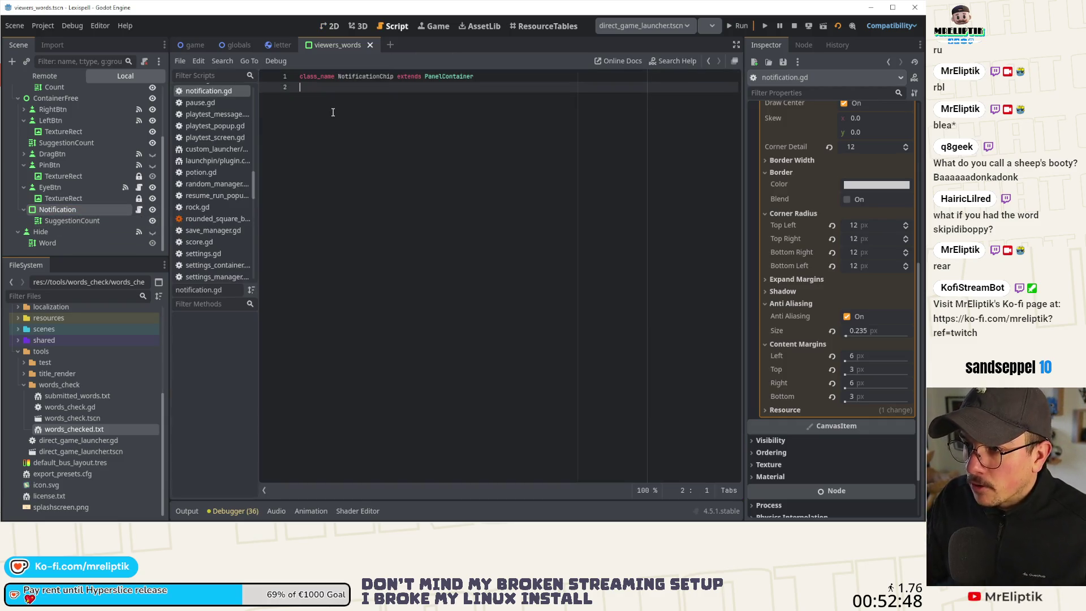
- Add a _ready function containing pass and save the script
type("fucn _read")
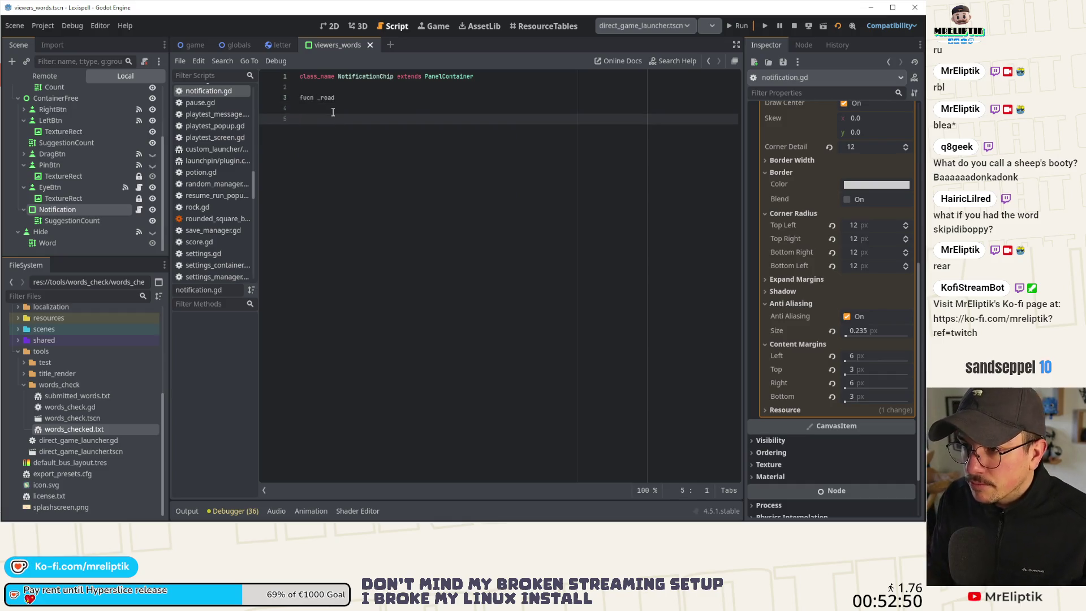
type("_re")
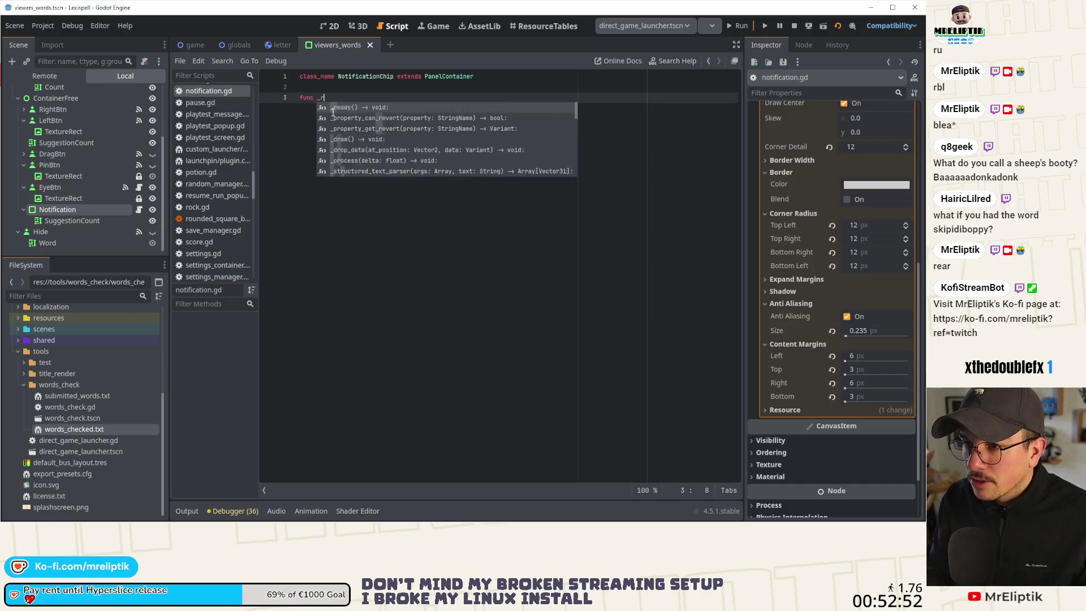
key("Return")
key("Return")
type("pass")
key("ctrl+s")
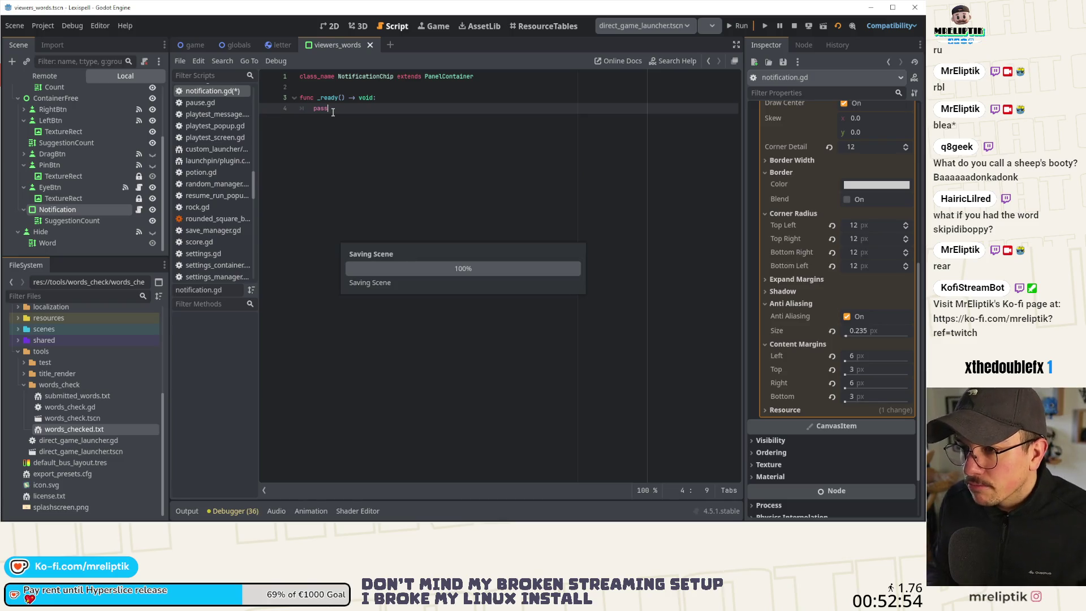
key("Up")
key("Up")
key("Return")
key("Return")
- Rename the SuggestionCount node to Count and add an onready reference to it in the script
left_click(60, 220)
double_click(87, 221)
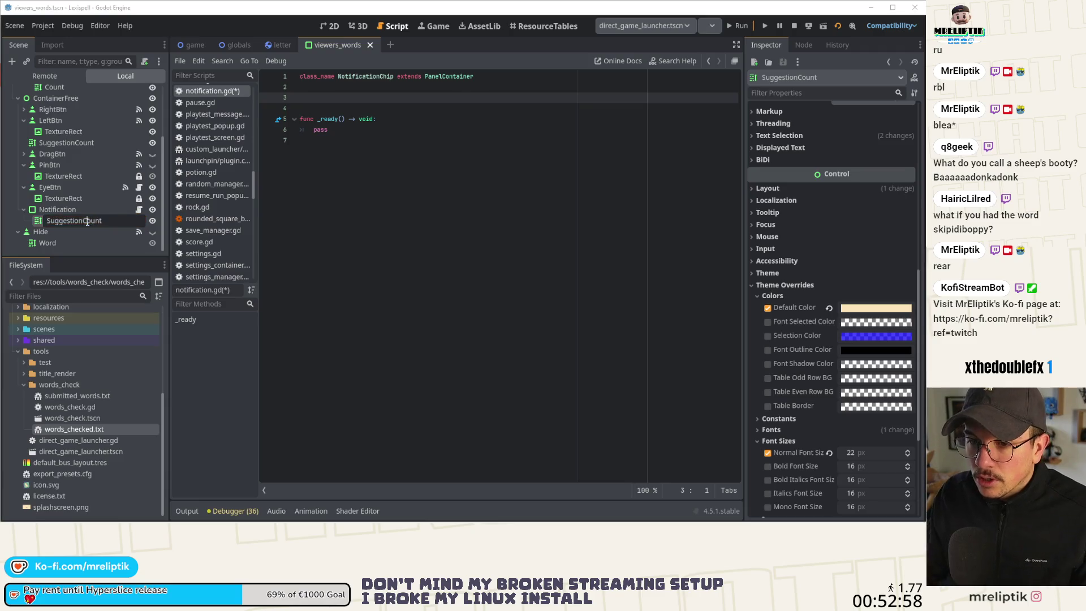
type("Count")
key("Return")
key("ctrl+s")
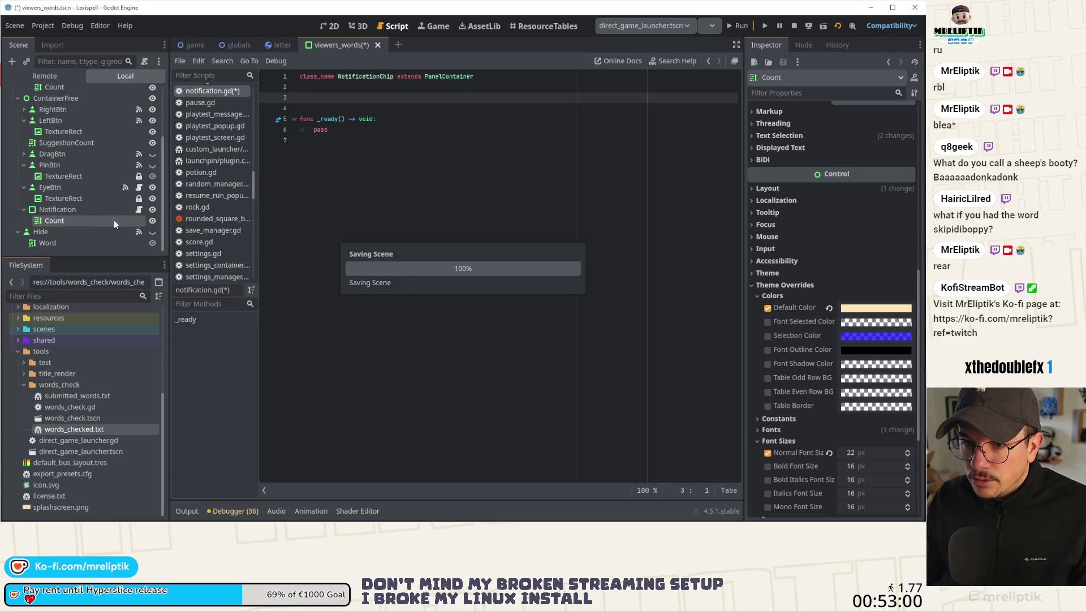
left_click_drag(70, 217, 331, 98, "ctrl")
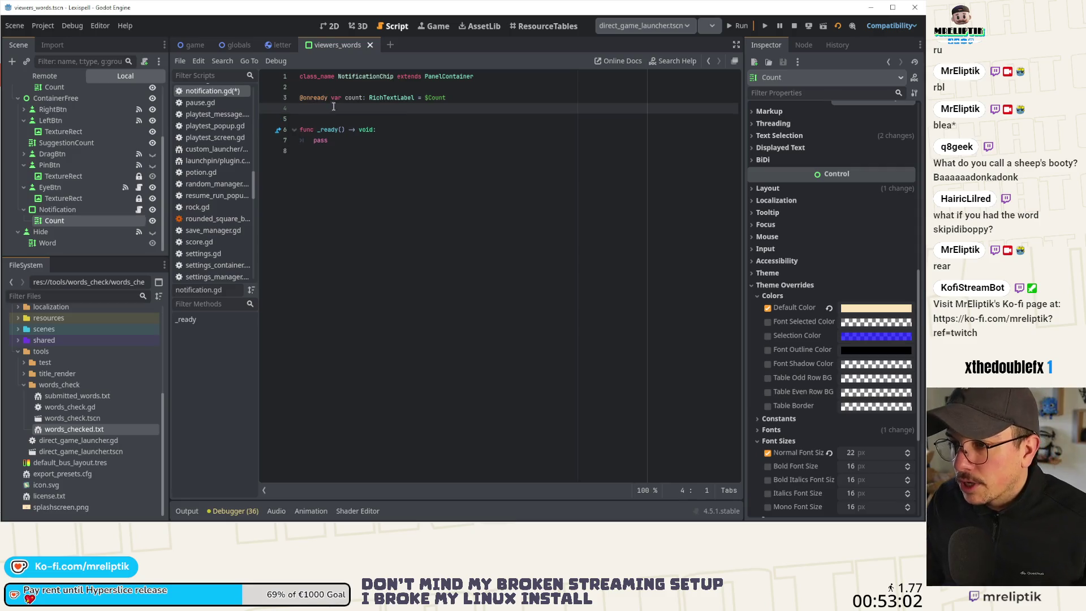
key("Delete")
key("ctrl+s")
- Declare 'var tween_update: Tween' at the top of the script
double_click(332, 129)
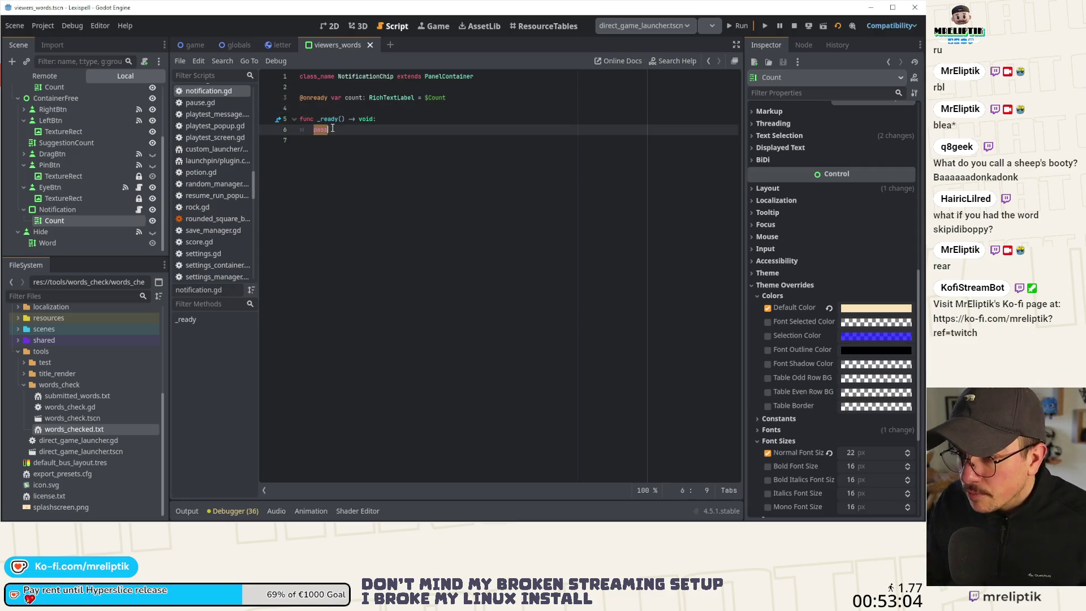
left_click(357, 133)
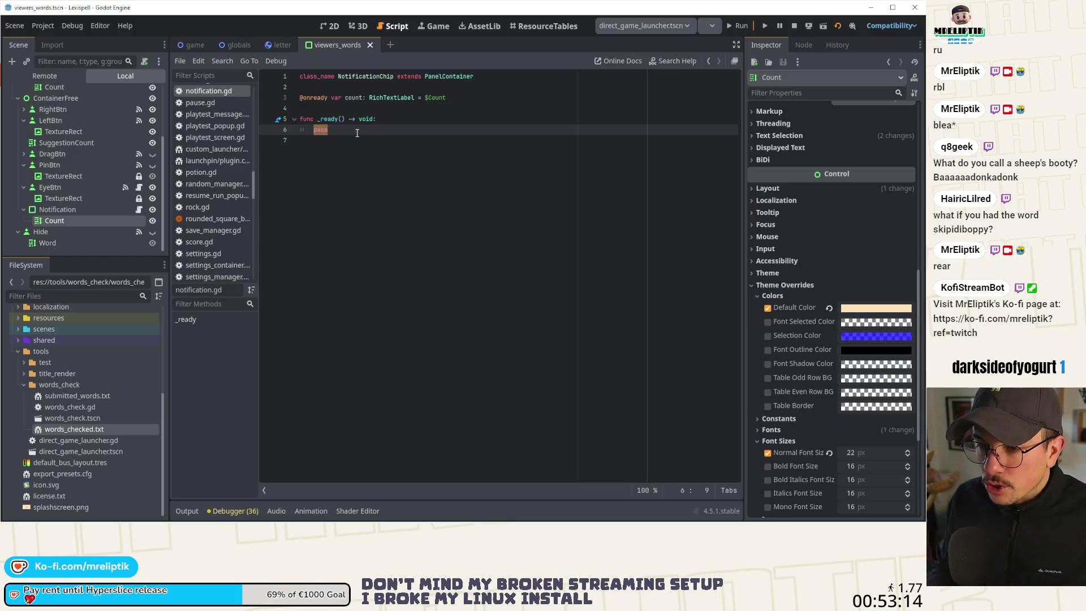
left_click(327, 97)
key("Return")
left_click(330, 87)
key("Return")
type("var tween_a")
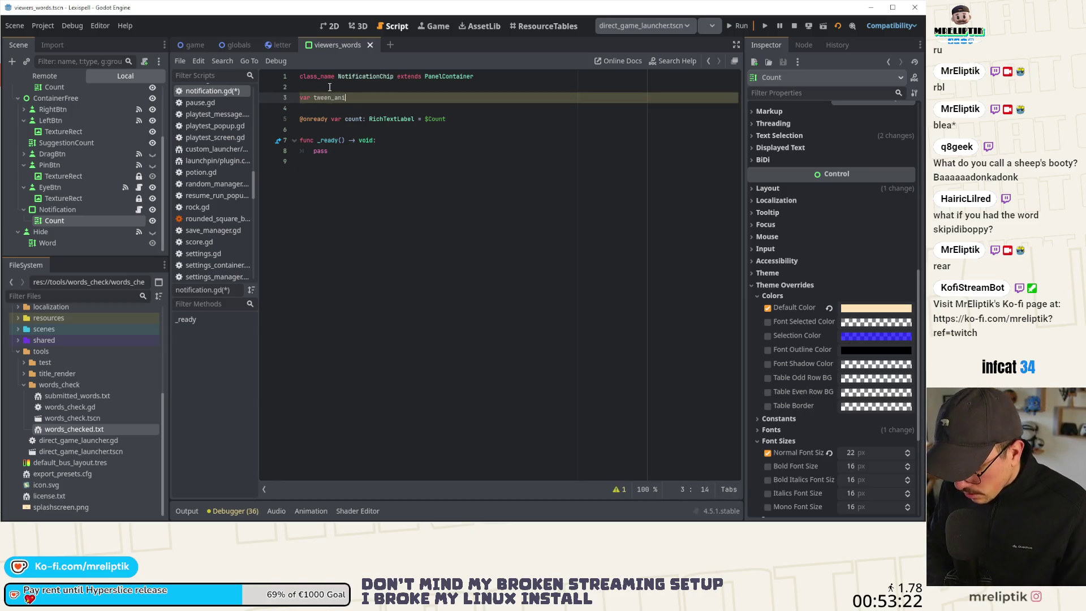
key("BackSpace")
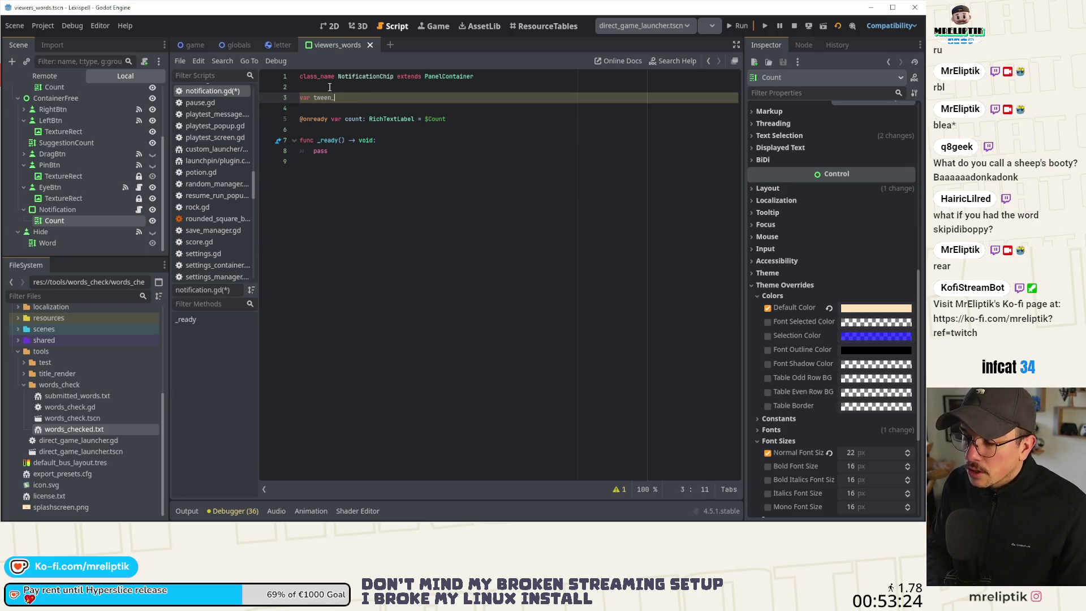
type("increas")
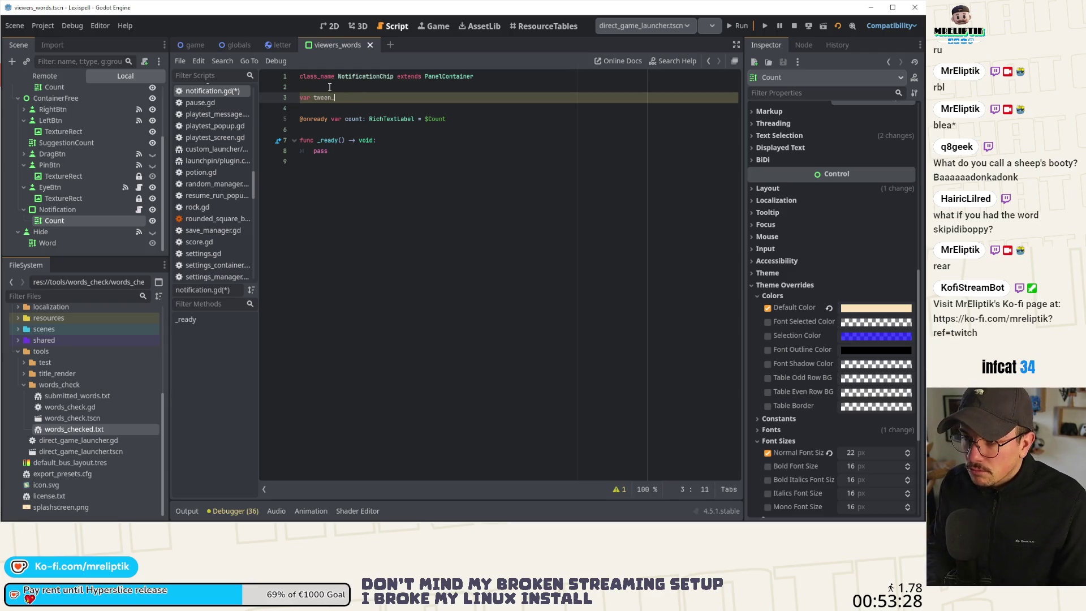
key("BackSpace")
key("BackSpace")
type("pdate: Twee")
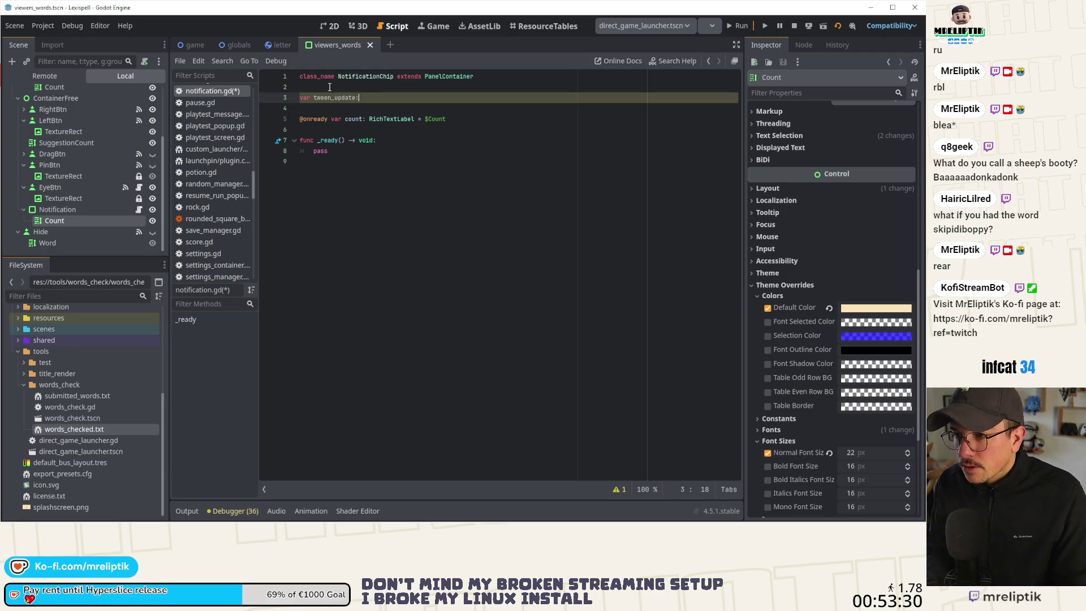
type("n")
key("ctrl+s")
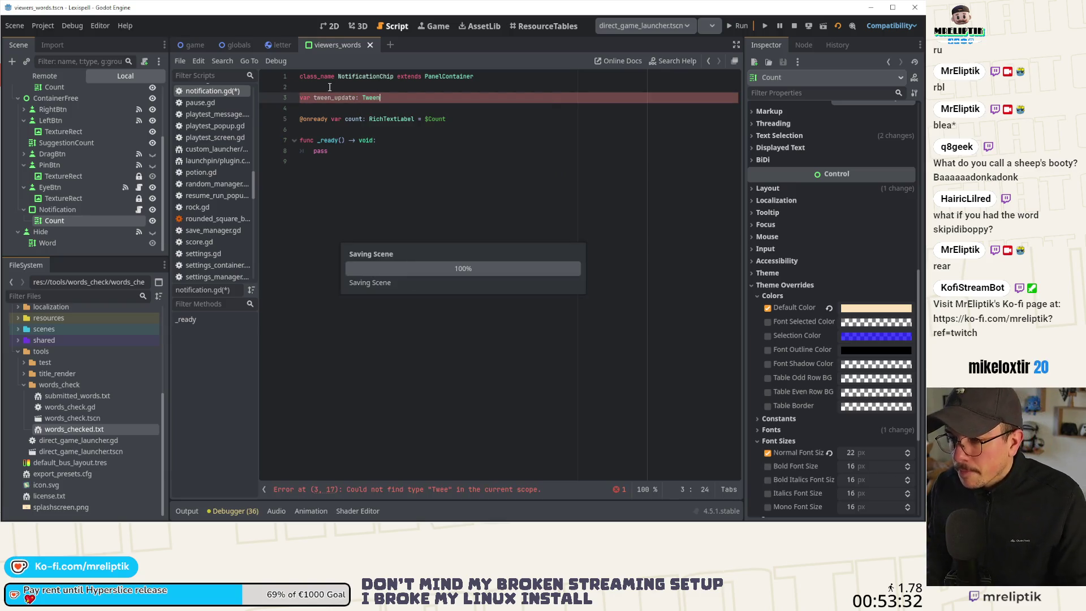
- Write the signature func update_count(new_count: int, animated: bool)
key("Down")
key("Down")
key("Down")
type("func uu")
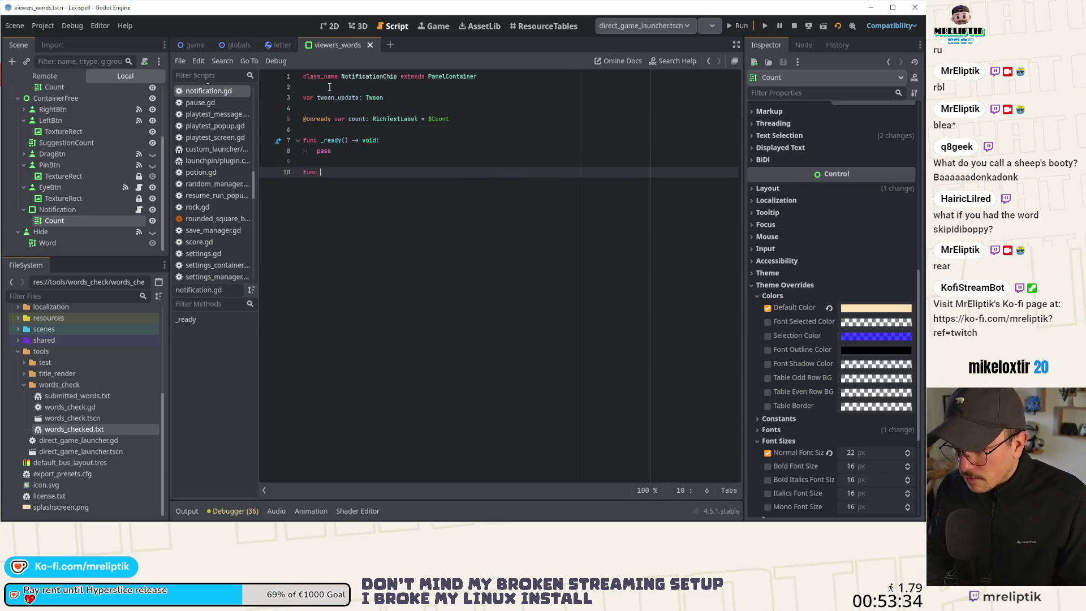
key("BackSpace")
type("pdate")
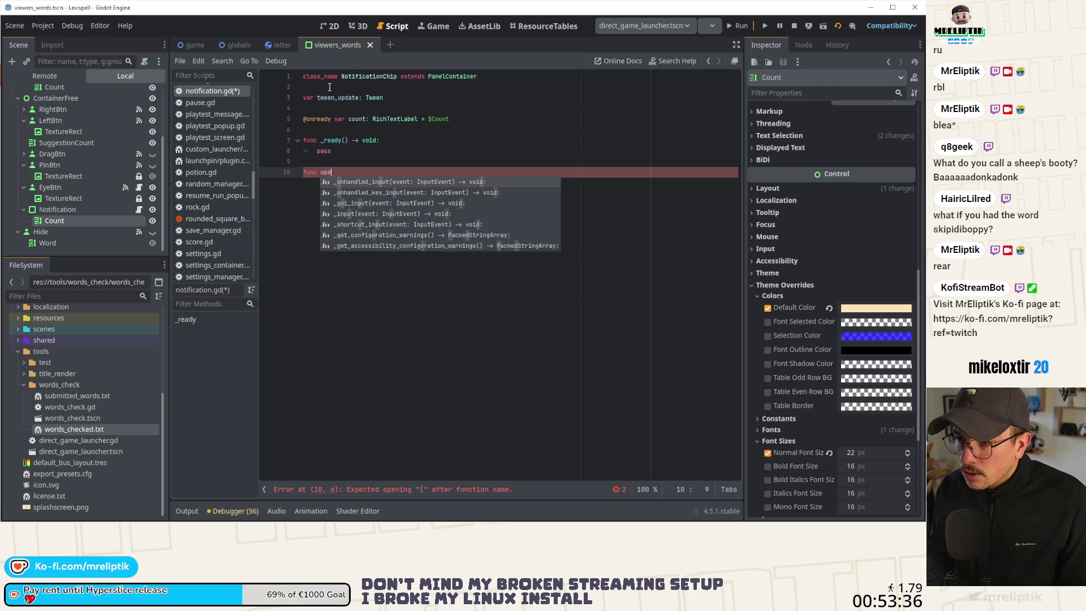
type("_count(ne")
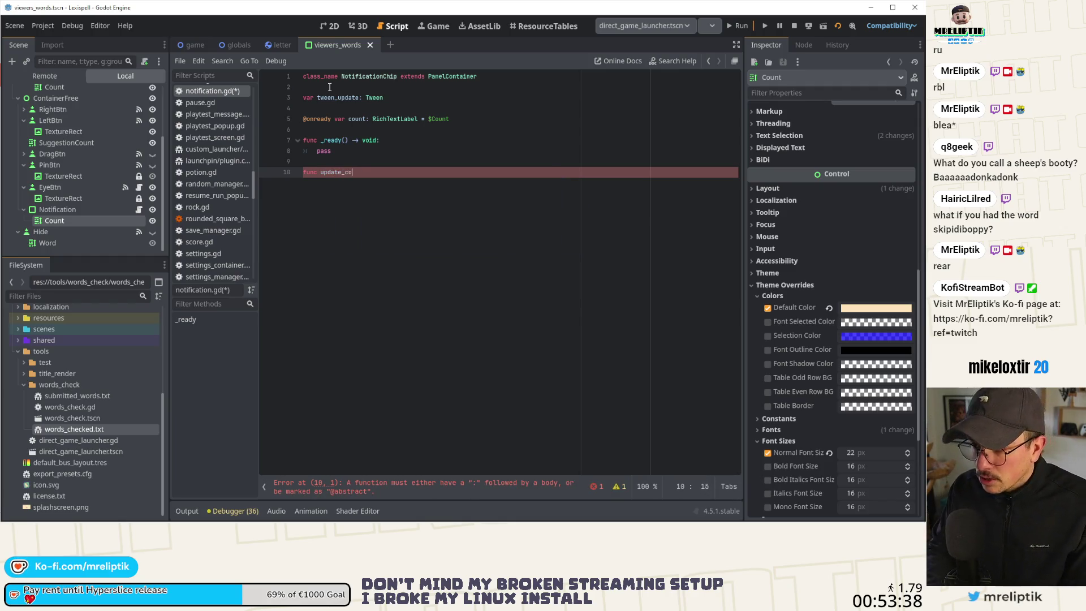
type("w_count:")
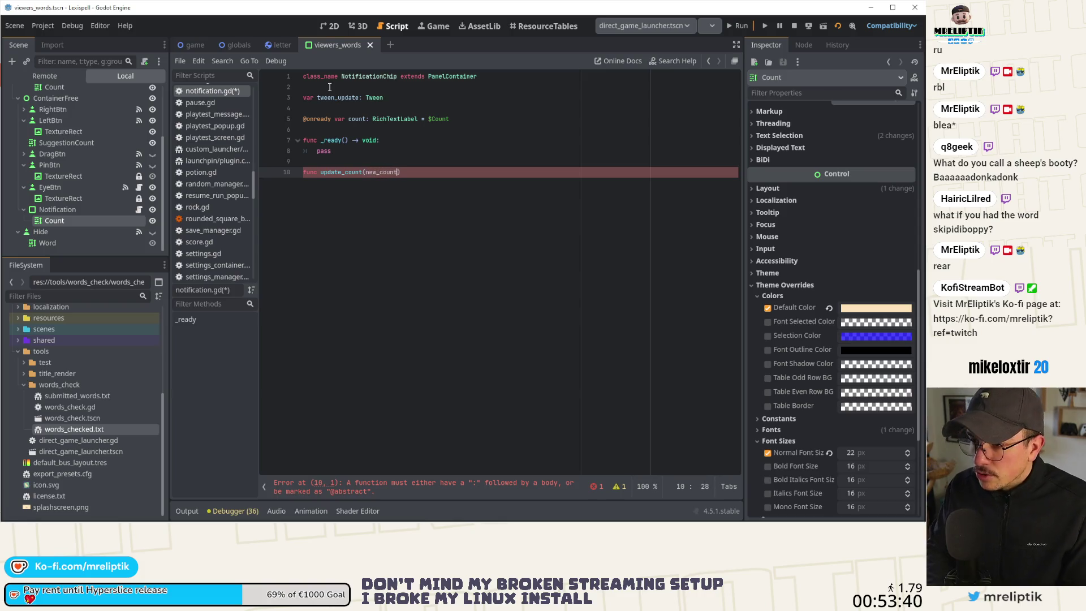
type(" int, anim")
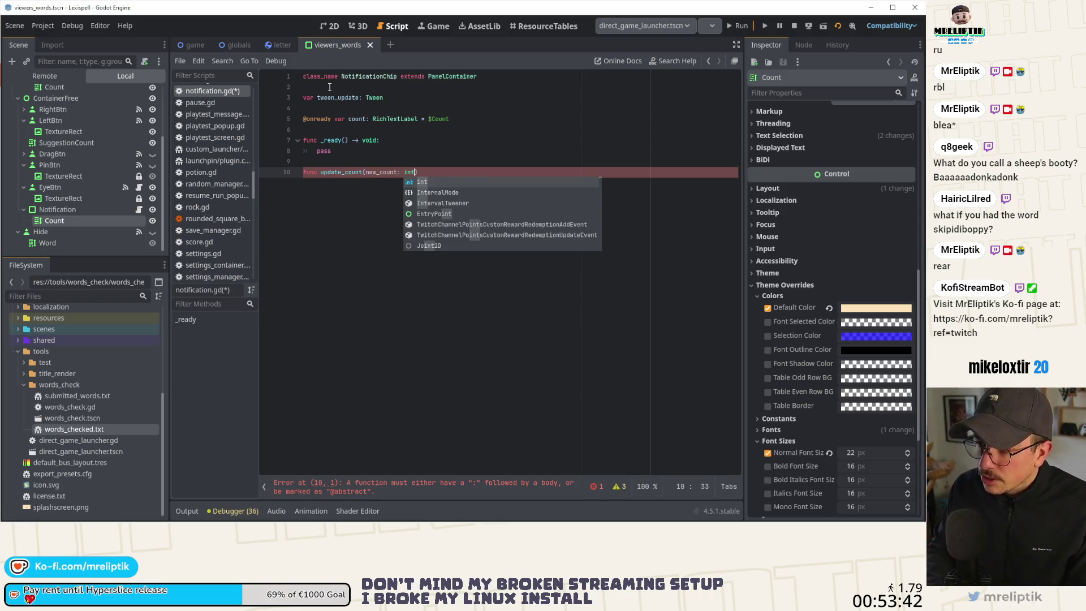
type("ated:bool")
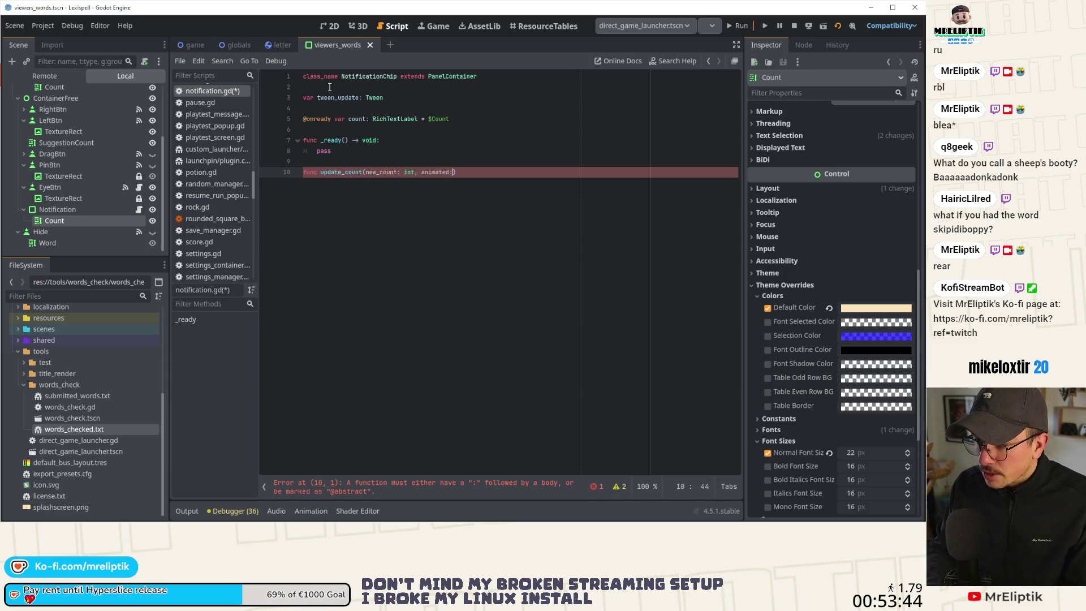
type(" = true")
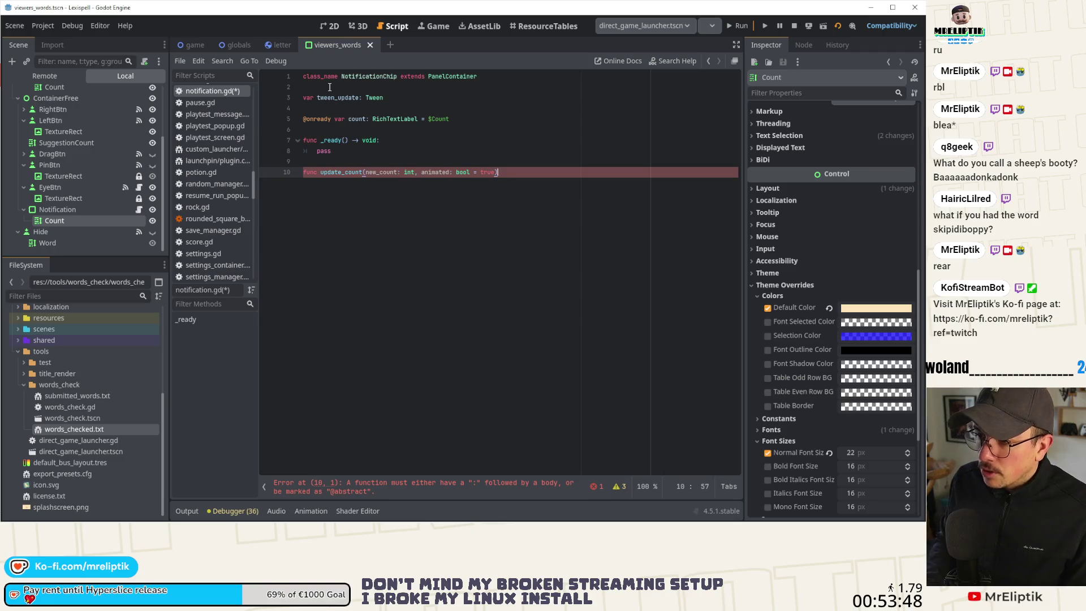
key("End")
key("Return")
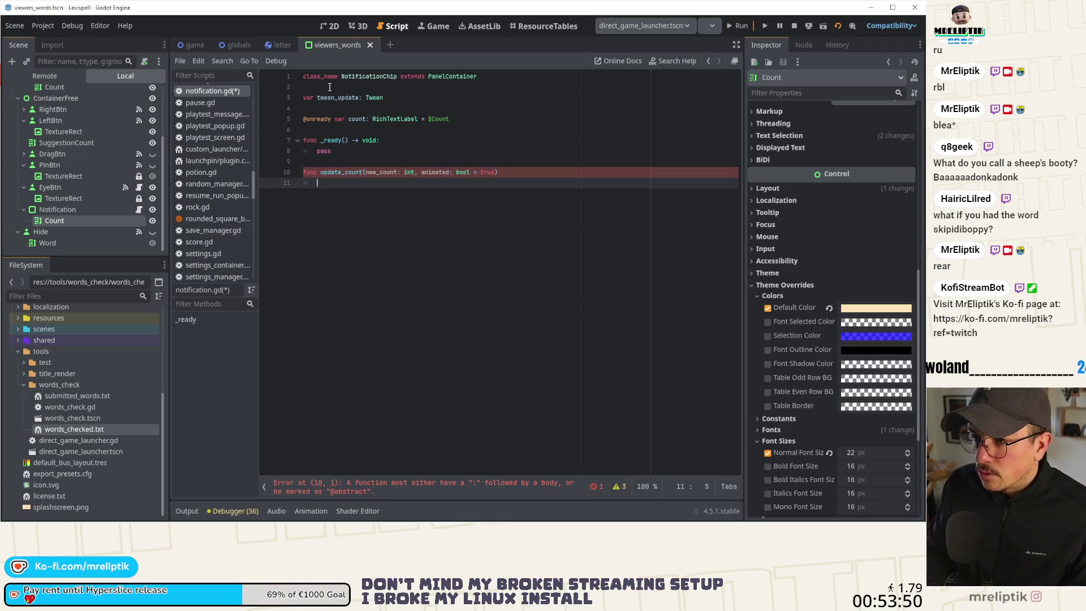
- Set count.text = "%d" % new_count as the function's first line and save
type("= new_")
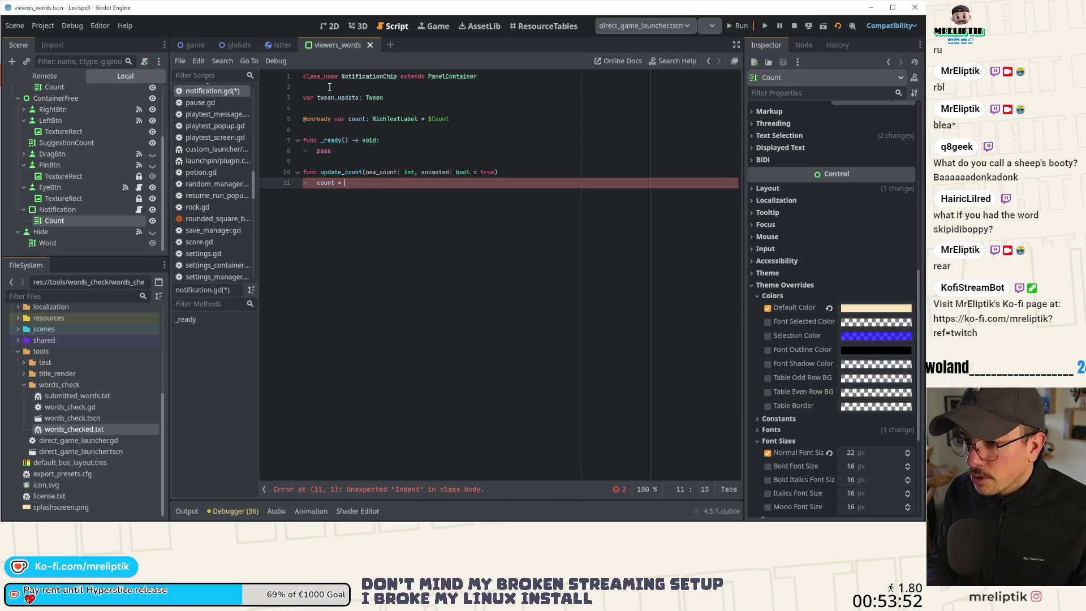
type("count")
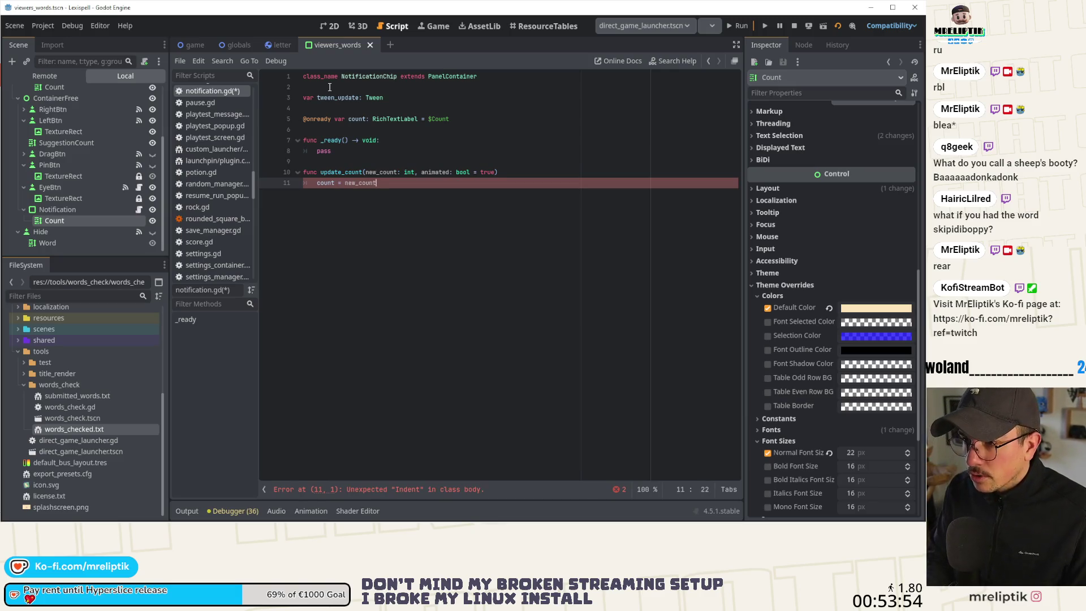
key("Home")
key("ctrl+Right")
type(".text")
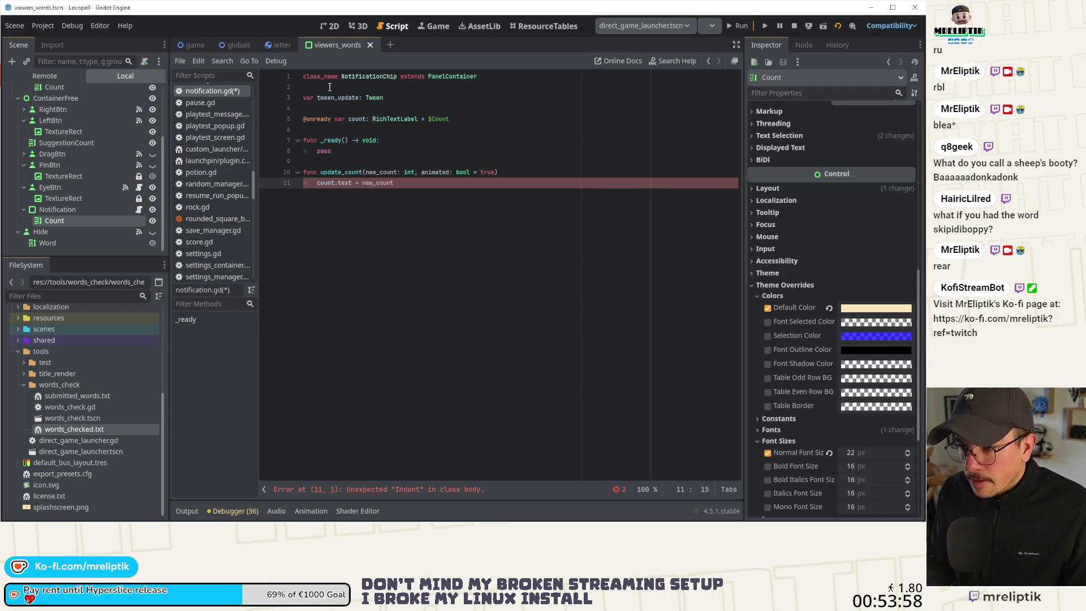
key("Right")
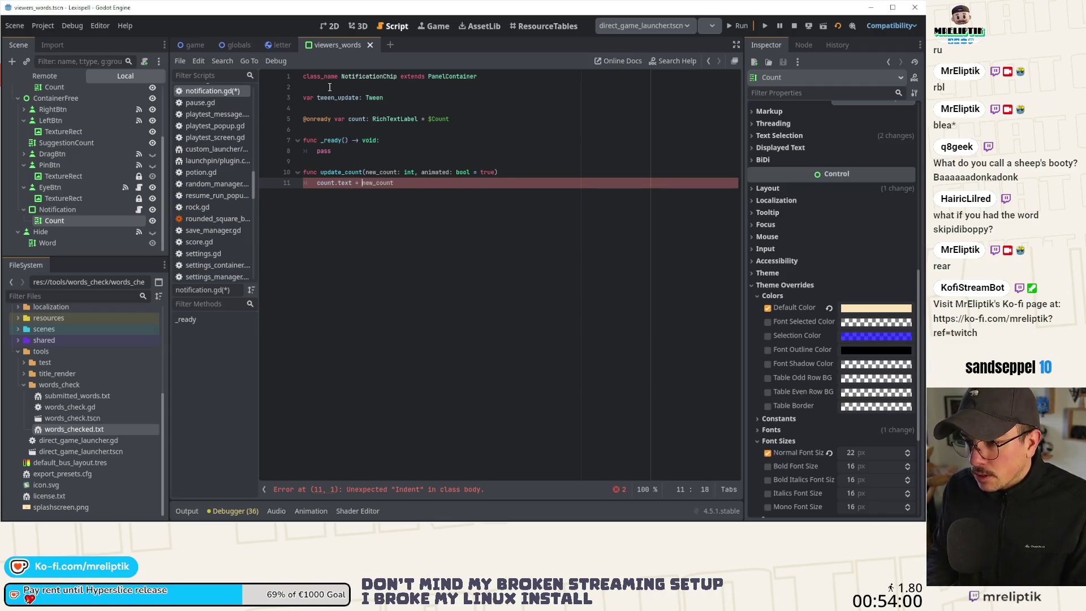
type("\"%d\"")
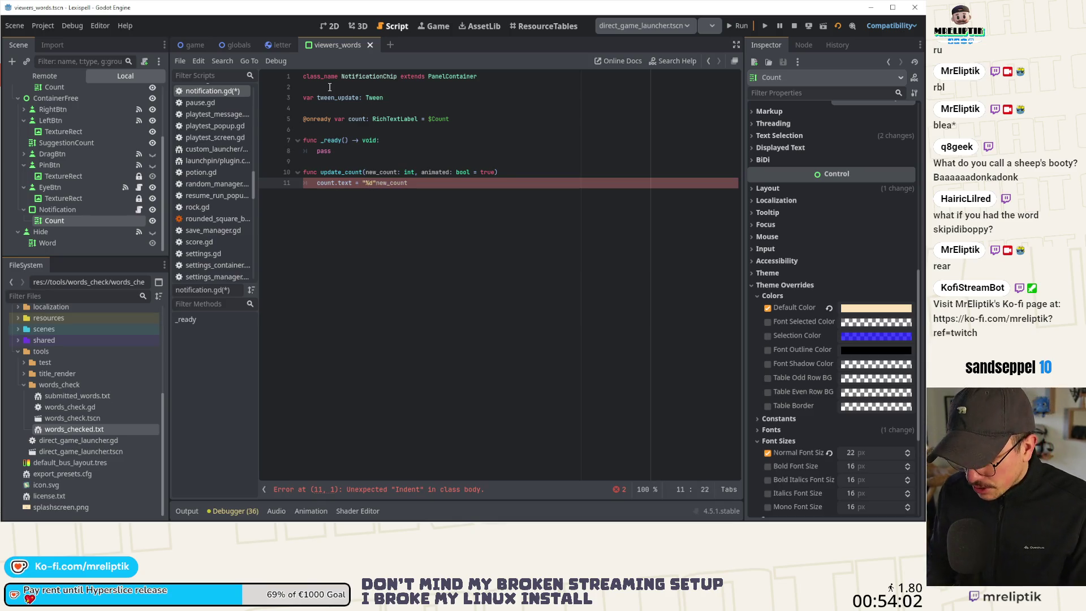
type(" %")
key("ctrl+s")
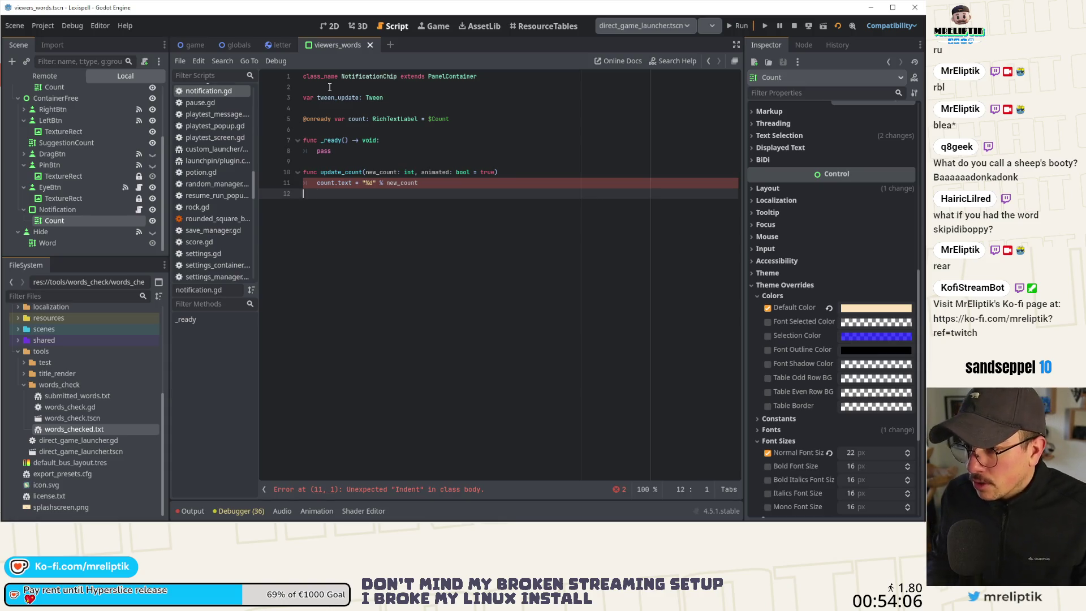
key("Tab")
key("BackSpace")
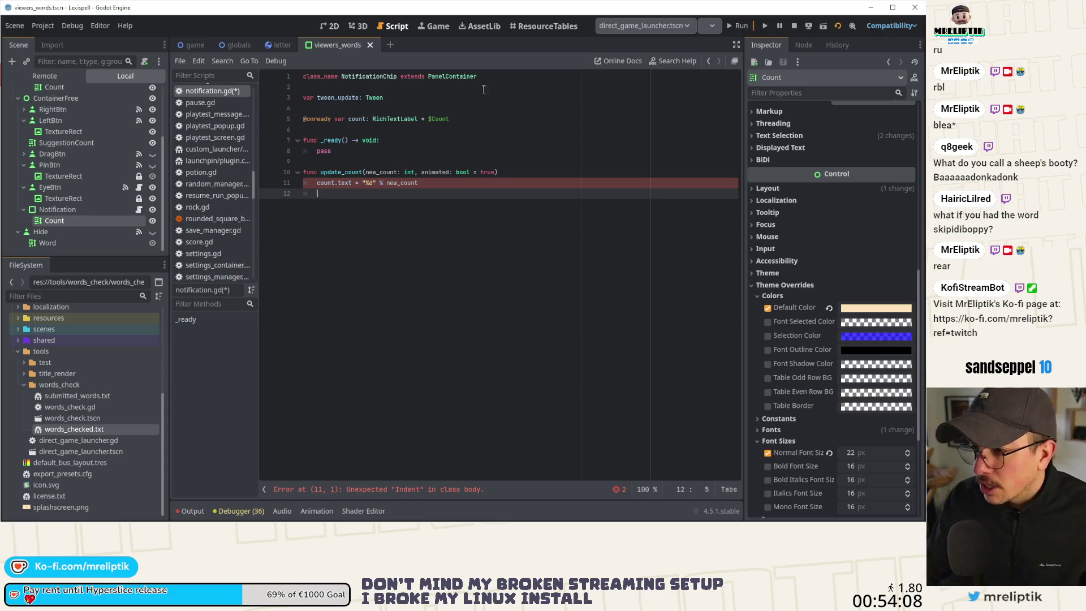
- Give update_count a void return type, add 'if not animated: return', and paste the tween lines
left_click(544, 169)
type("void:")
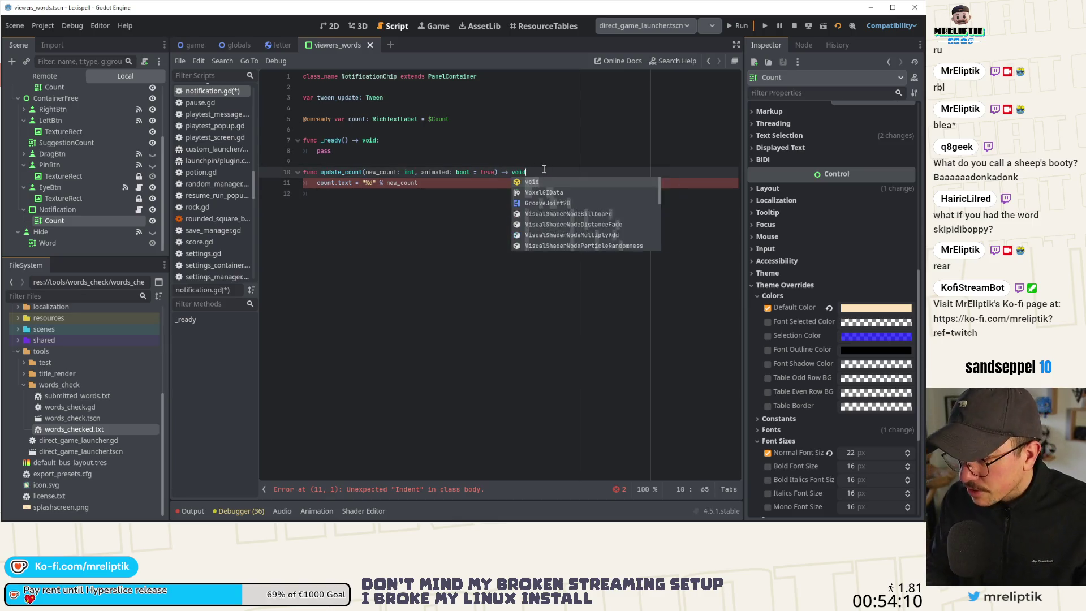
key("Down")
key("Down")
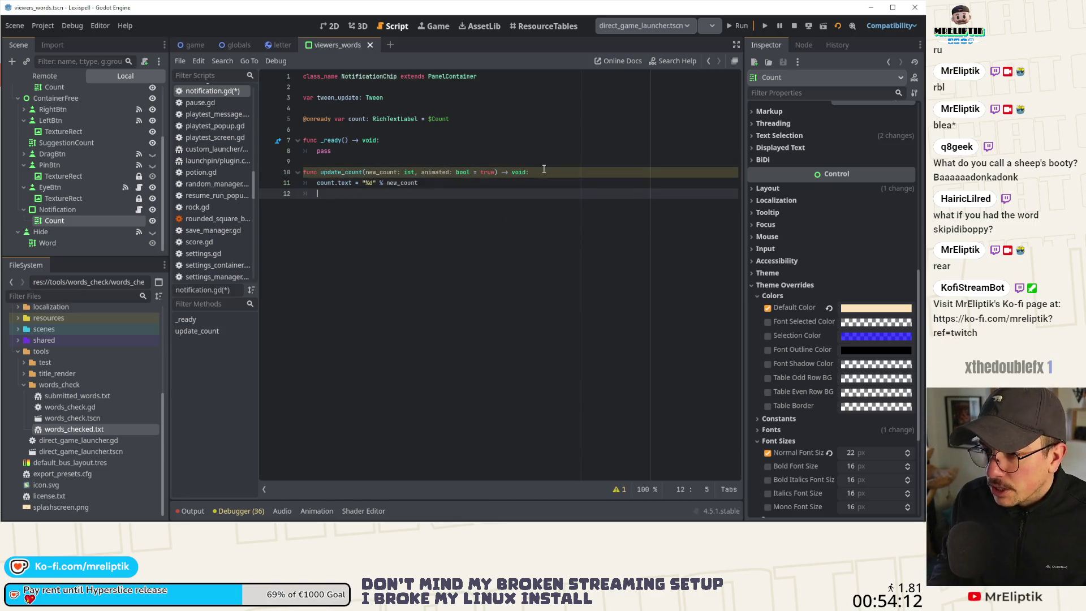
type("if an")
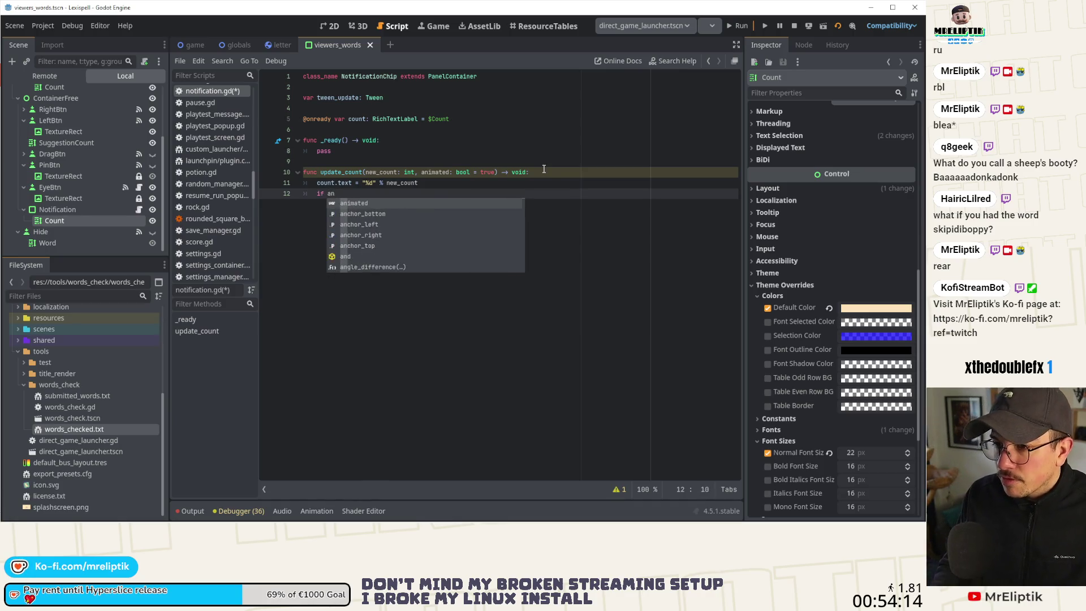
key("BackSpace")
key("BackSpace")
type("not animated")
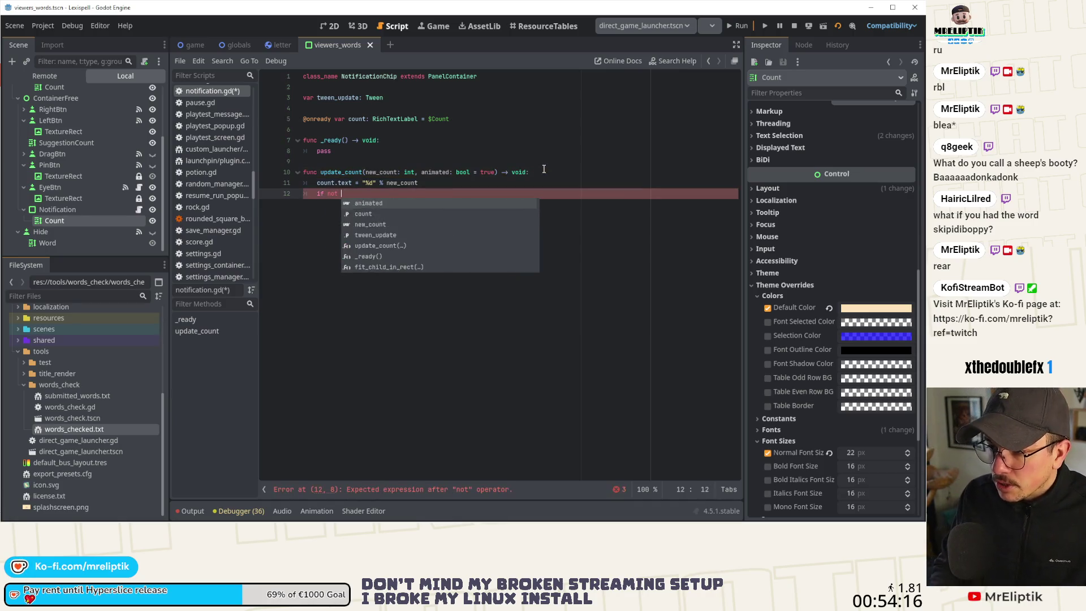
key("Return")
type(": return")
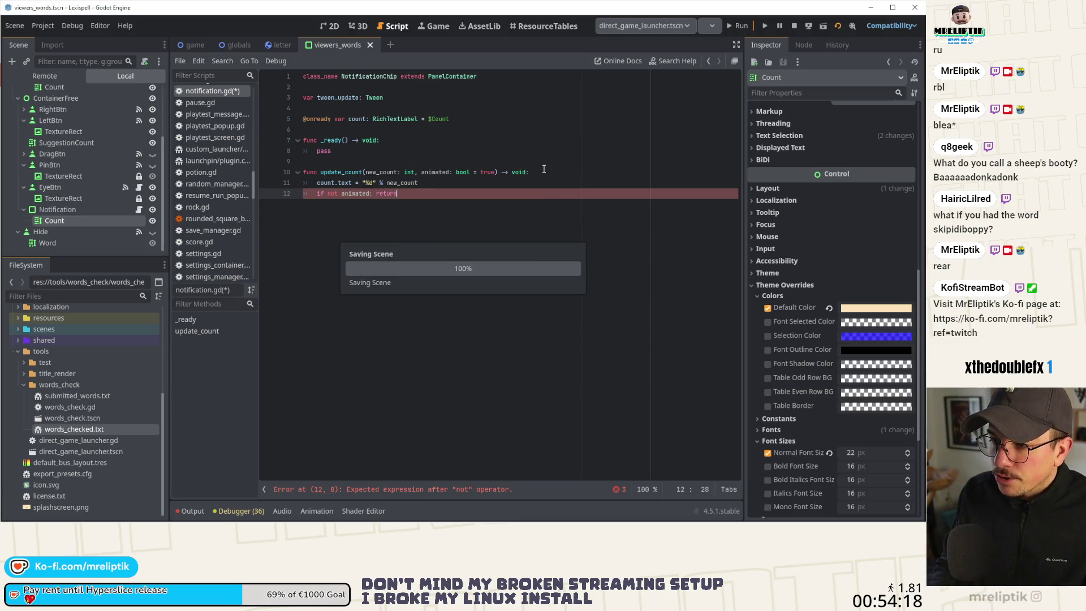
key("Return")
type("if tween and tween.is_running(): \t\ttween.kill() \ttween = create_tween().set_ease(Tween.EASE_IN_OUT).set_trans(Tween.TRANS_CUBIC)")
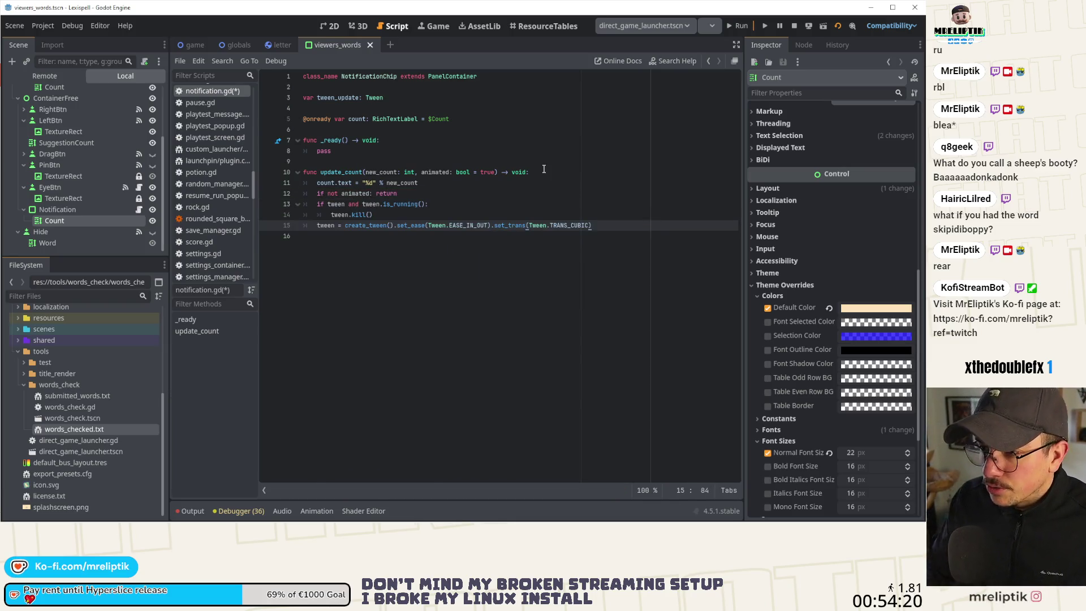
- Replace every tween reference in the pasted lines with tween_update
double_click(337, 98)
key("ctrl+c")
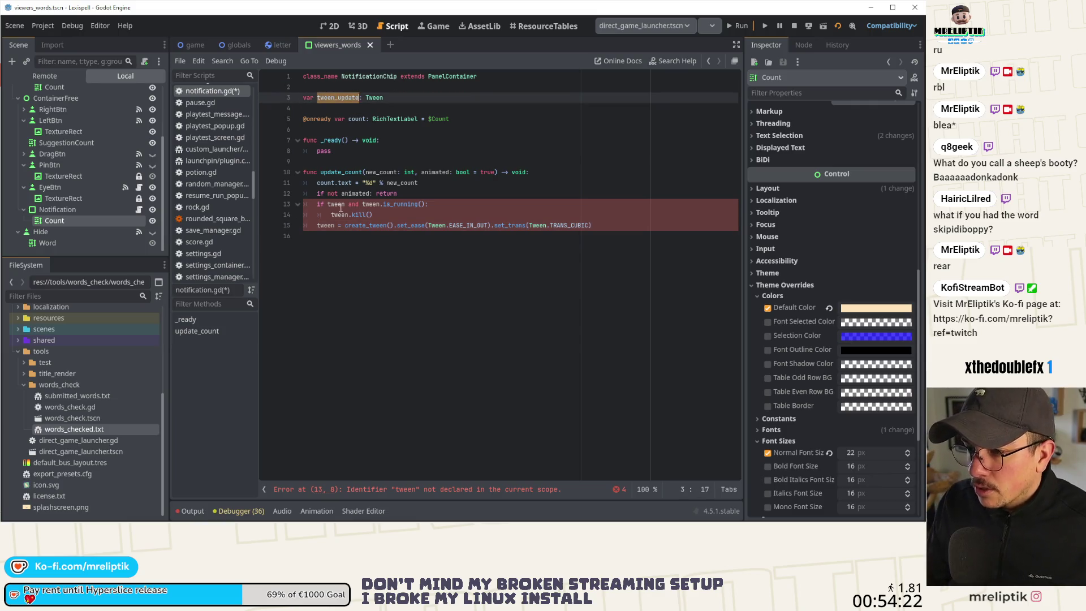
double_click(336, 204)
key("ctrl+v")
double_click(396, 203)
key("ctrl+v")
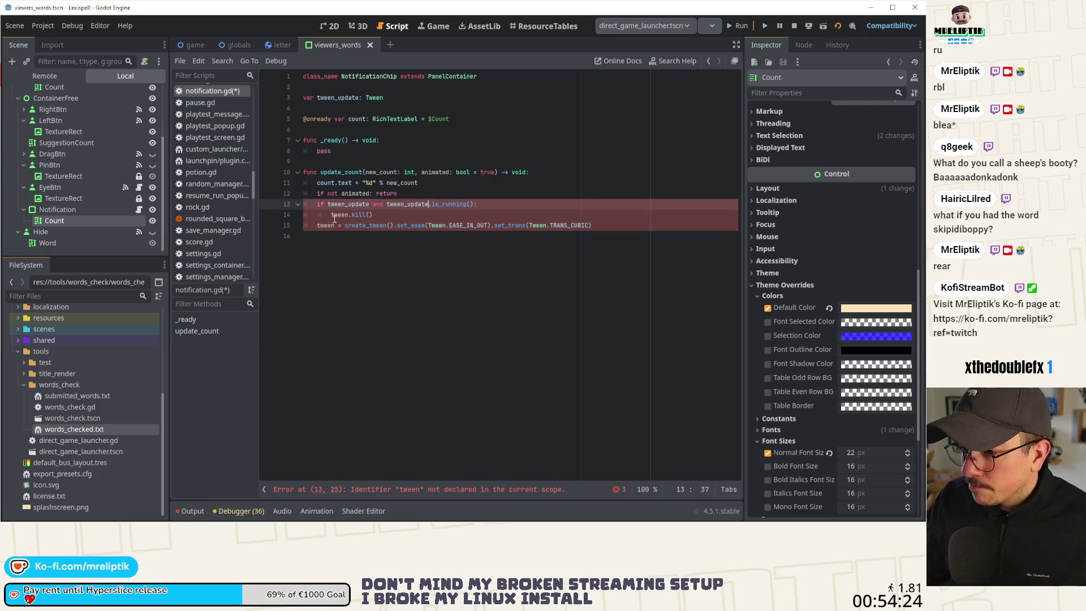
double_click(338, 215)
key("ctrl+v")
double_click(325, 225)
key("ctrl+v")
- Switch the tween's easing to EASE_OUT and transition to TRANS_BACK, then save
double_click(482, 225)
type("E")
key("Down")
key("Down")
key("Down")
key("Return")
key("End")
key("BackSpace")
key("BackSpace")
key("BackSpace")
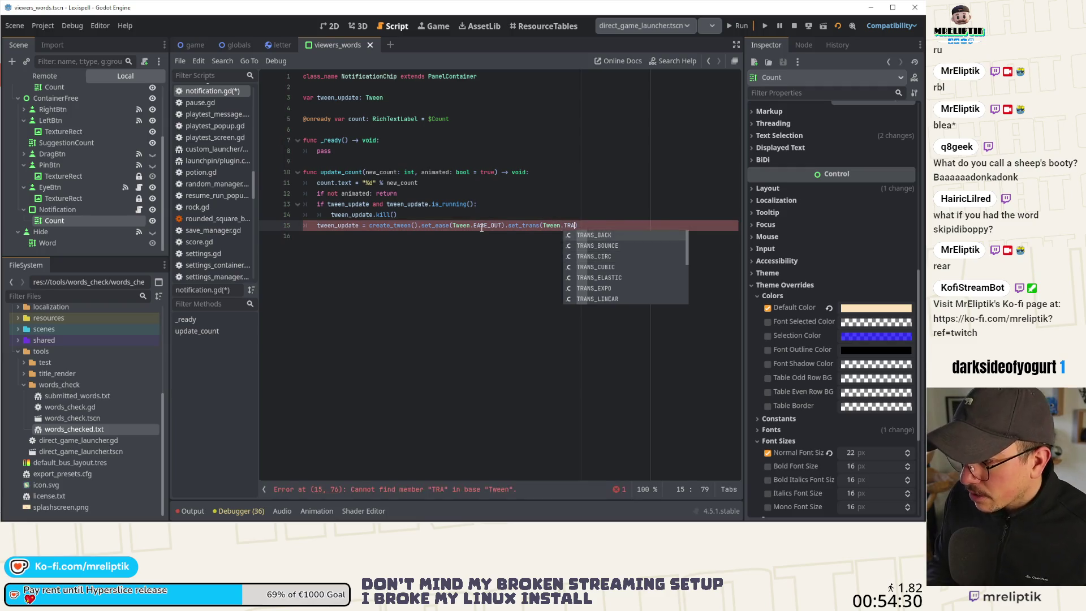
key("Return")
key("End")
key("Return")
key("ctrl+s")
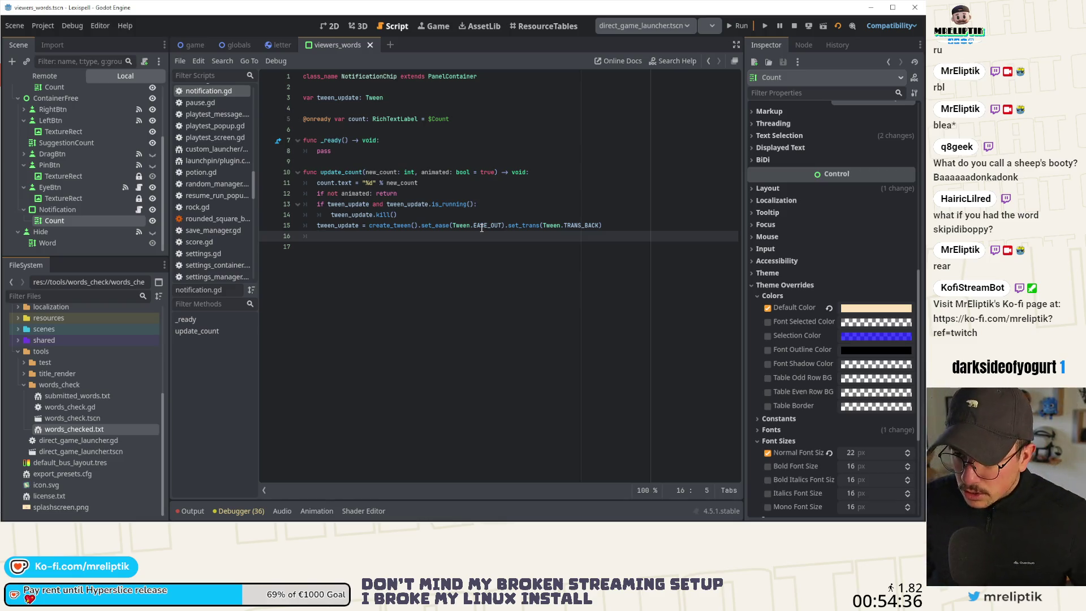
- Add an empty tween_update.tween_property() call on a new line and save
type("tween_update.")
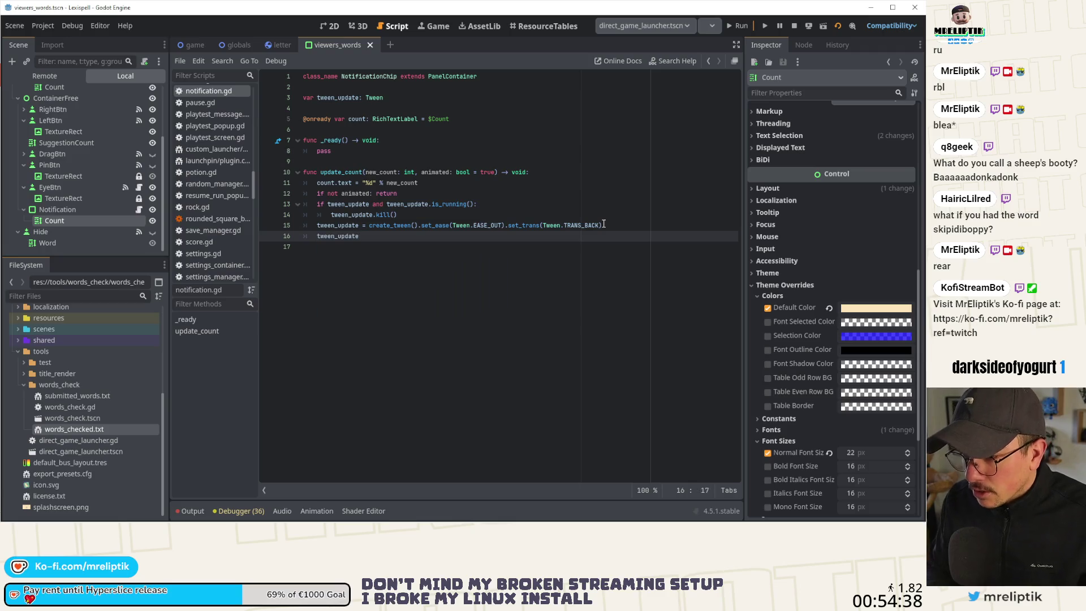
type("tw")
key("Down")
key("Down")
key("Down")
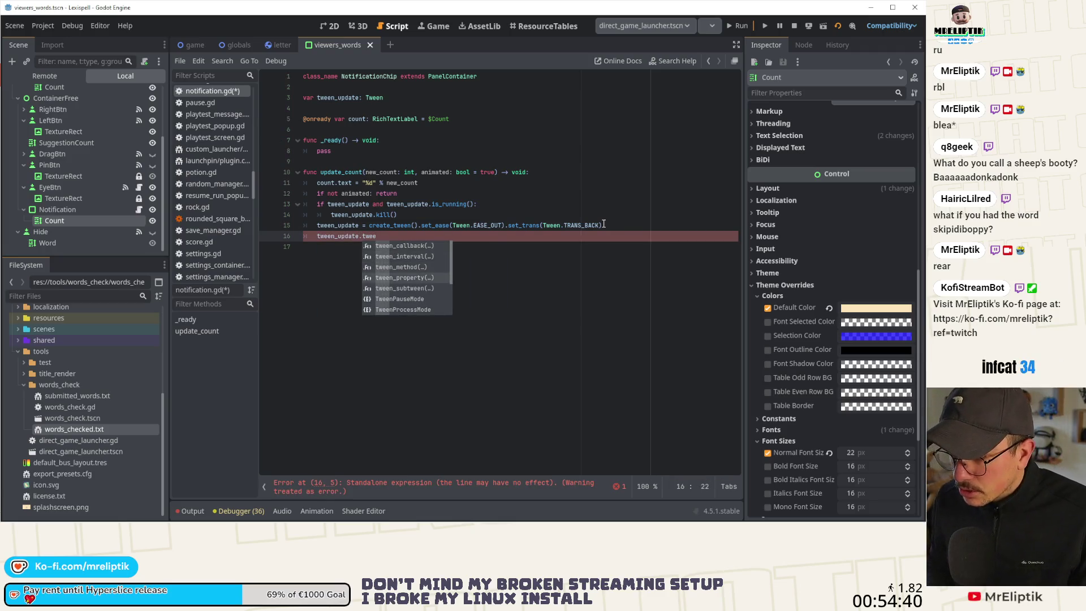
key("Return")
key("ctrl+s")
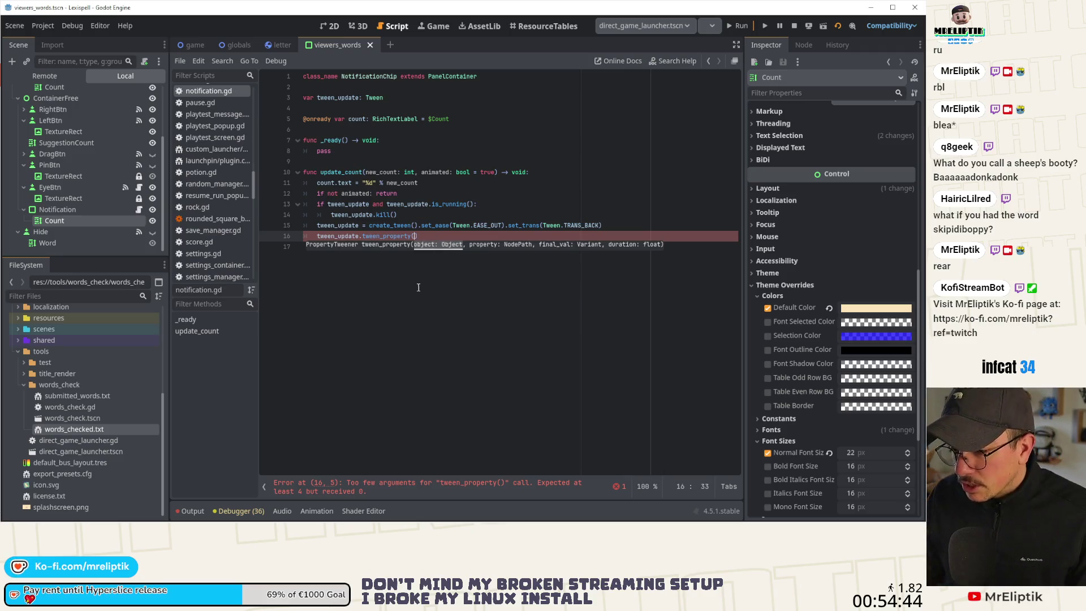
left_click(319, 25)
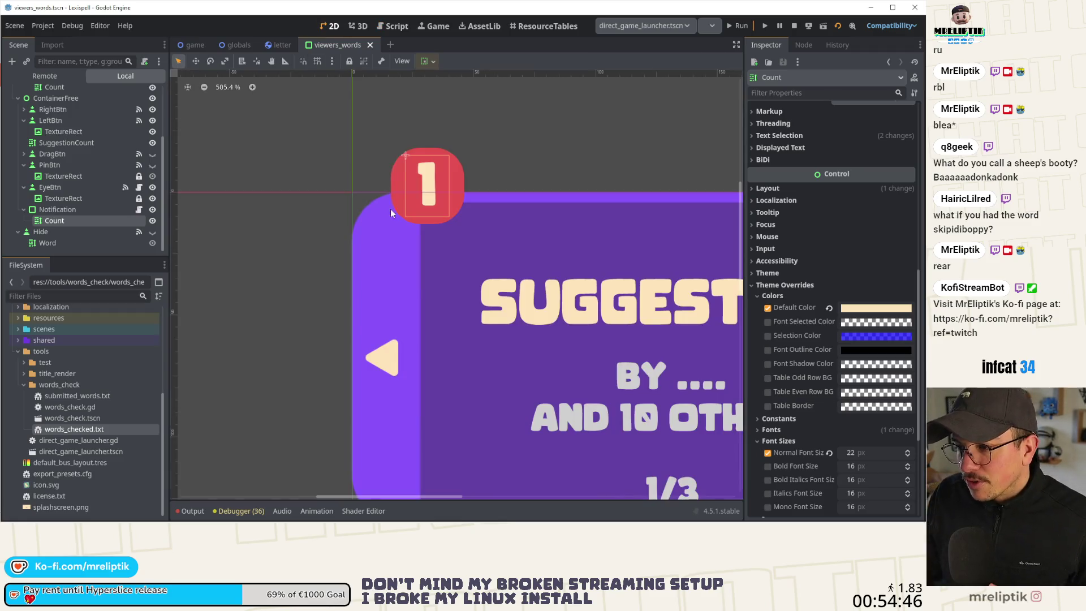
left_click(71, 210)
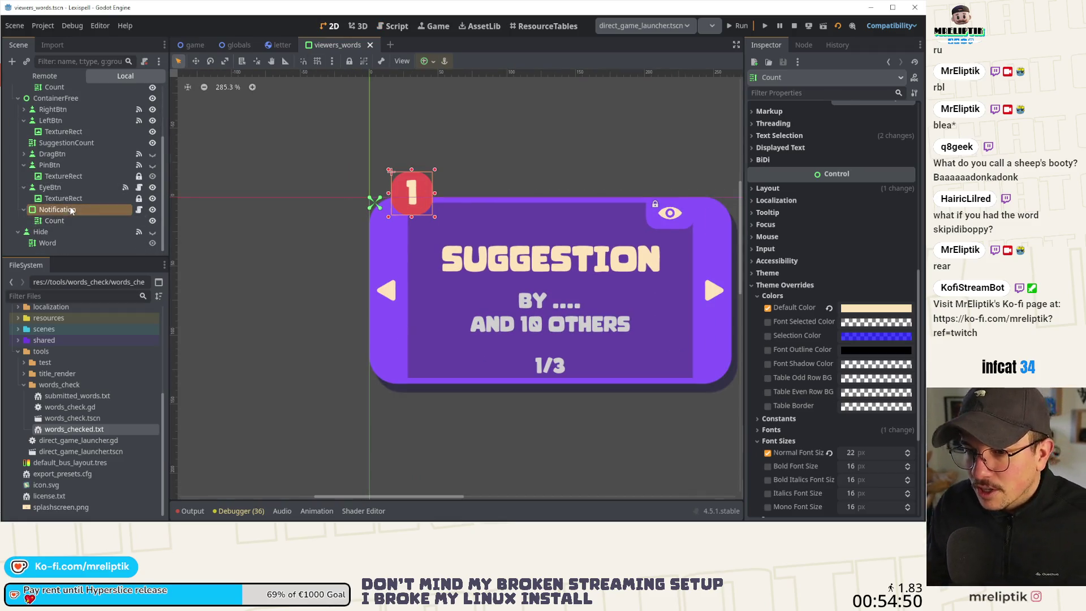
scroll(436, 191, "up", 3)
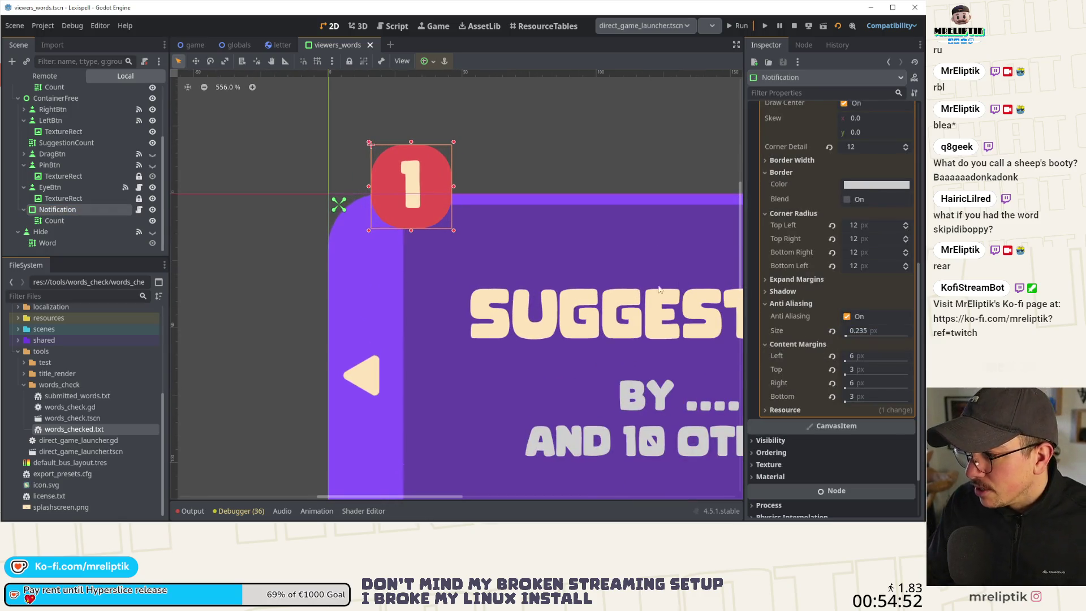
scroll(455, 180, "up", 1)
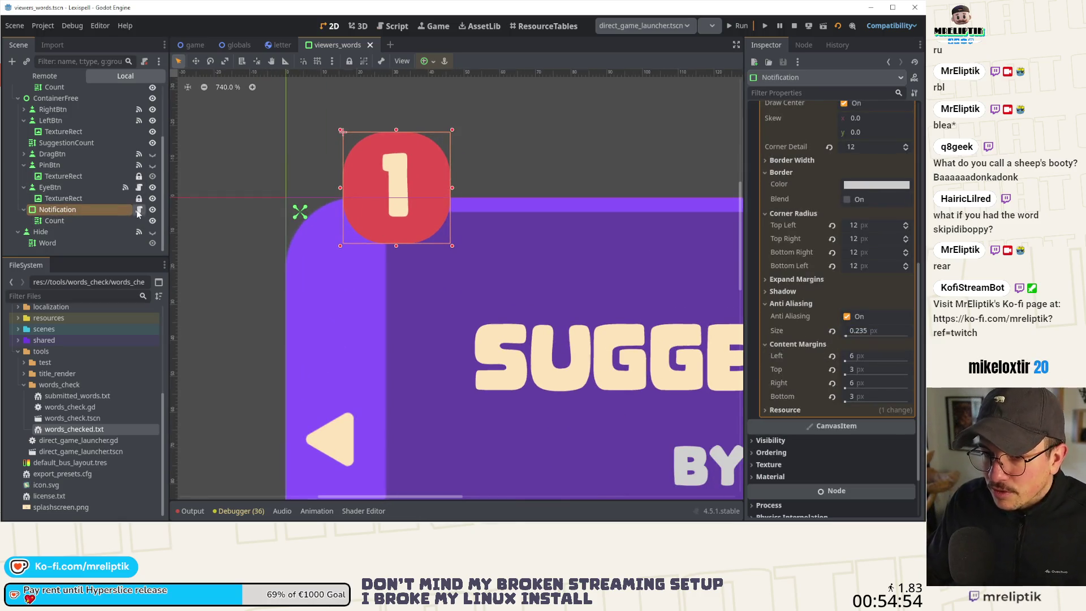
left_click(138, 211)
left_click(448, 185)
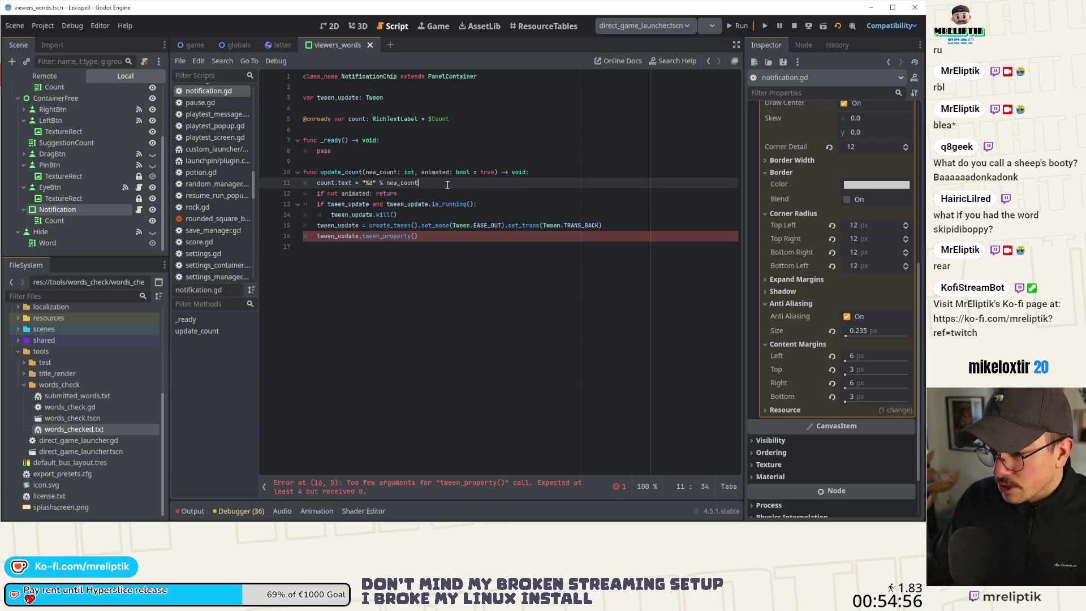
- Add 'pivot_offset = size / 2.0' after the count text line and save
key("Return")
key("Return")
key("Up")
key("Return")
type("pivot_offset = ")
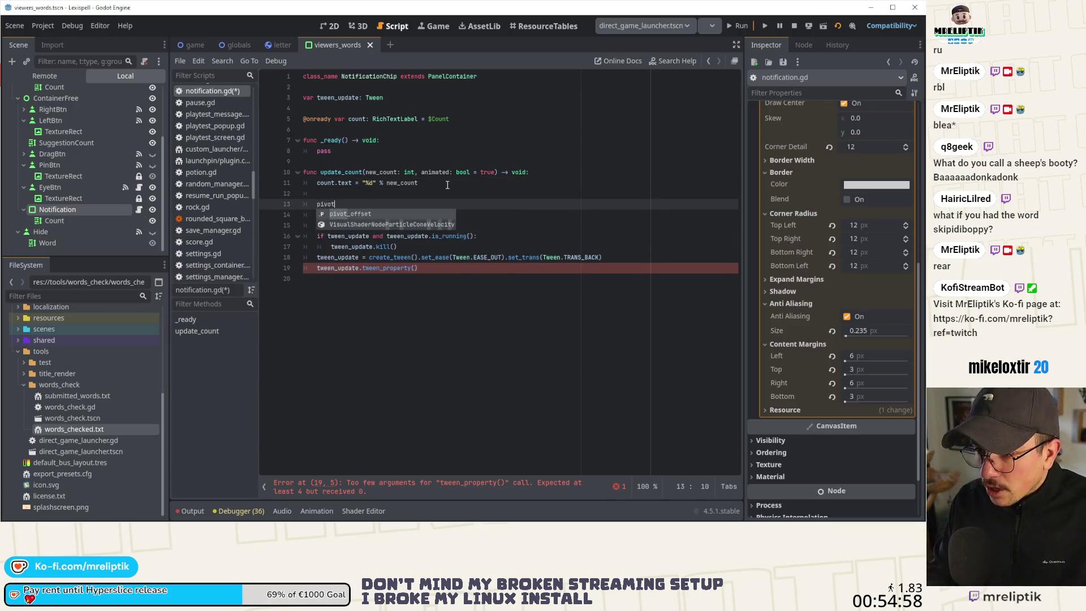
type("size / ")
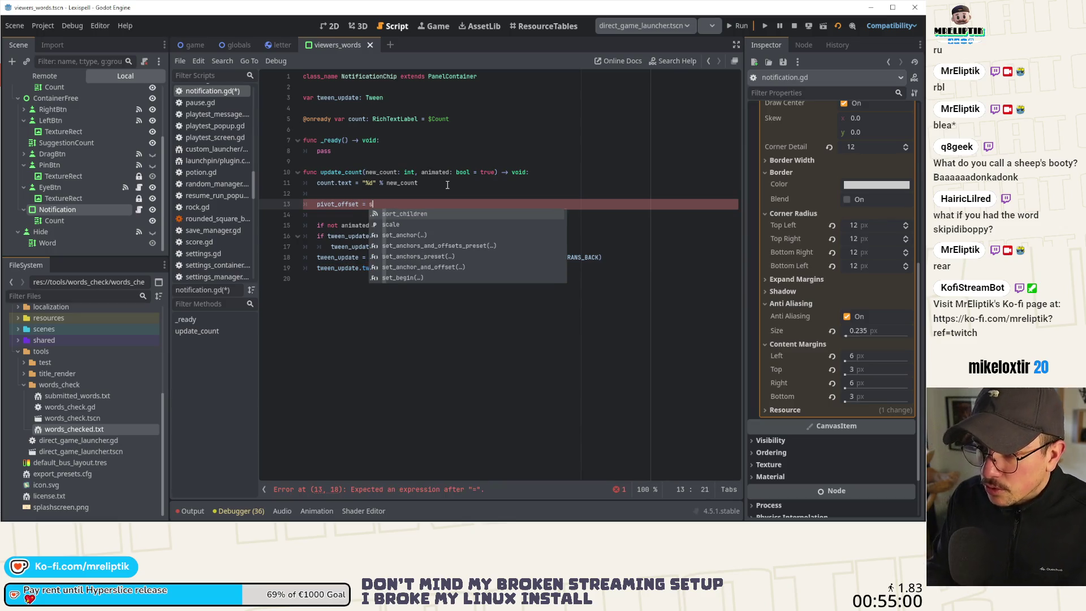
type("2.0")
key("ctrl+s")
- Fill in tween_property(self, "scale", Vector2.ONE * 1.75, 0.2)
left_click(445, 259)
left_click(413, 268)
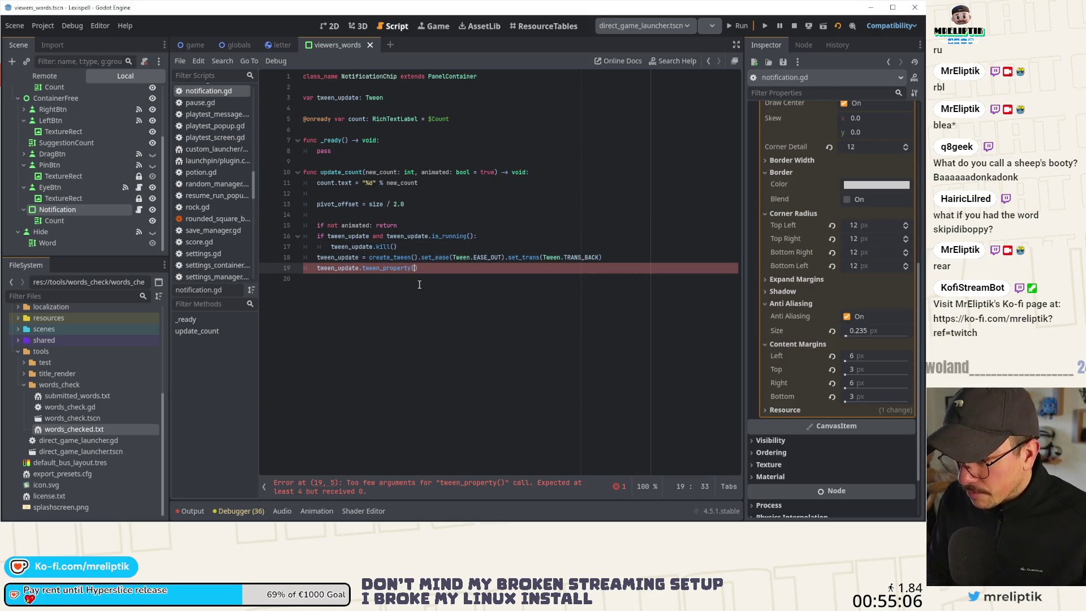
type("self, \"scale")
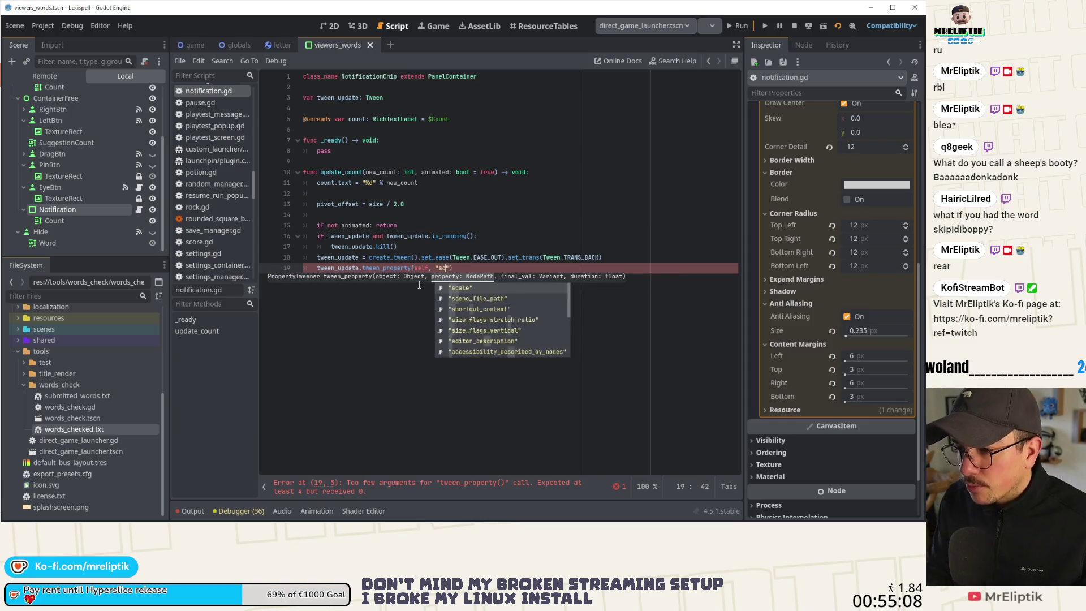
type("\", Vector2")
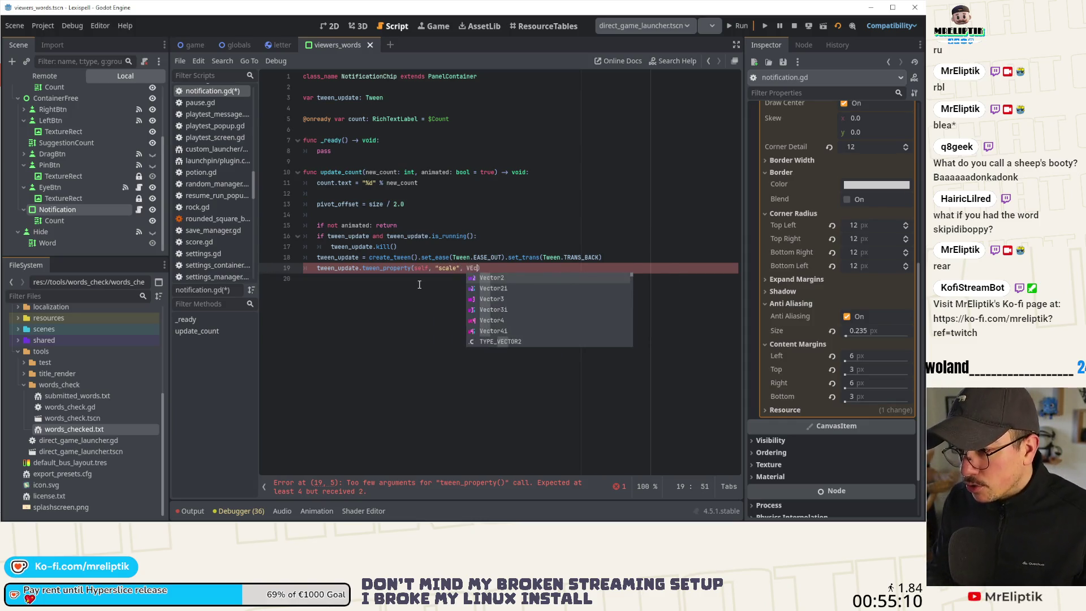
type(".ONE ")
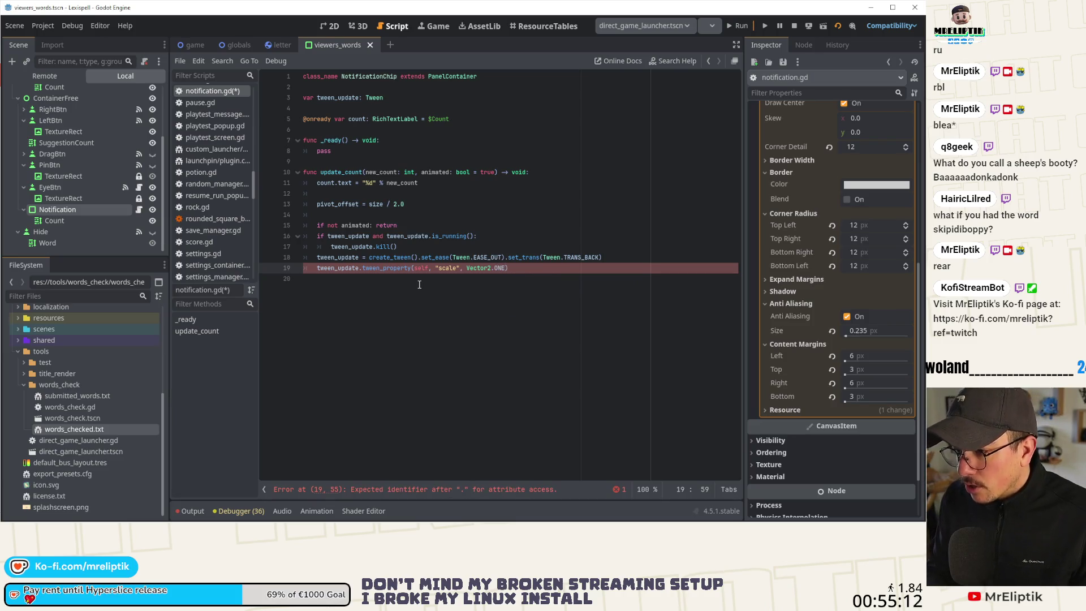
type("* 1.")
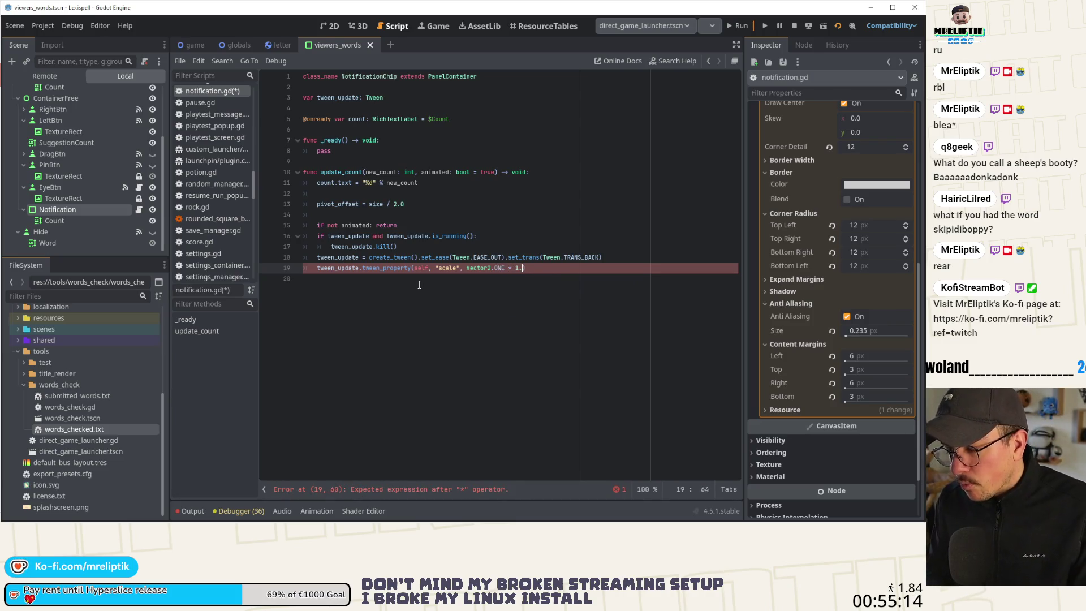
key("ctrl+s")
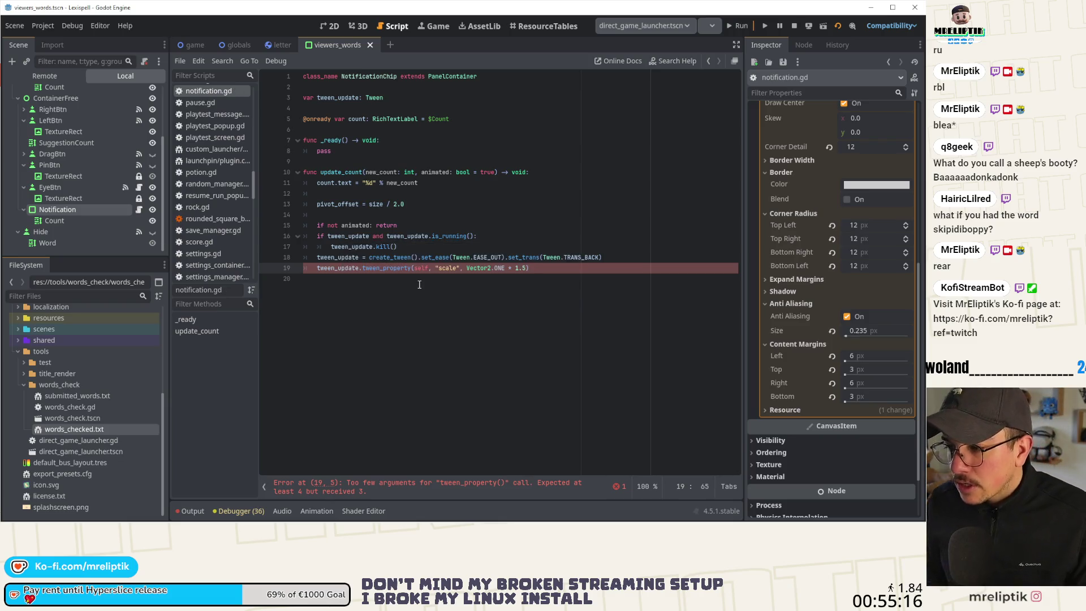
key("Right")
type(", 0.")
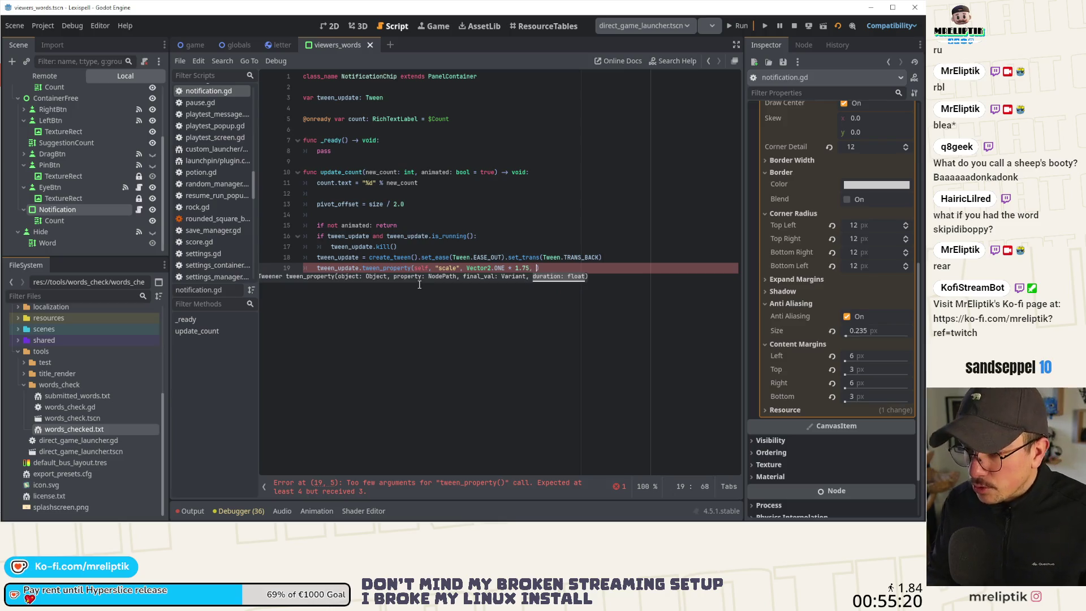
type("2")
- Duplicate the scale tween line and prefix the copy with parallel(), then save
key("ctrl+shift+d")
key("ctrl+s")
key("ctrl+Left")
key("ctrl+Left")
key("ctrl+Left")
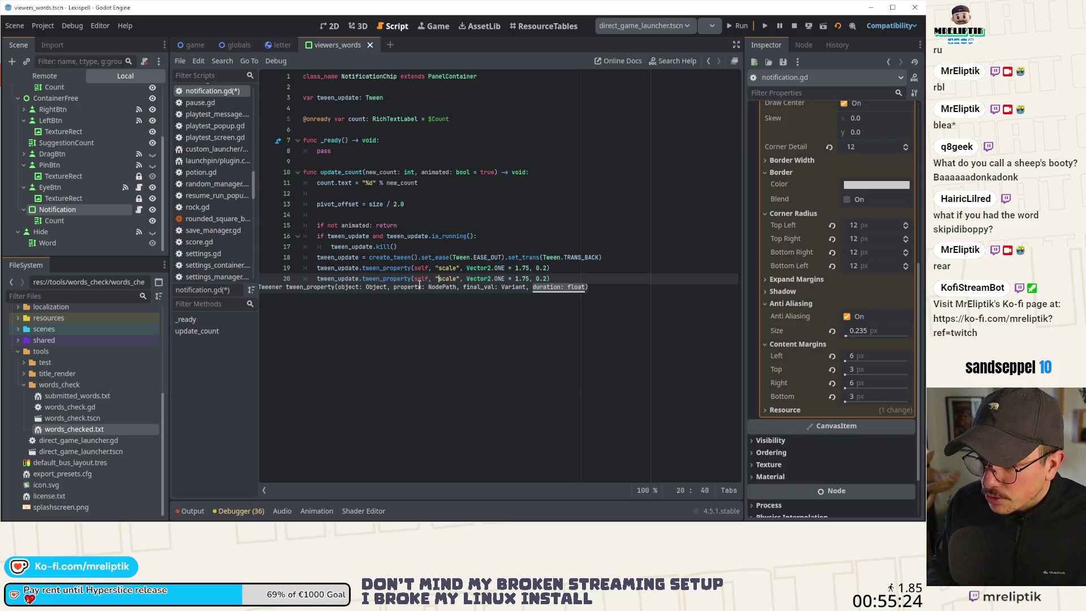
key("ctrl+Right")
key("Right")
type("par")
key("Return")
type(".")
key("ctrl+s")
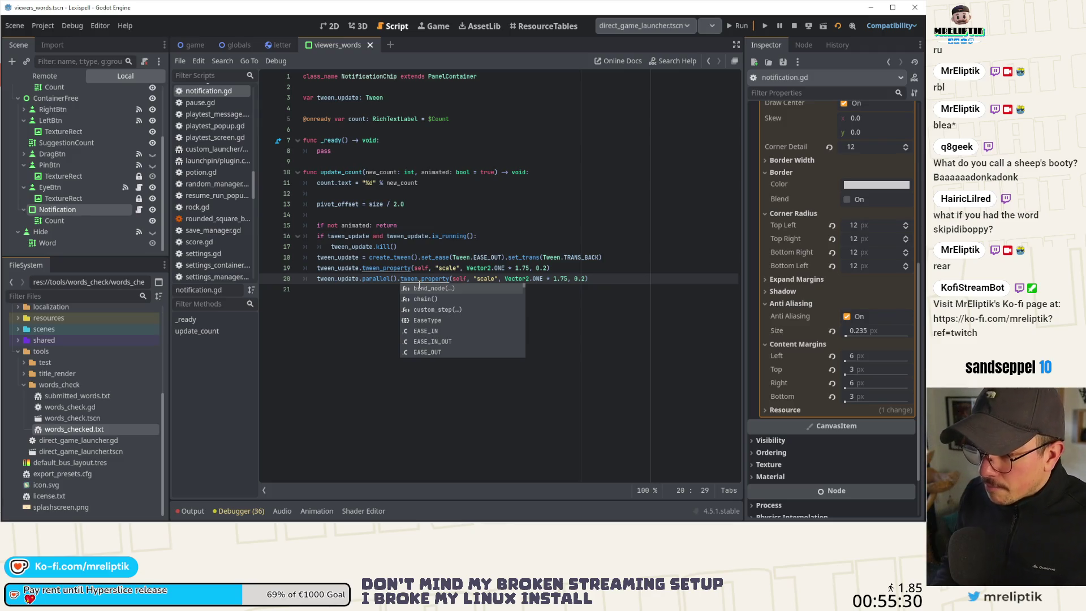
- Change the duplicated line's property to rotation_degrees and select its Vector2.ONE * 1.75 value
key("ctrl+Right")
key("ctrl+Right")
key("ctrl+Right")
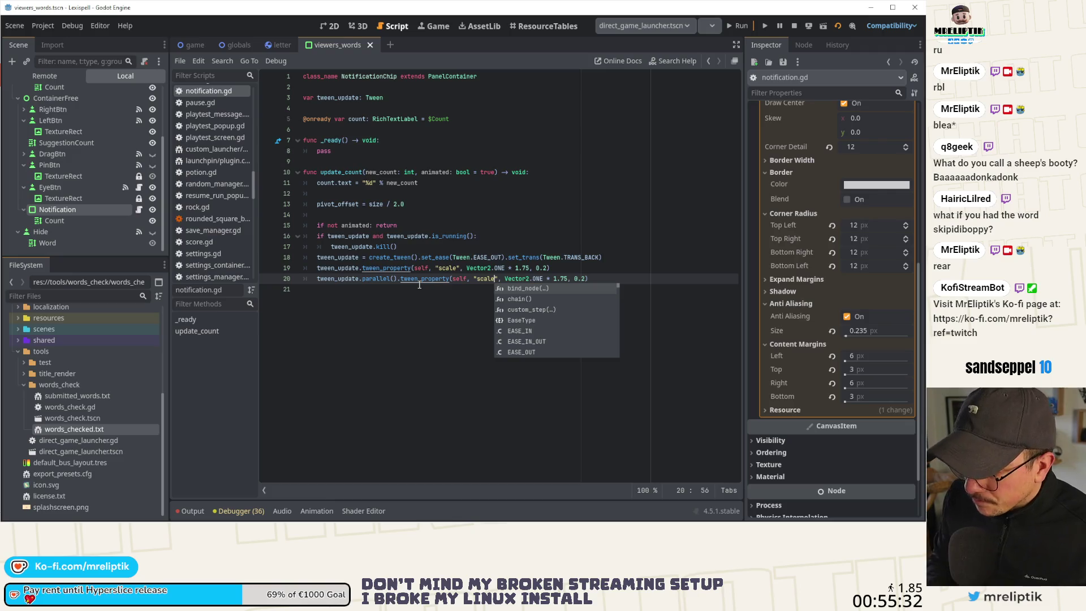
type("rotation")
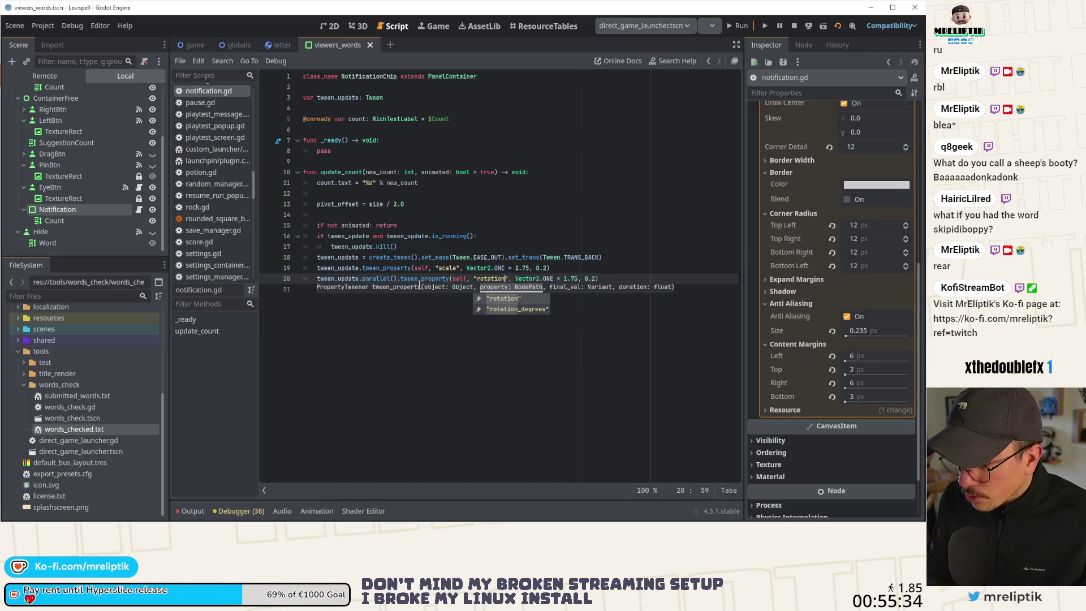
key("Return")
key("ctrl+Right")
key("ctrl+Right")
key("ctrl+Right")
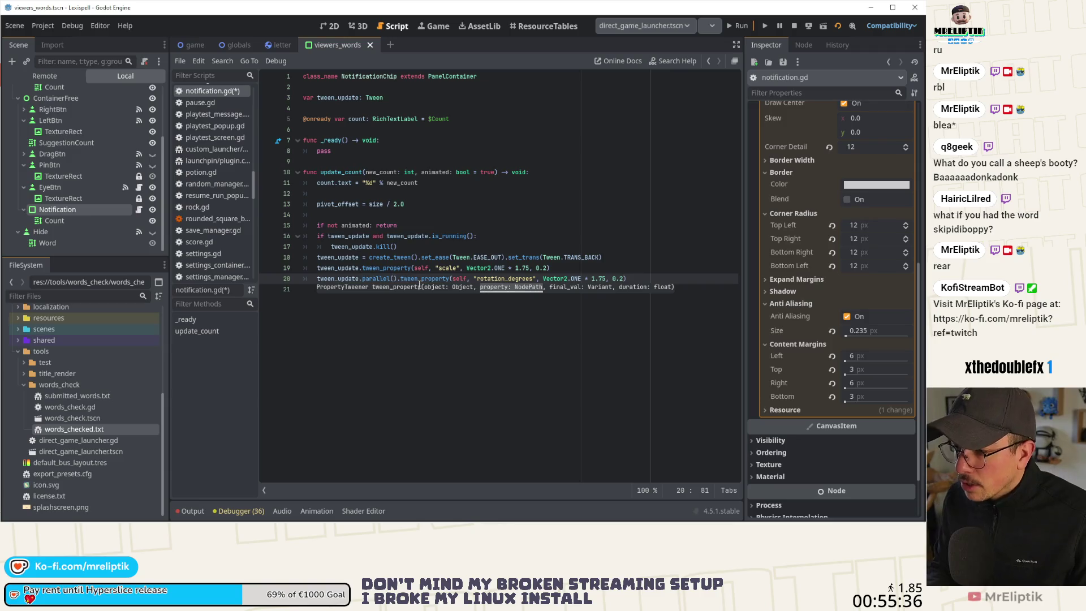
key("ctrl+Right")
key("ctrl+shift+Left")
key("ctrl+shift+Left")
key("ctrl+shift+Left")
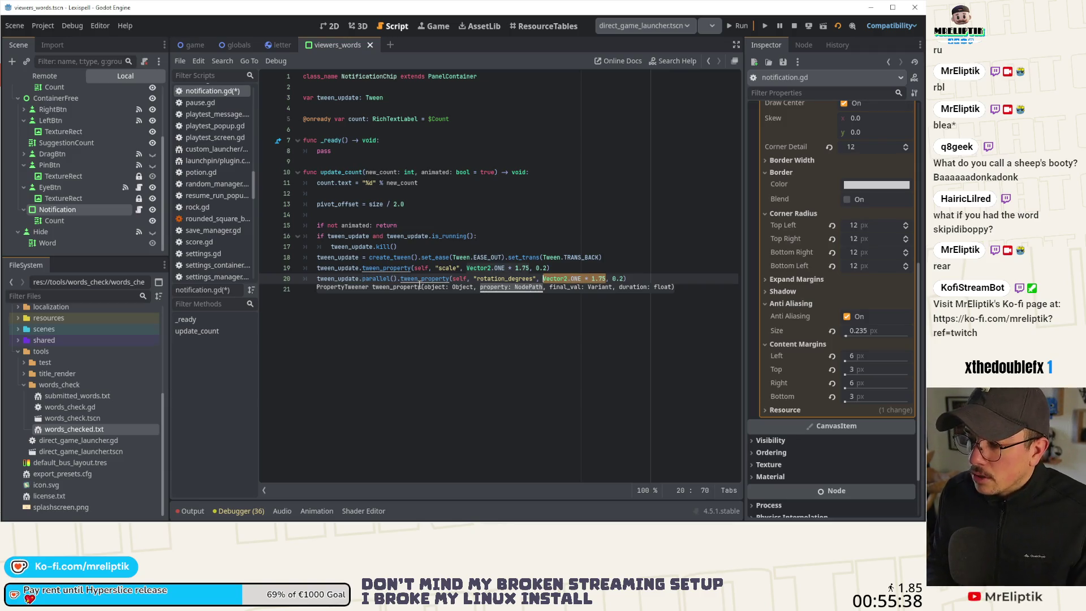
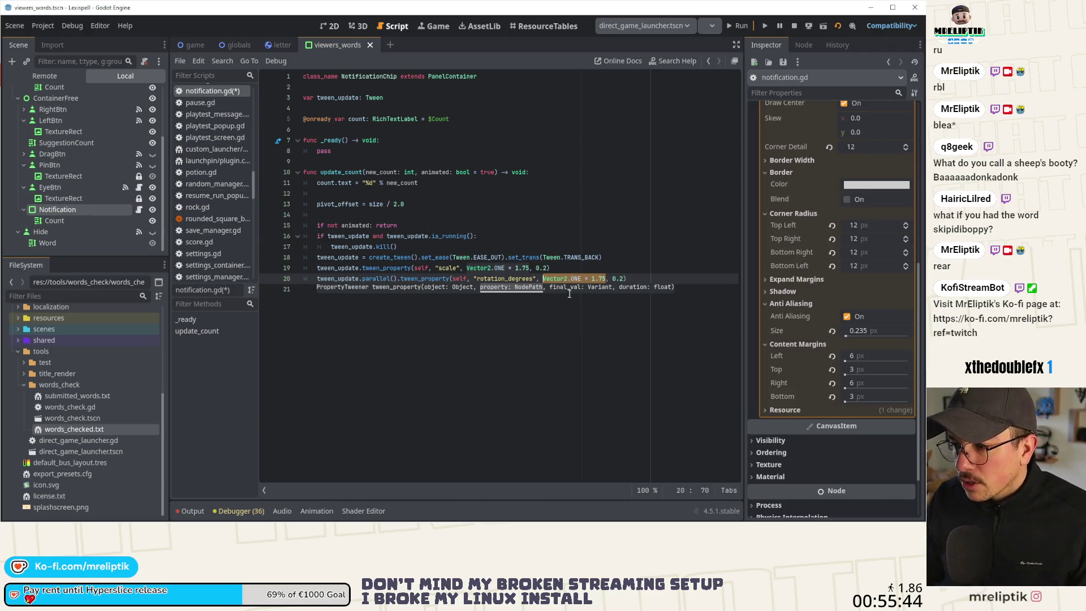
- Select the Notification node and expand its Layout and Transform properties in the Inspector
left_click(63, 210)
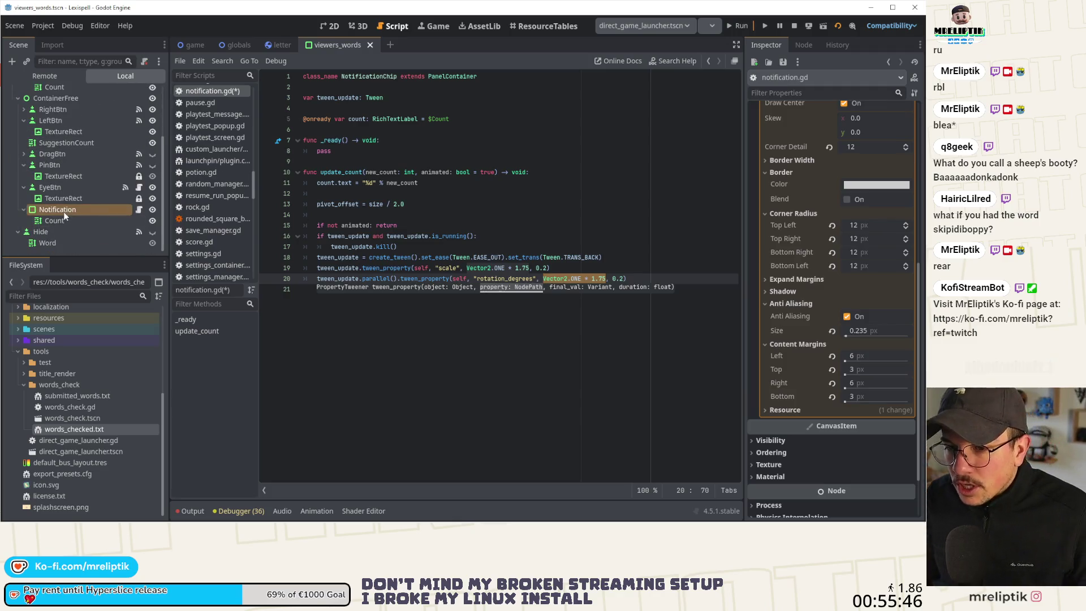
scroll(859, 309, "up", 8)
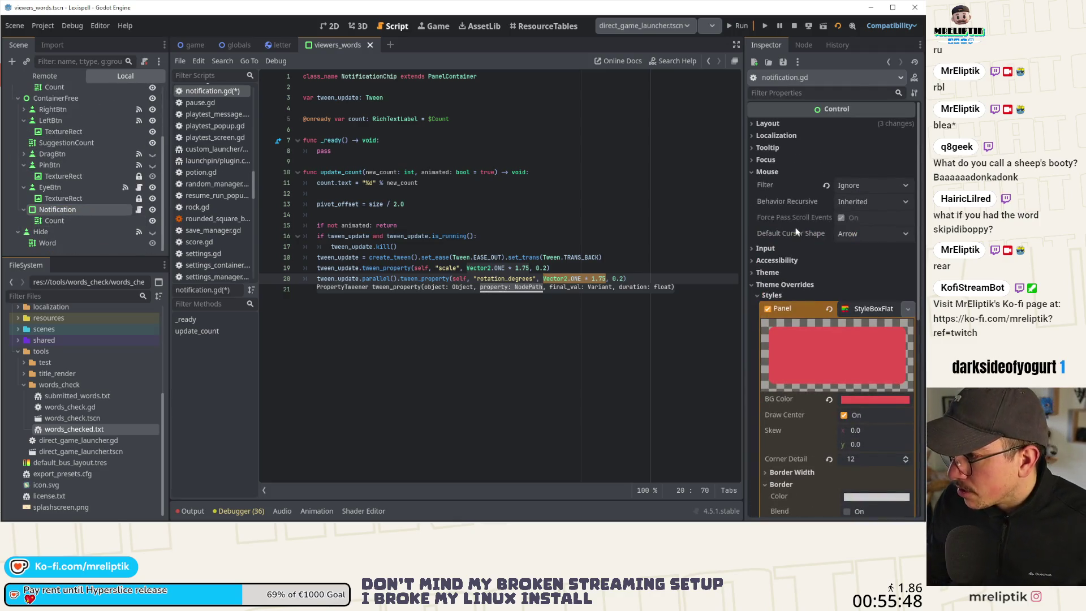
left_click(768, 123)
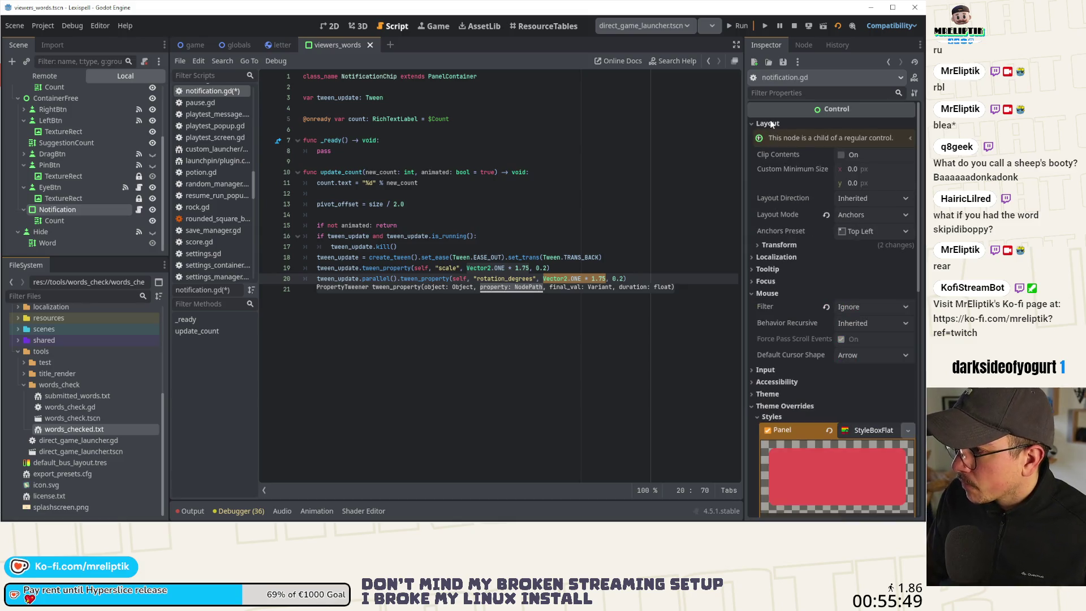
left_click(779, 245)
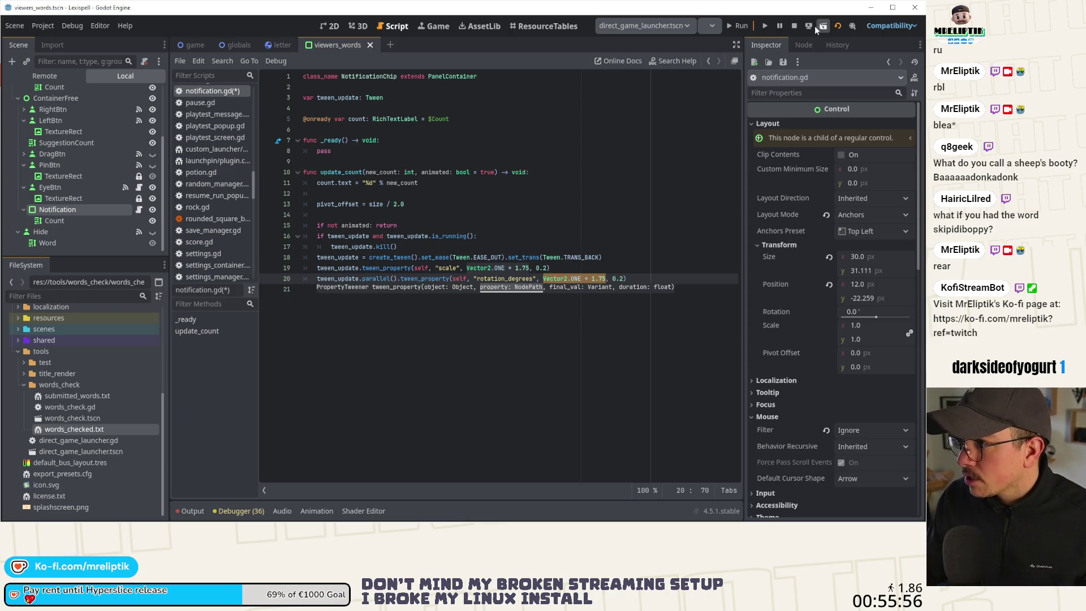
mouse_move(782, 311)
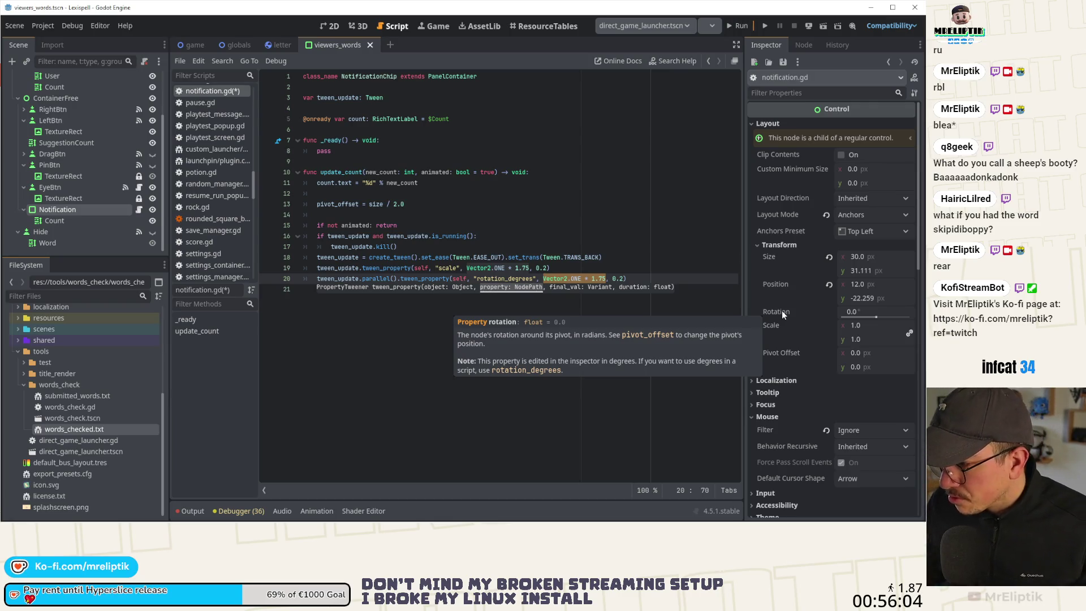
left_click_drag(544, 279, 606, 280)
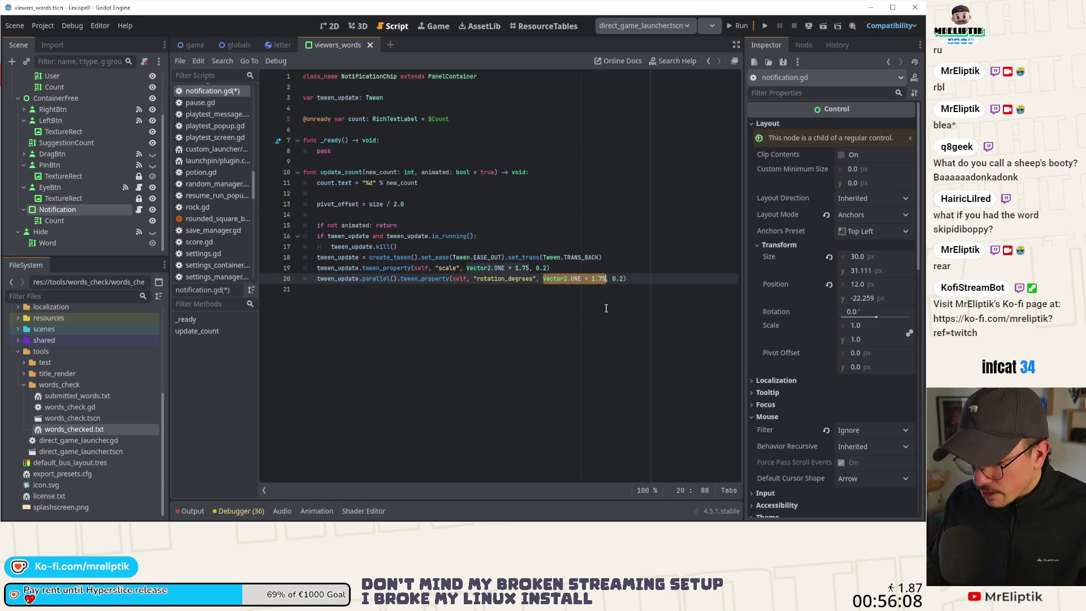
- Replace line 20's rotation target with randf_range(10.0, 20.0)*[-1.0, 1.0].pick_random()
type("(")
key("BackSpace")
key("BackSpace")
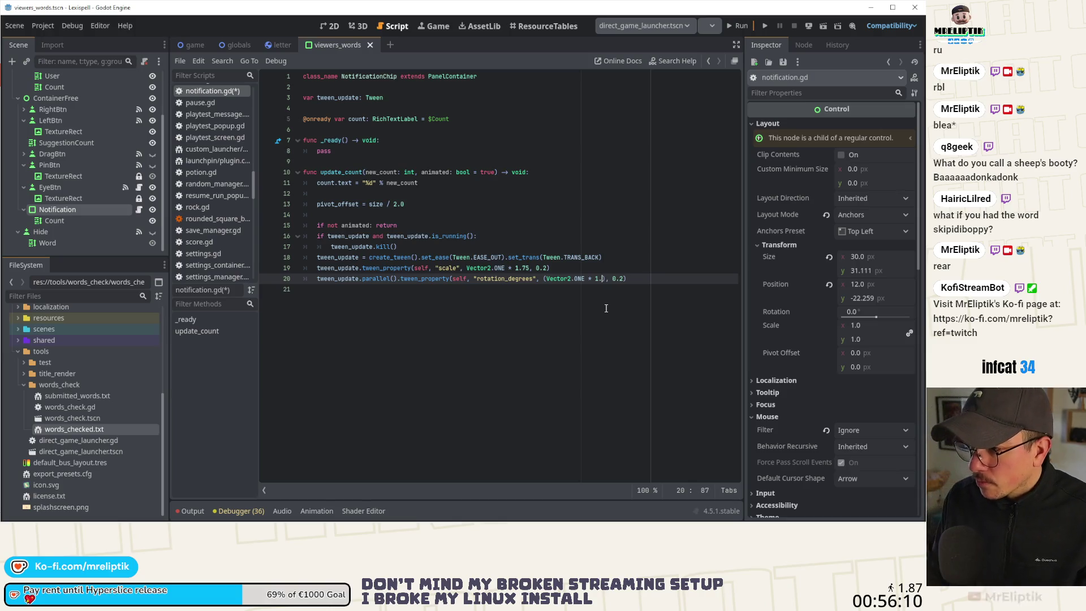
key("ctrl+z")
key("ctrl+z")
key("BackSpace")
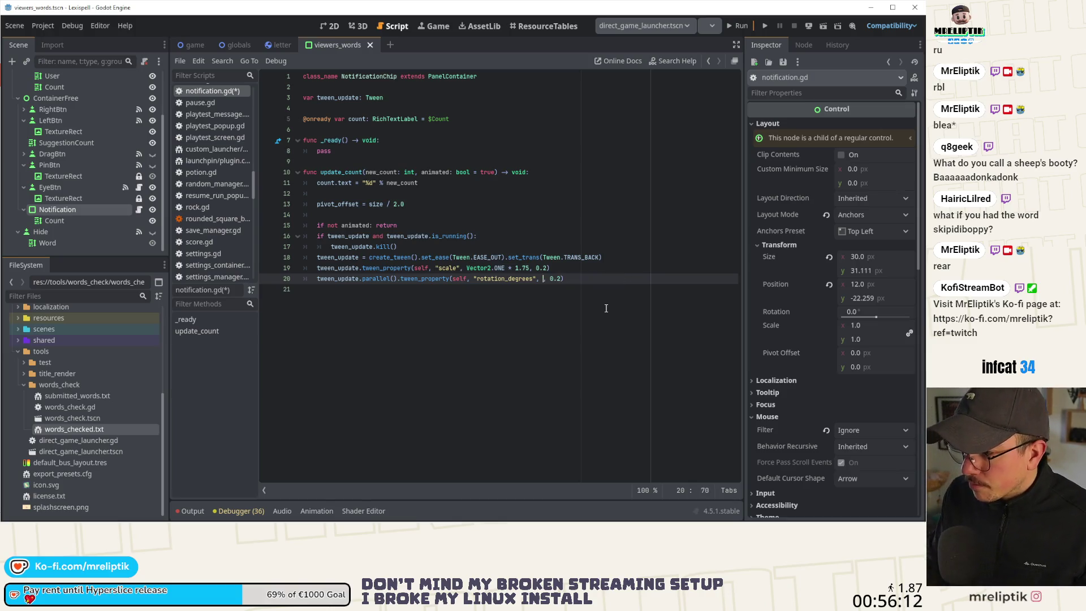
type("[-1.0,")
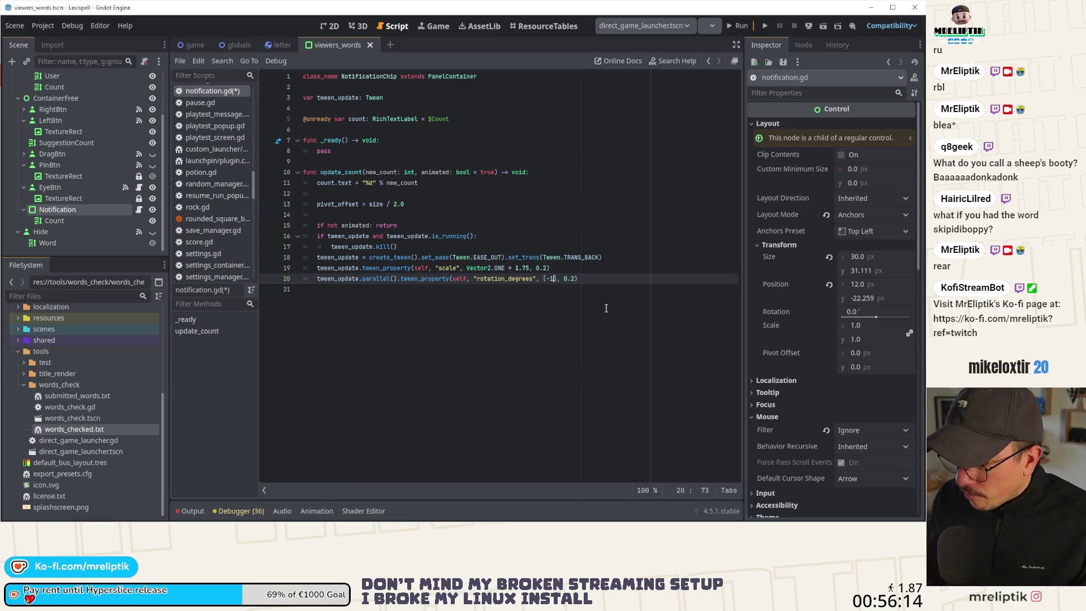
type(" 1.0")
type("].pick")
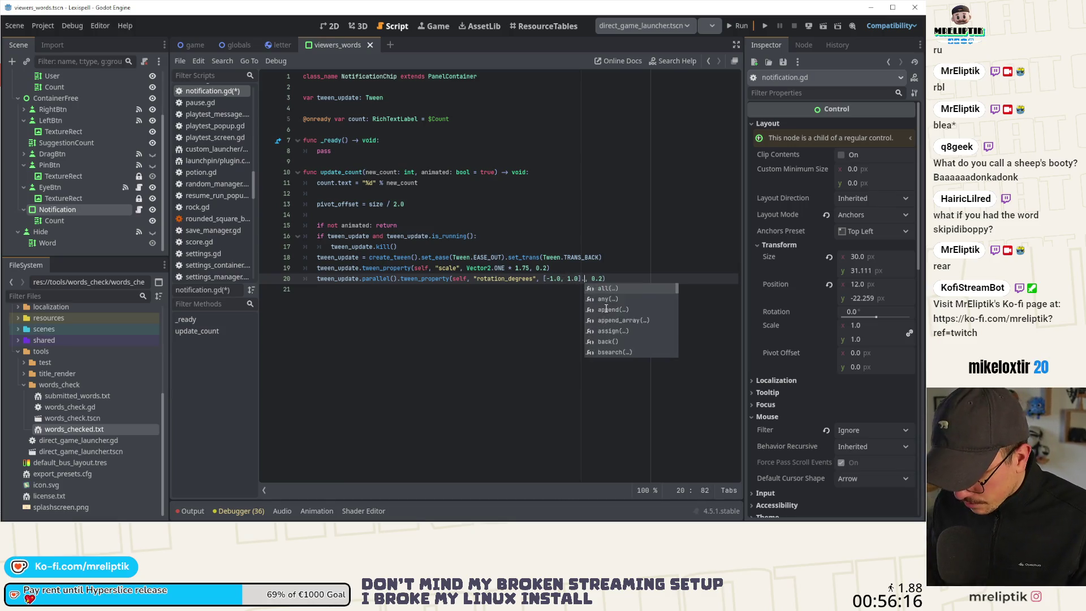
key("Return")
key("Left")
key("Left")
key("Left")
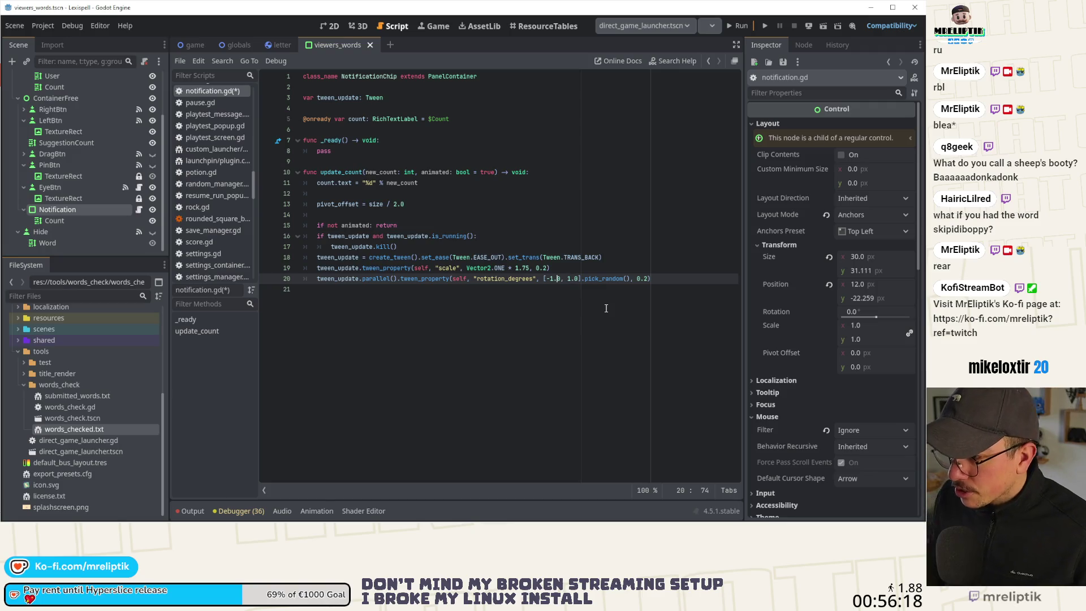
key("Left")
key("Left")
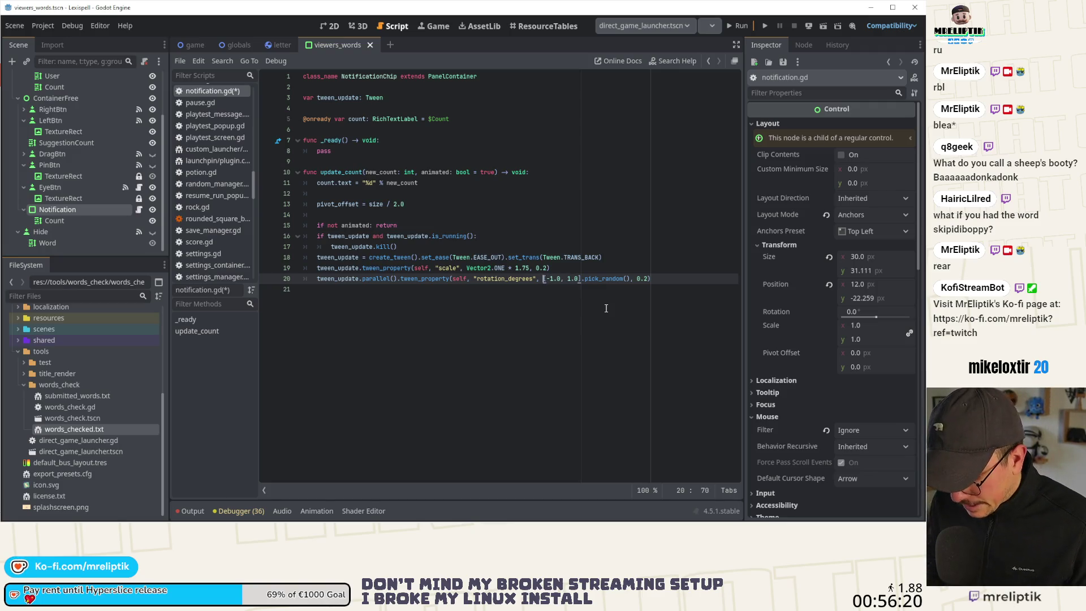
type("r")
type("andf")
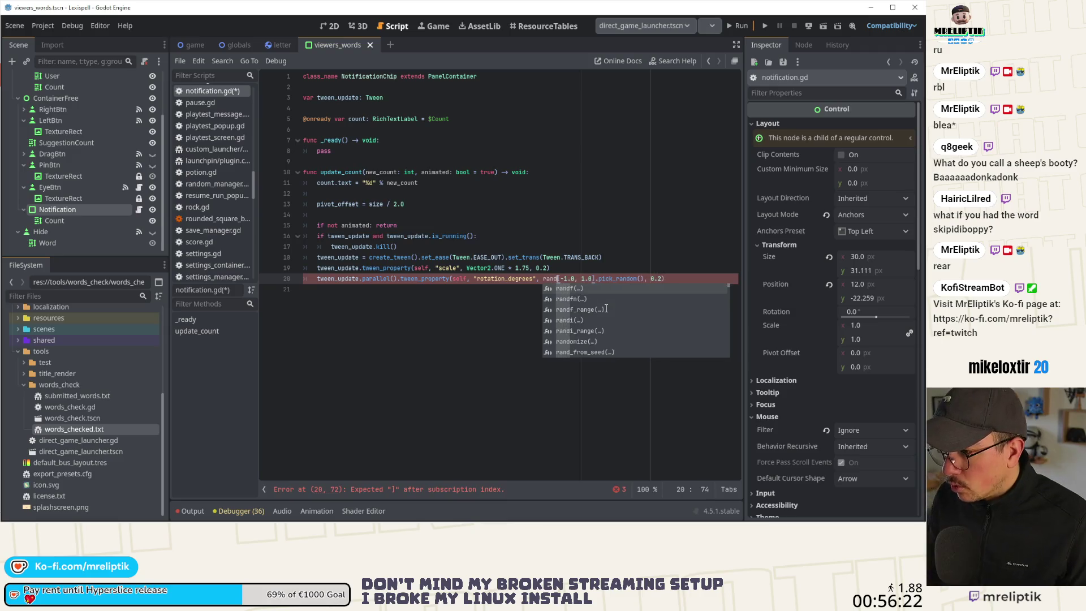
key("Return")
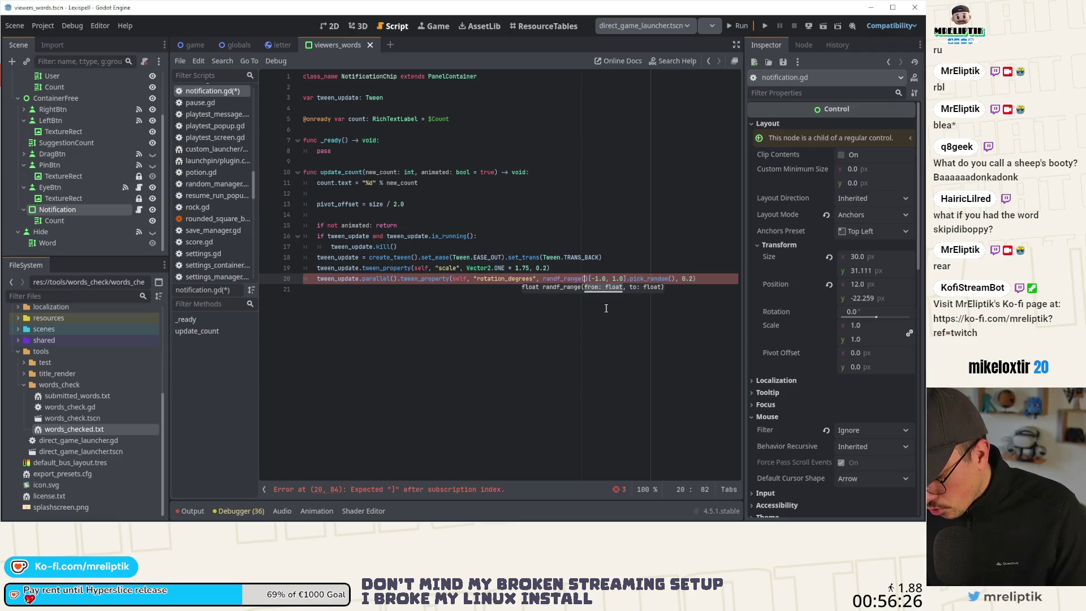
type("10., ")
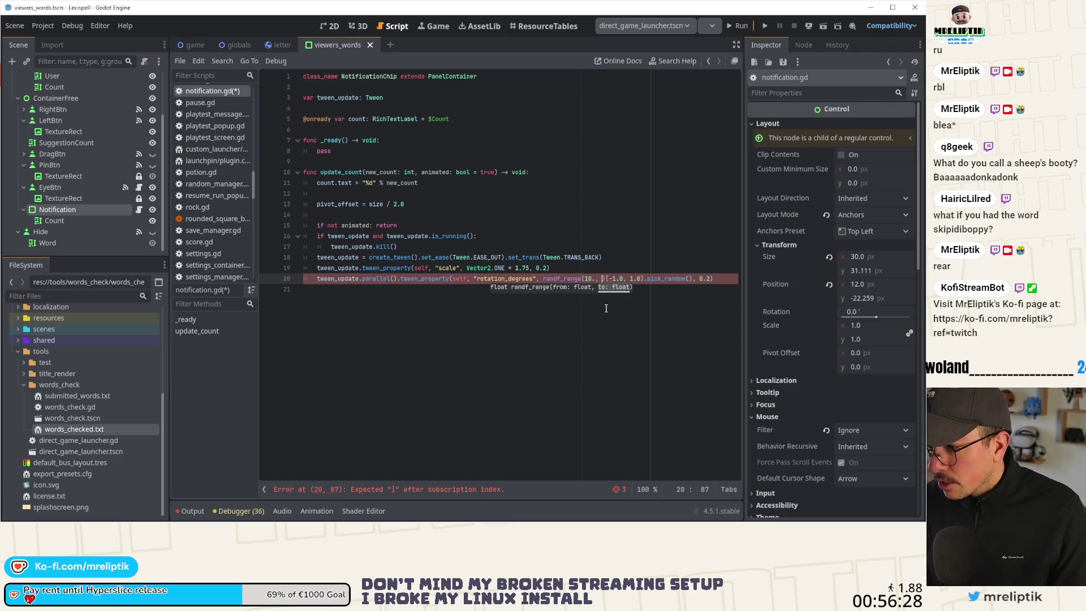
type("0, 20.0")
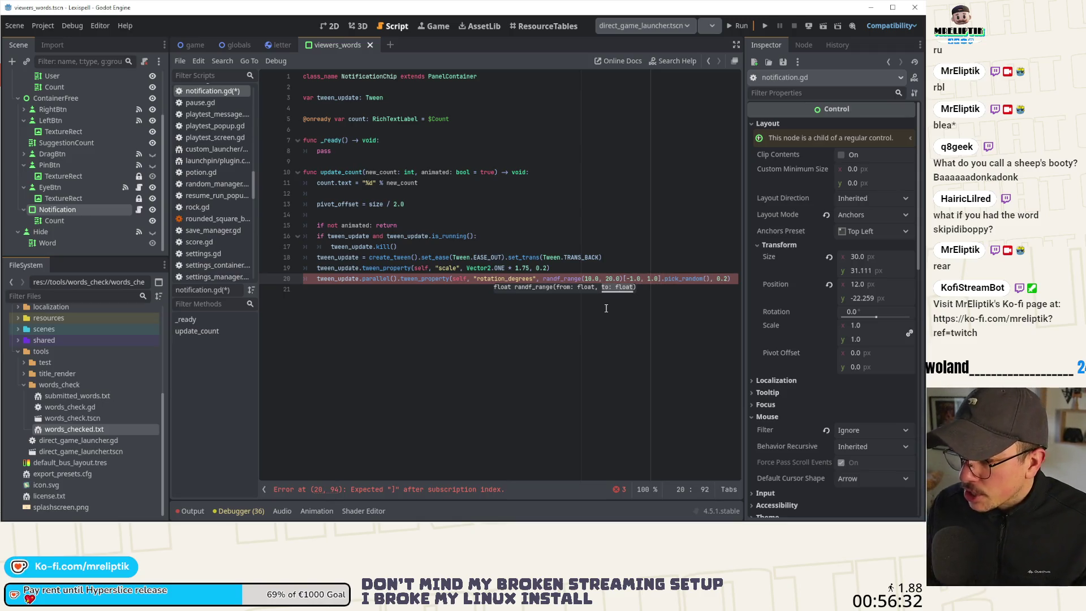
type("*")
key("ctrl+s")
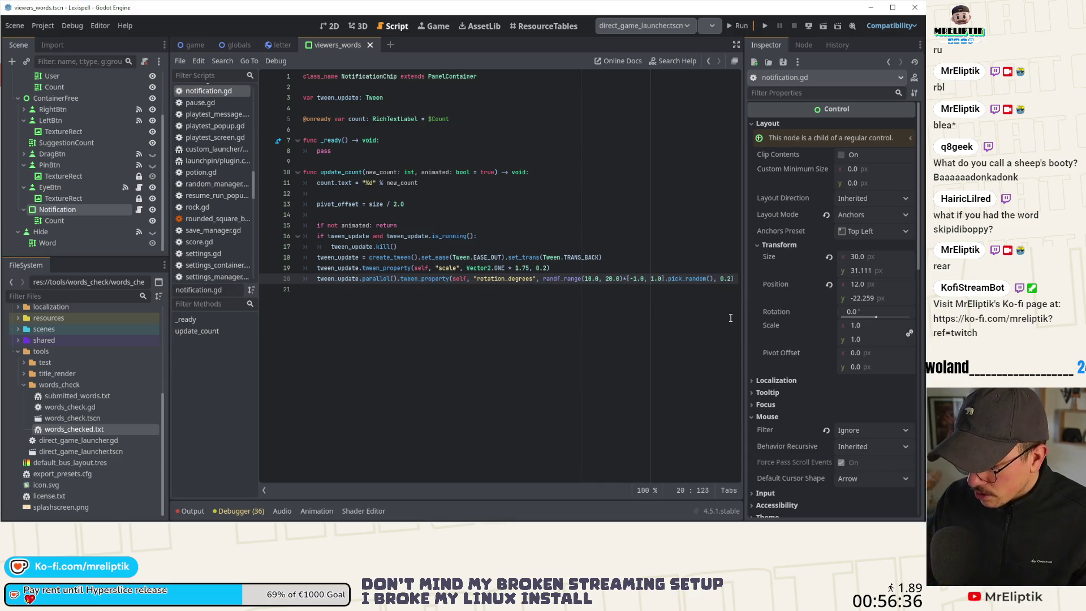
- Change the rotation tween duration from 0.2 to 0.3 and save notification.gd
left_click(730, 278)
key("BackSpace")
type("3")
key("ctrl+s")
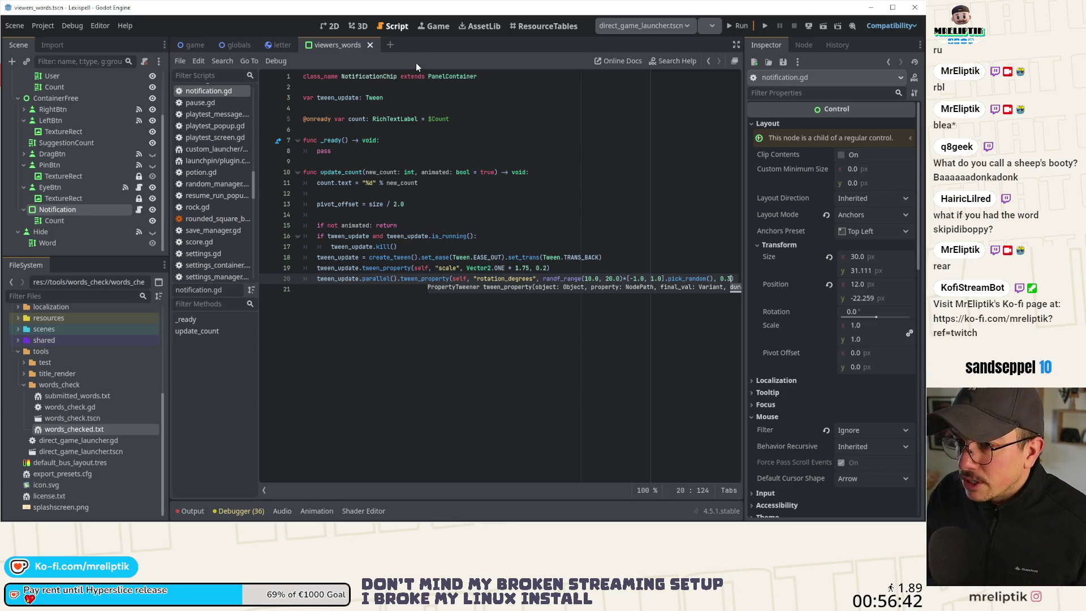
- Quick-open the square_icon_btn scene by searching for 'button'
key("ctrl+shift+o")
type("button")
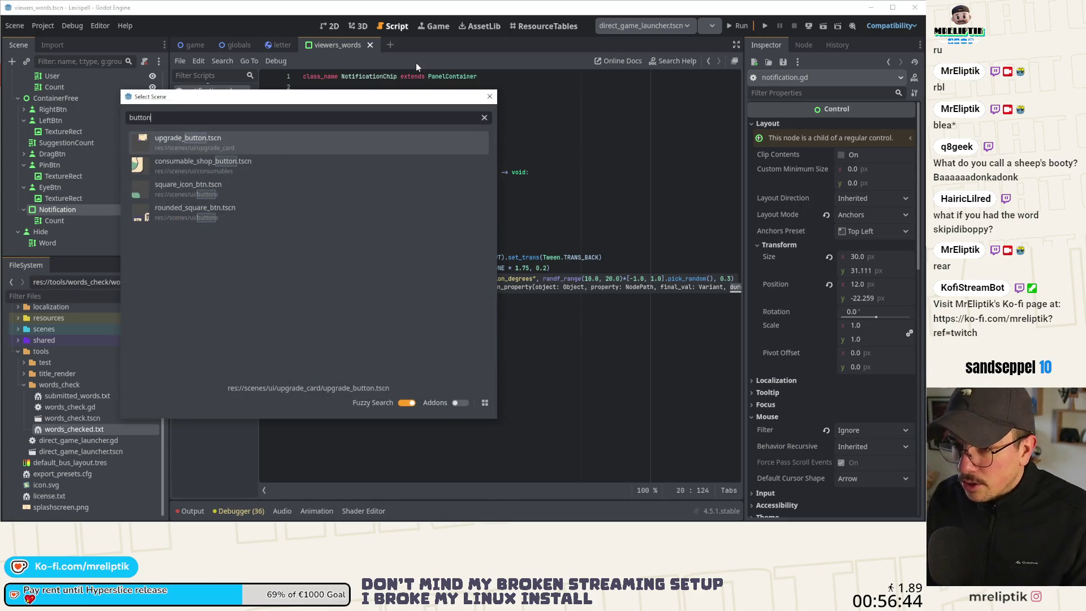
key("Down")
key("Down")
key("Return")
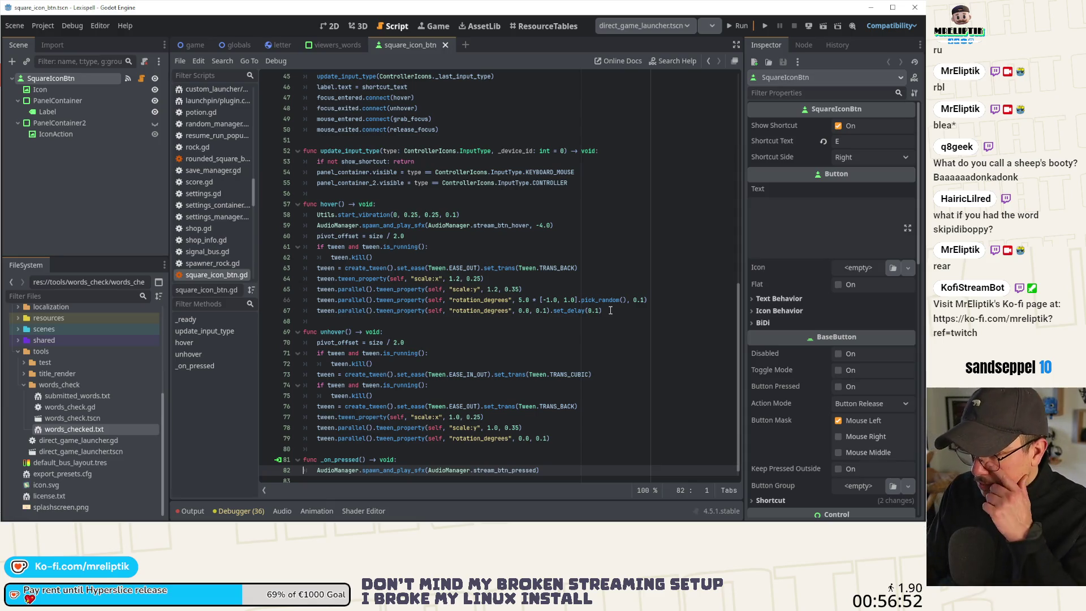
- Copy hover tween lines 64–67, then return to the viewers_words scene's Notification script
mouse_move(605, 312)
left_mouse_down()
mouse_move(315, 290)
mouse_move(311, 278)
left_mouse_up()
key("ctrl+c")
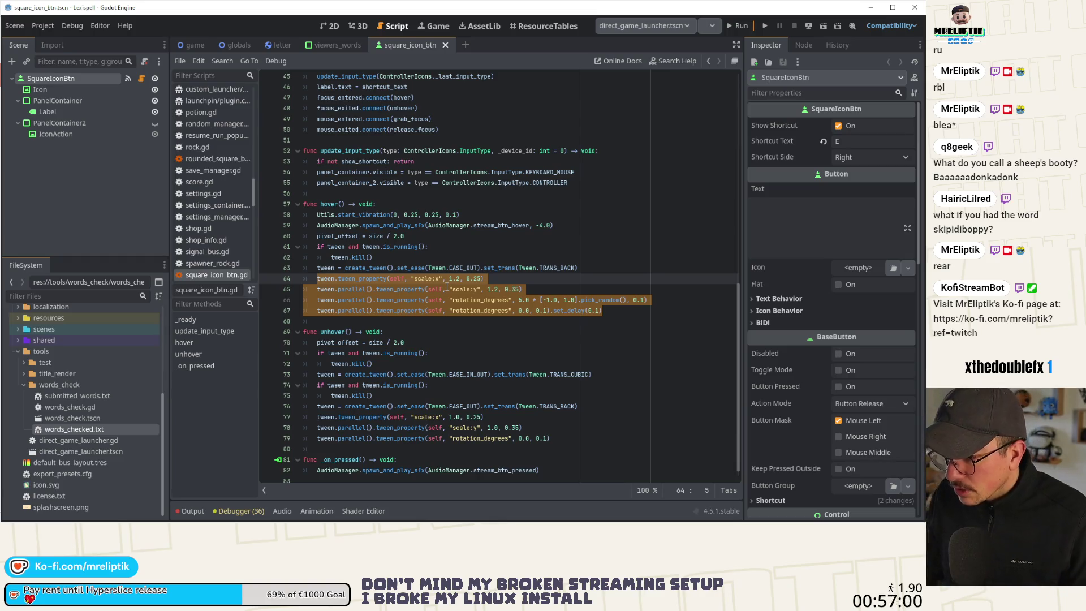
left_click(335, 50)
left_click(138, 243)
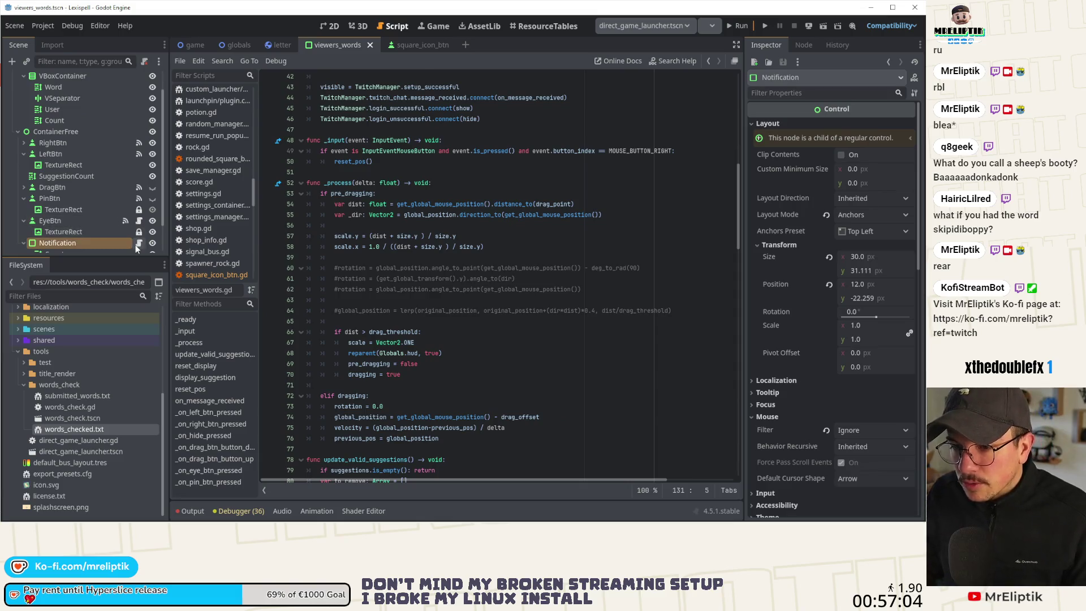
- Paste the copied tween lines and split the scale tween into parallel scale:x and scale:y tweens
key("Return")
key("Return")
key("ctrl+v")
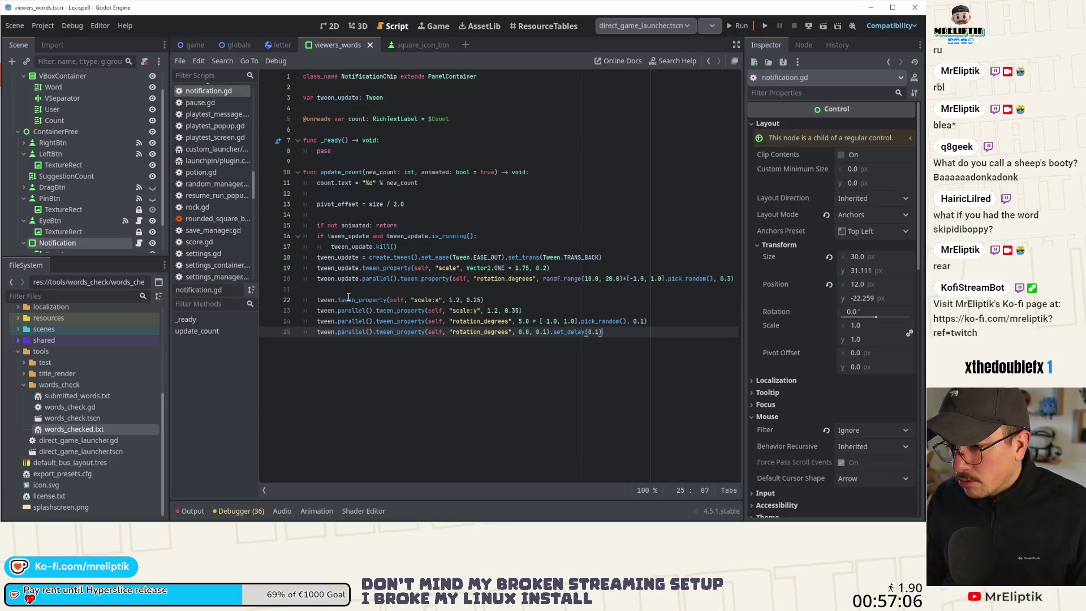
left_click(467, 268)
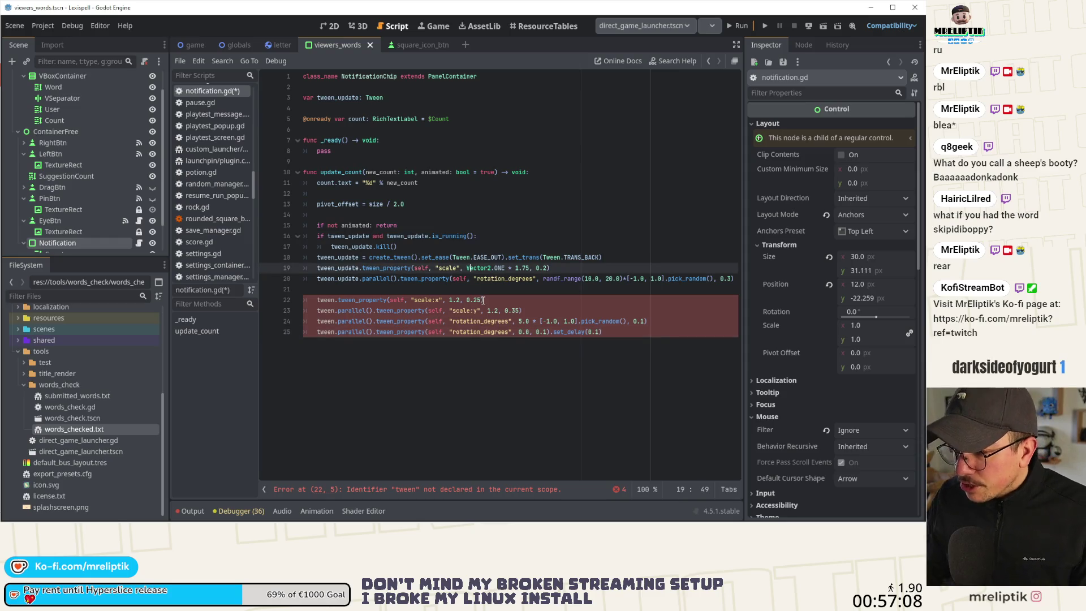
key("ctrl+shift+d")
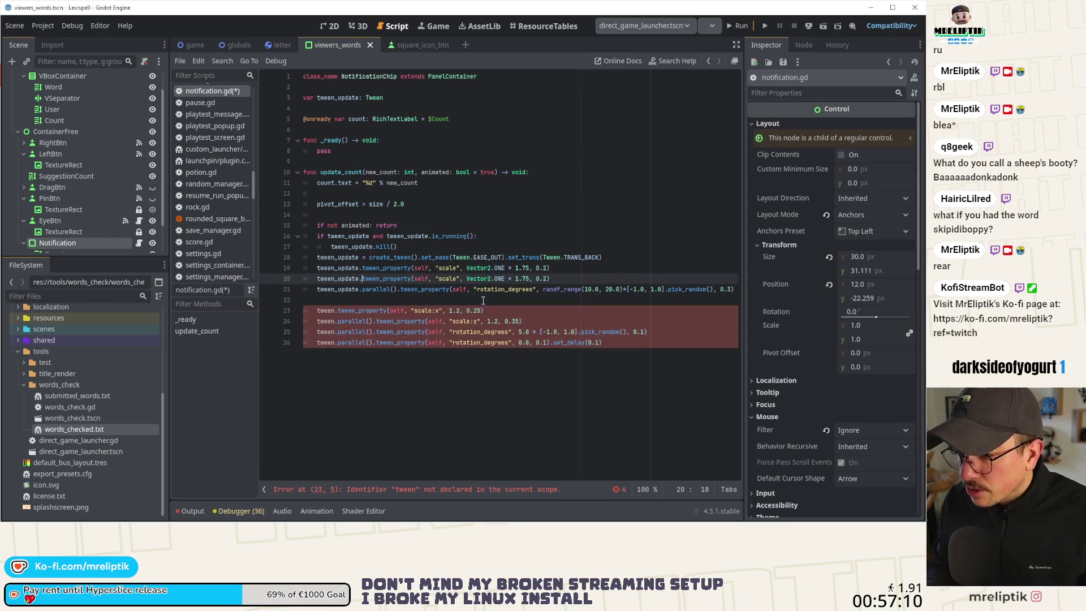
type("parallel().")
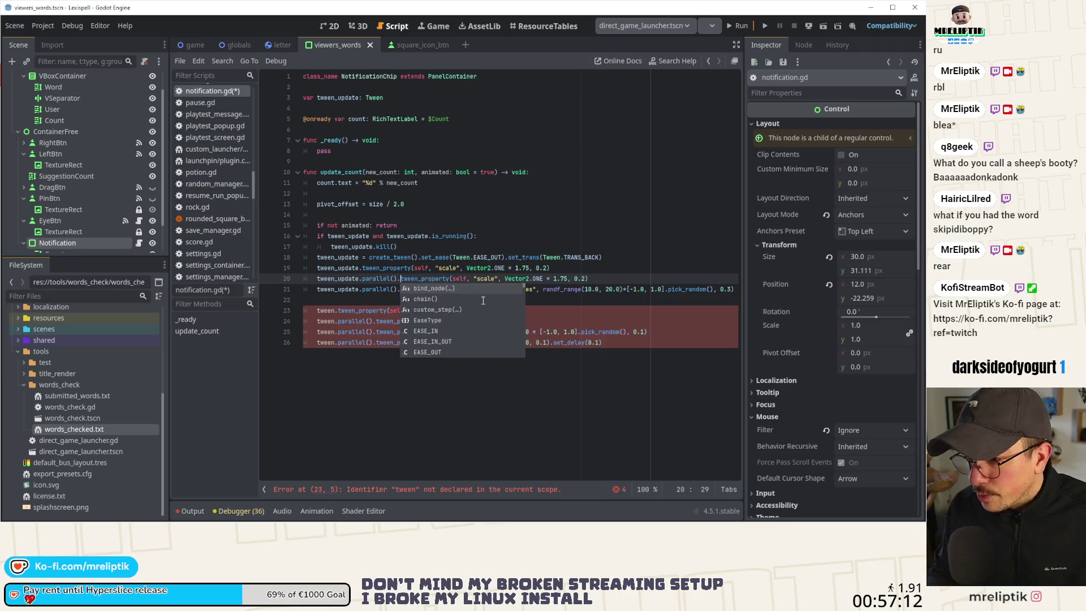
key("Right")
key("Right")
key("Right")
type(":y")
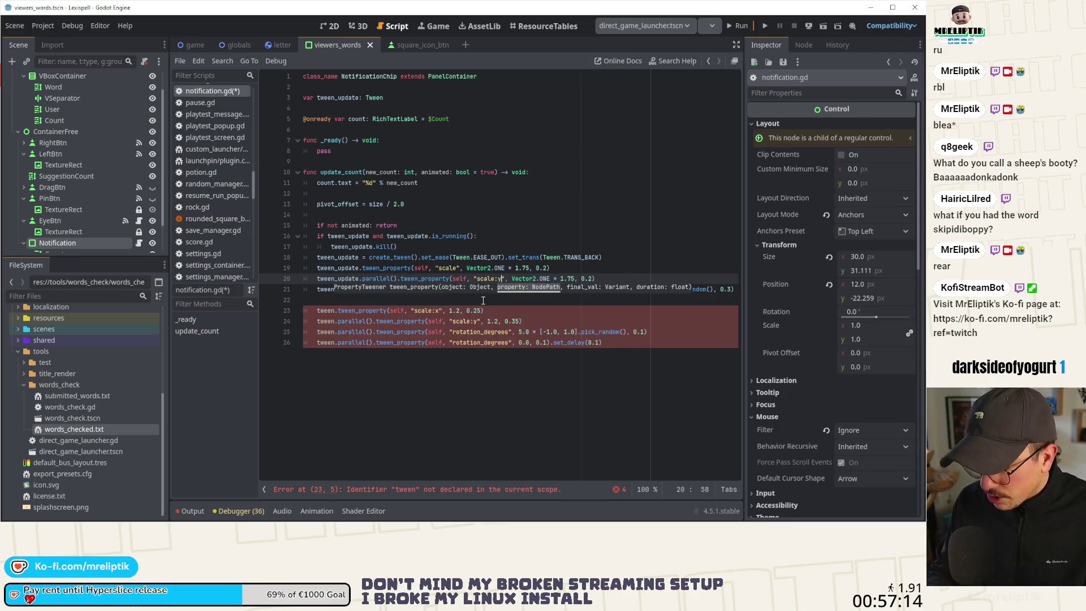
key("Up")
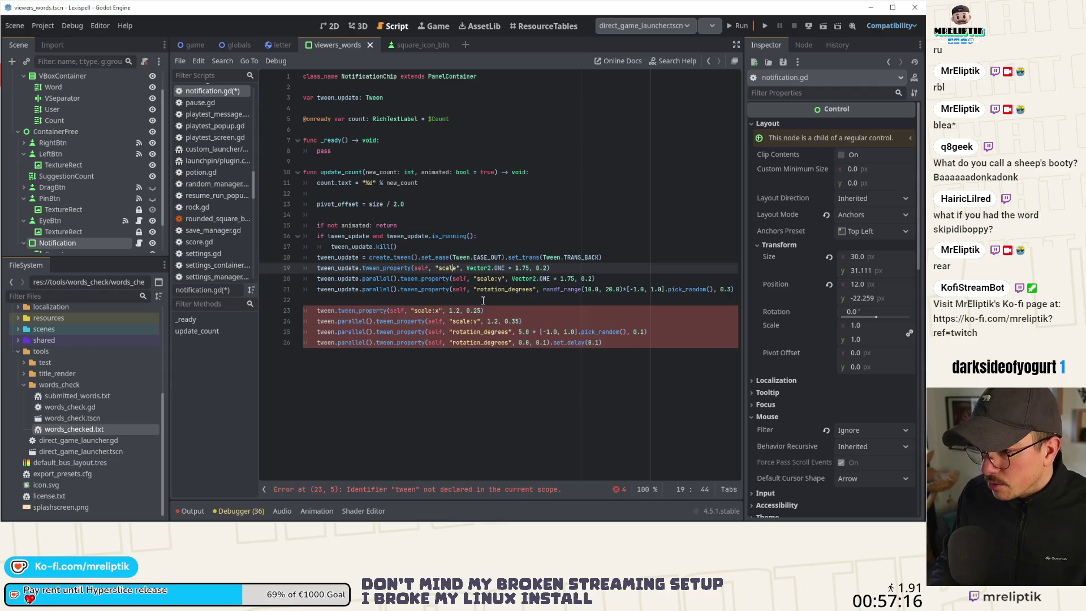
type(":x")
key("Right")
key("Right")
key("Right")
key("Right")
key("Right")
key("Right")
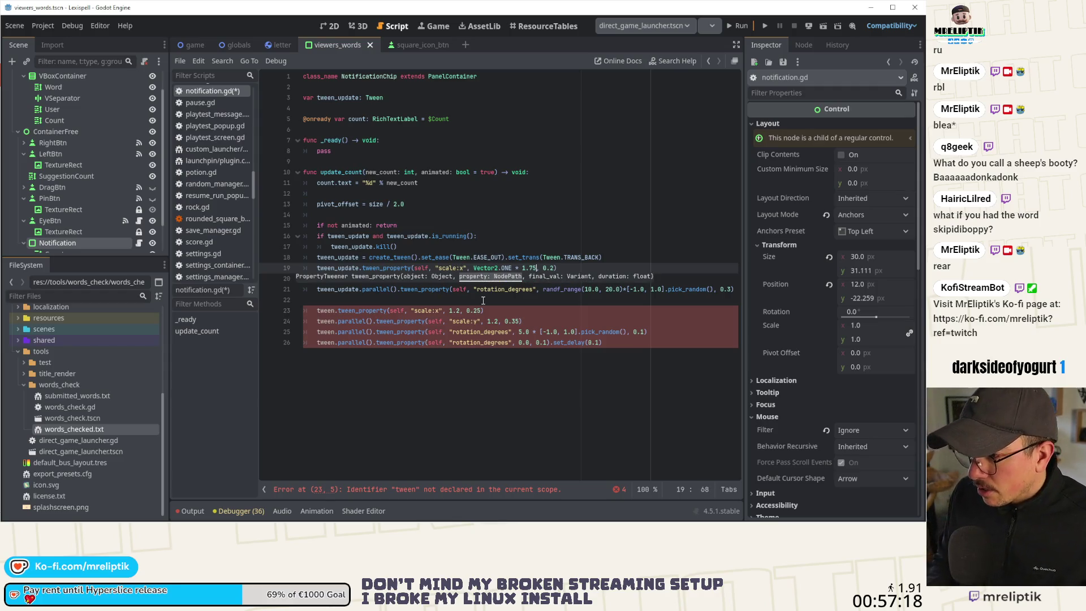
- Remove the Vector2.ONE multiplier from the scale:x and scale:y tween targets
key("Left")
key("Left")
key("Left")
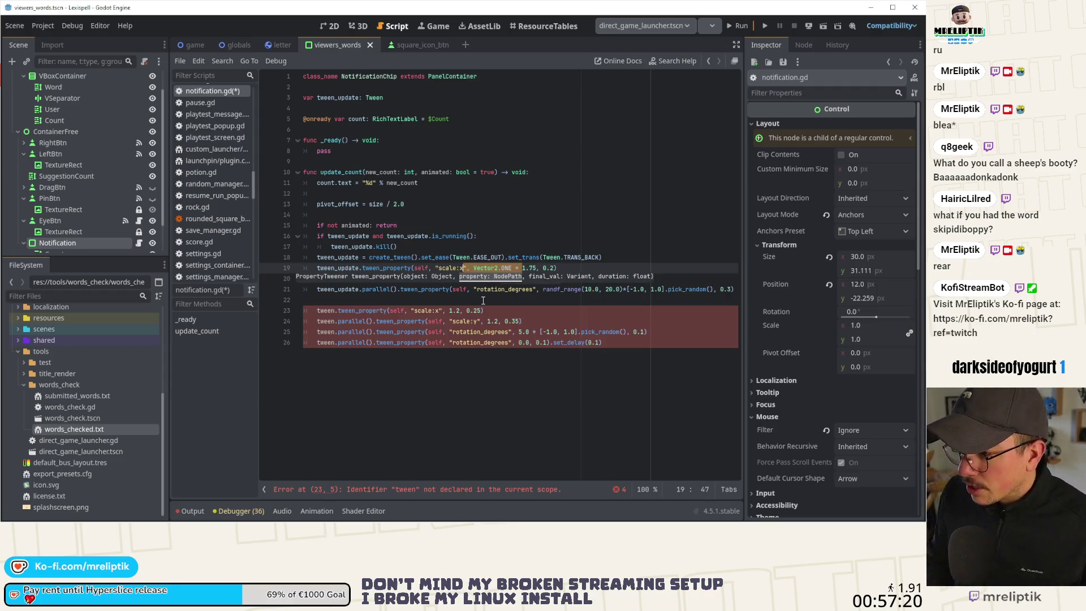
key("shift+Left")
key("shift+Left")
key("shift+Left")
key("ctrl+shift+Left")
key("BackSpace")
key("Down")
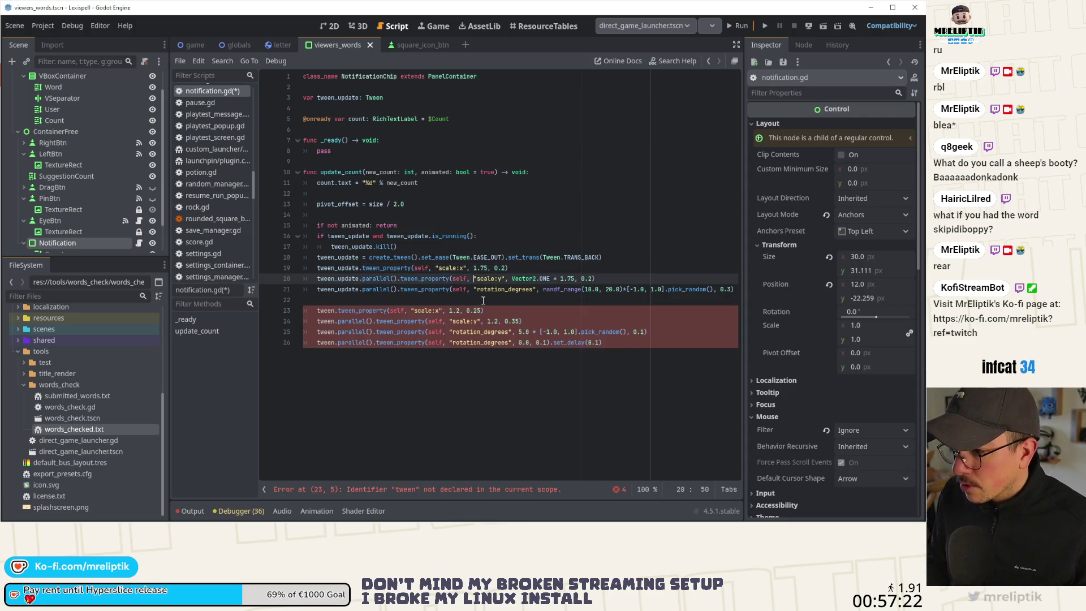
key("Right")
key("Right")
key("Right")
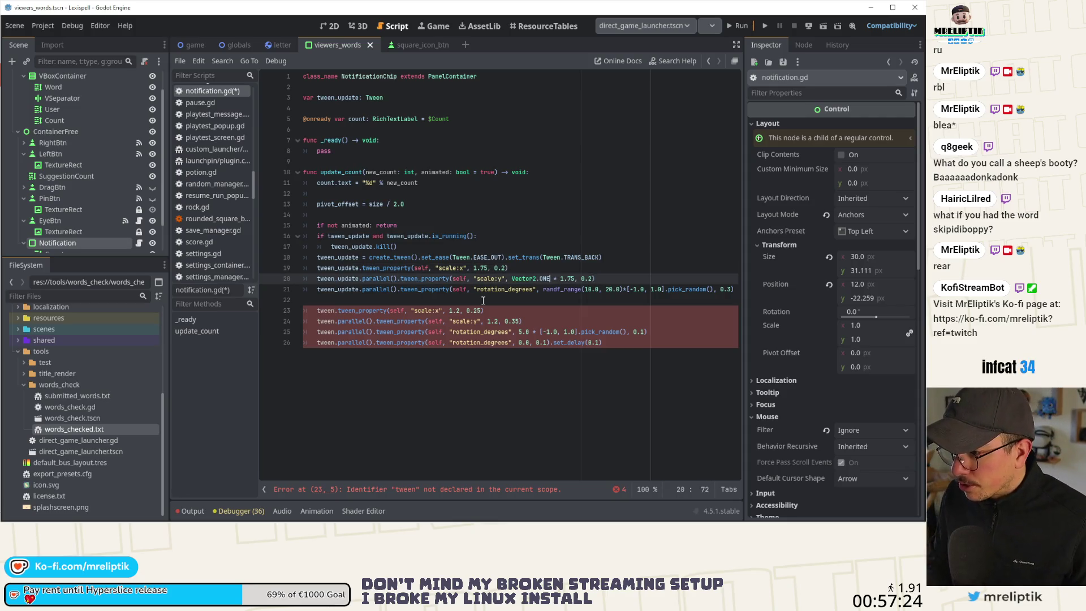
key("ctrl+Right")
key("ctrl+shift+Left")
key("ctrl+shift+Left")
key("ctrl+shift+Left")
key("BackSpace")
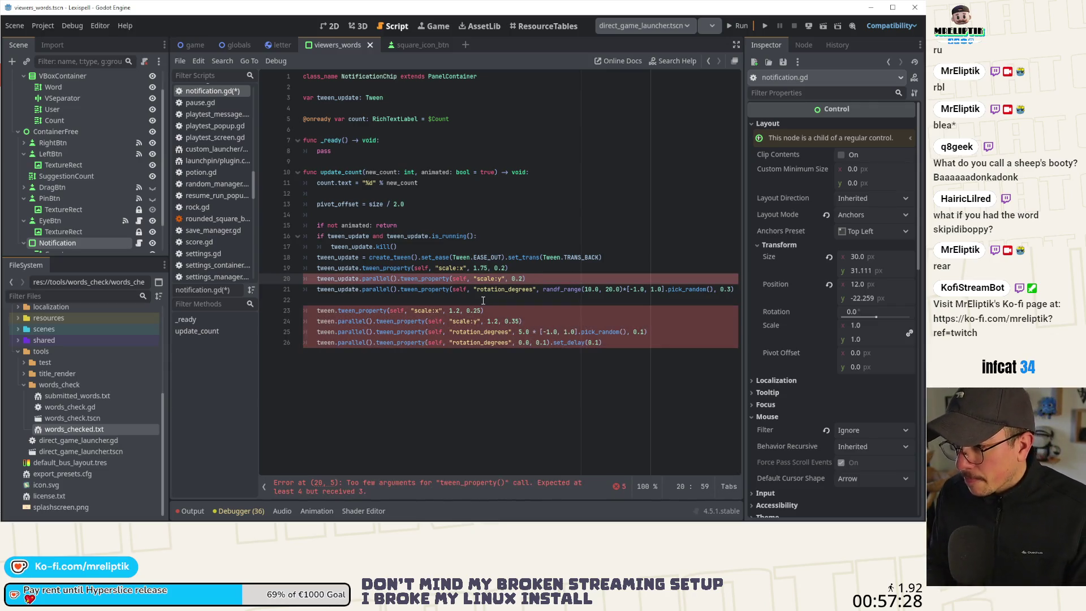
key("ctrl+z")
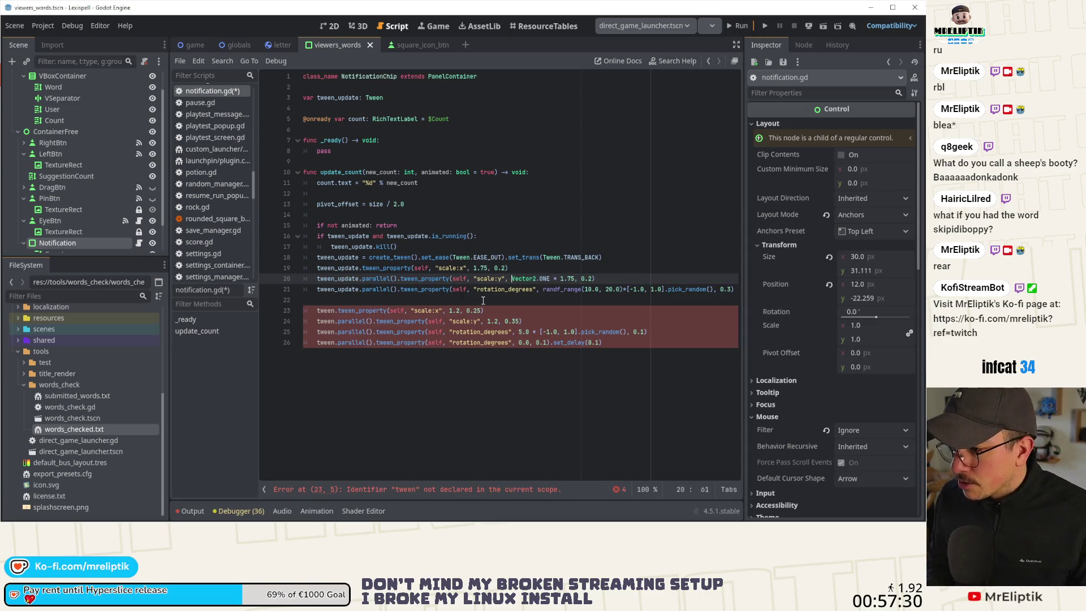
key("ctrl+shift+z")
- Set scale:y to 1.75 over 0.3 seconds, lengthen the scale:x duration, and save
key("Delete")
type("1")
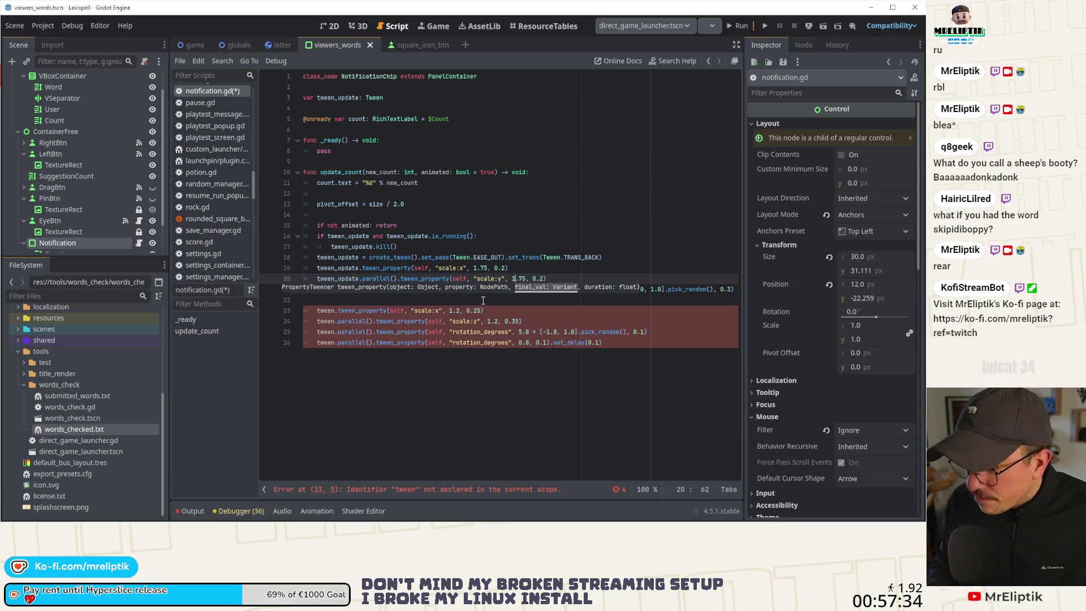
key("Right")
key("Delete")
type("3")
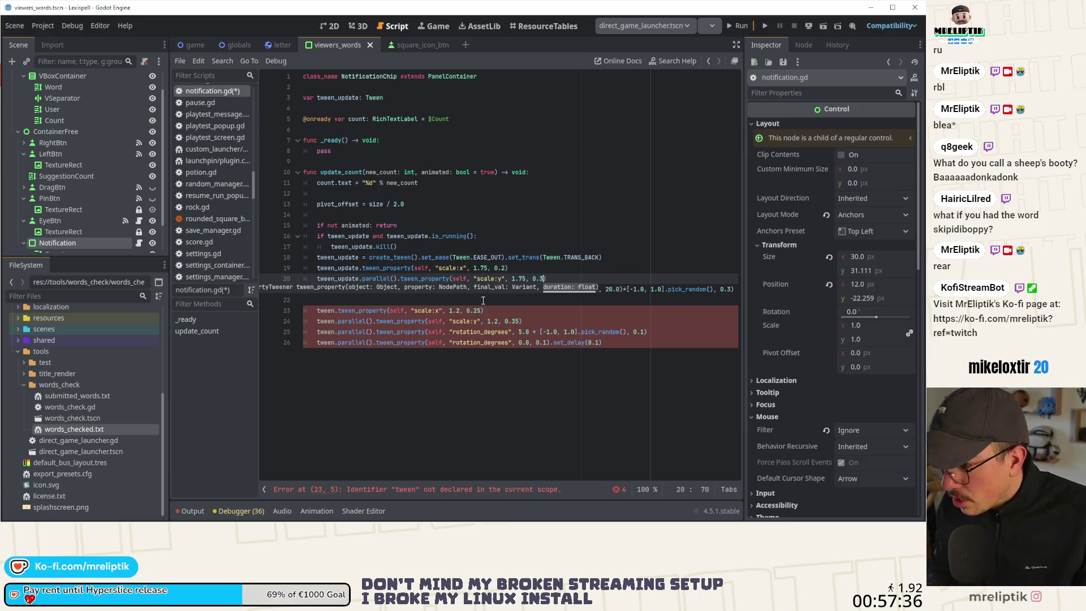
key("Up")
key("Left")
type("5")
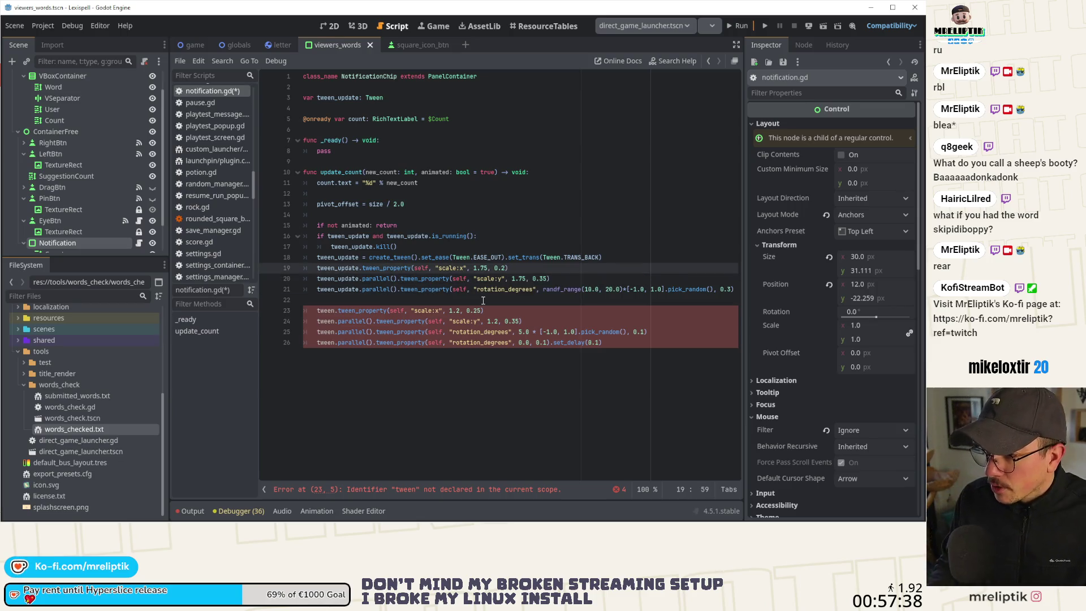
key("ctrl+s")
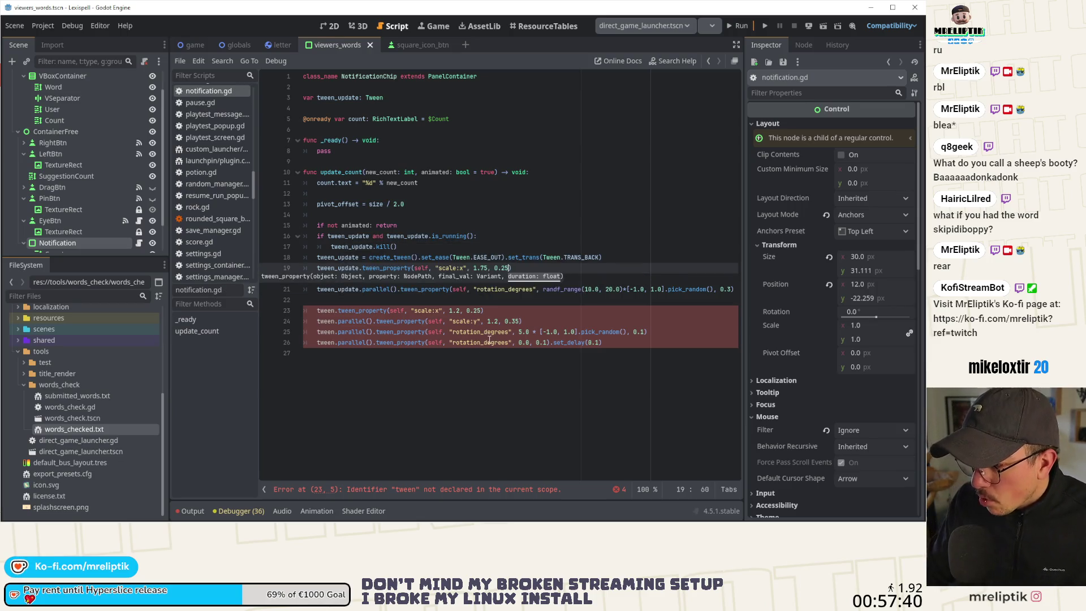
- Copy the delayed rotation reset line into the main tween sequence
left_click(468, 320)
left_click(606, 342)
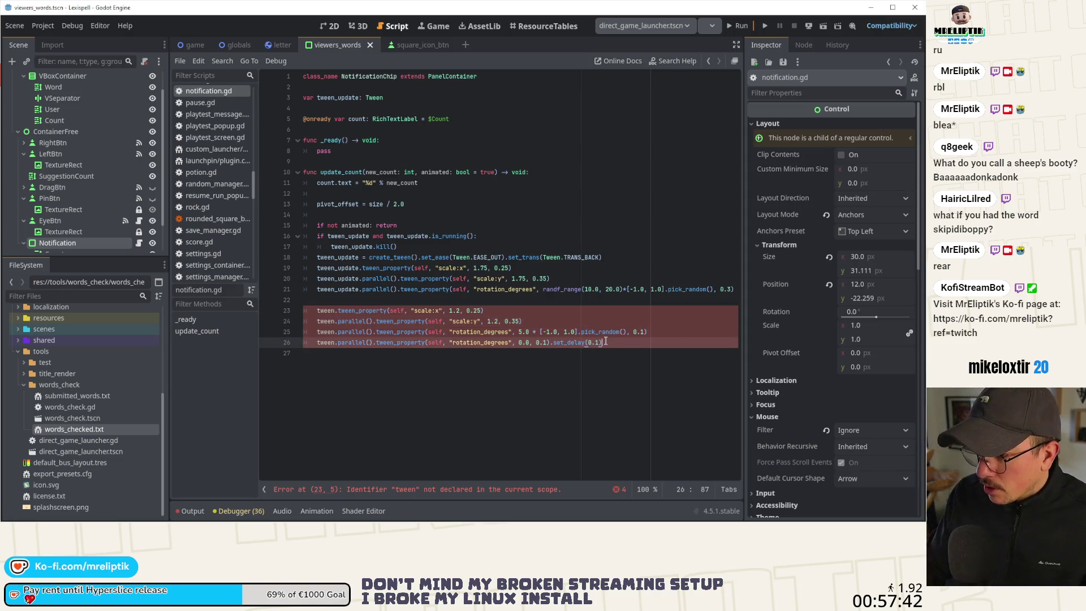
key("Left")
key("Left")
key("ctrl+shift+d")
key("alt+Up")
key("alt+Up")
key("alt+Up")
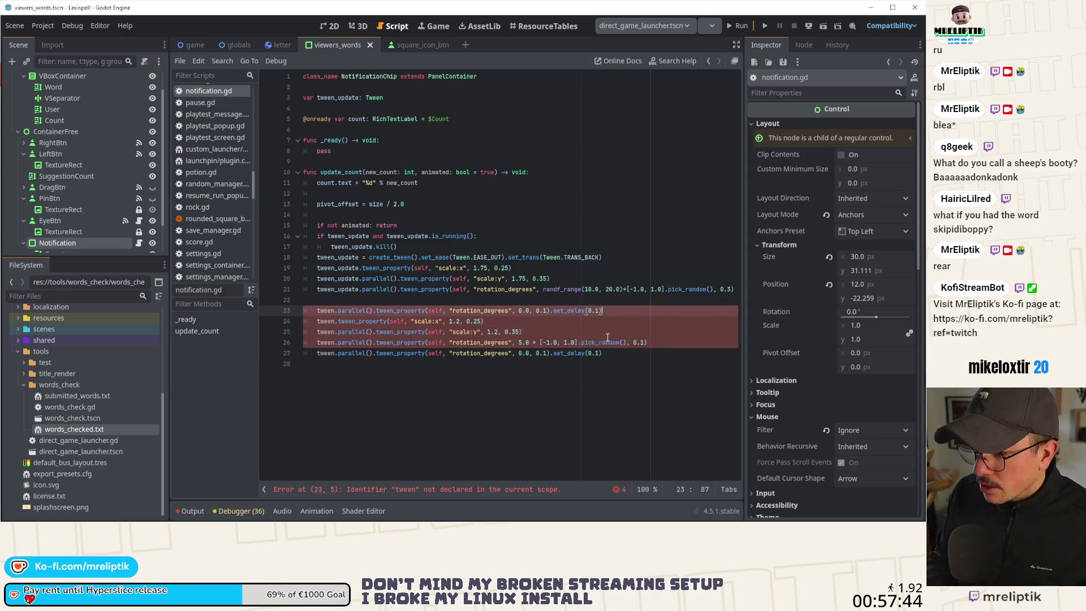
key("ctrl+Left")
key("ctrl+Left")
key("ctrl+Left")
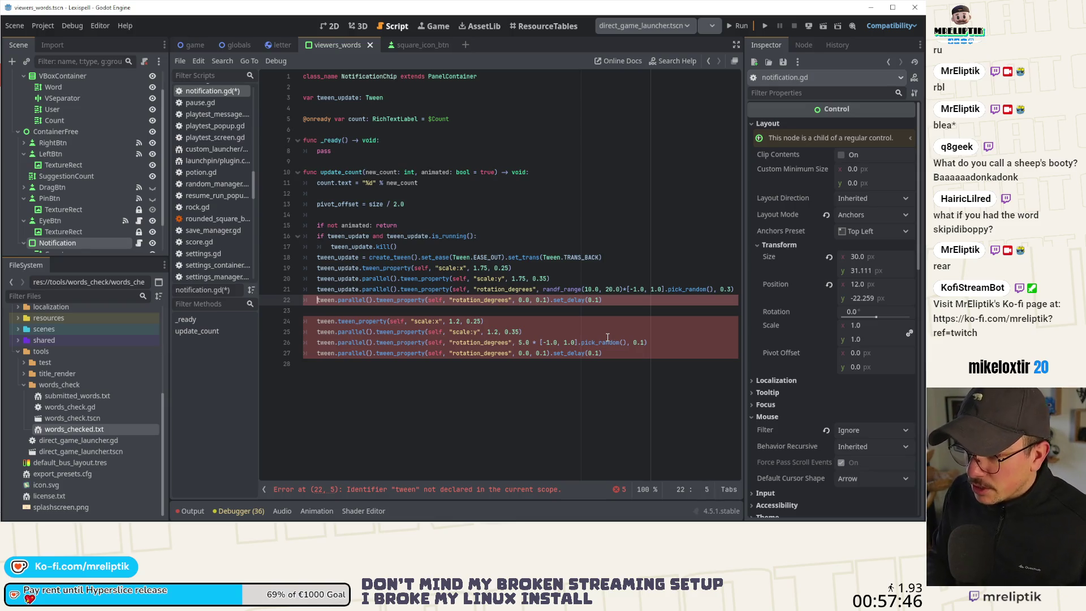
type("_update")
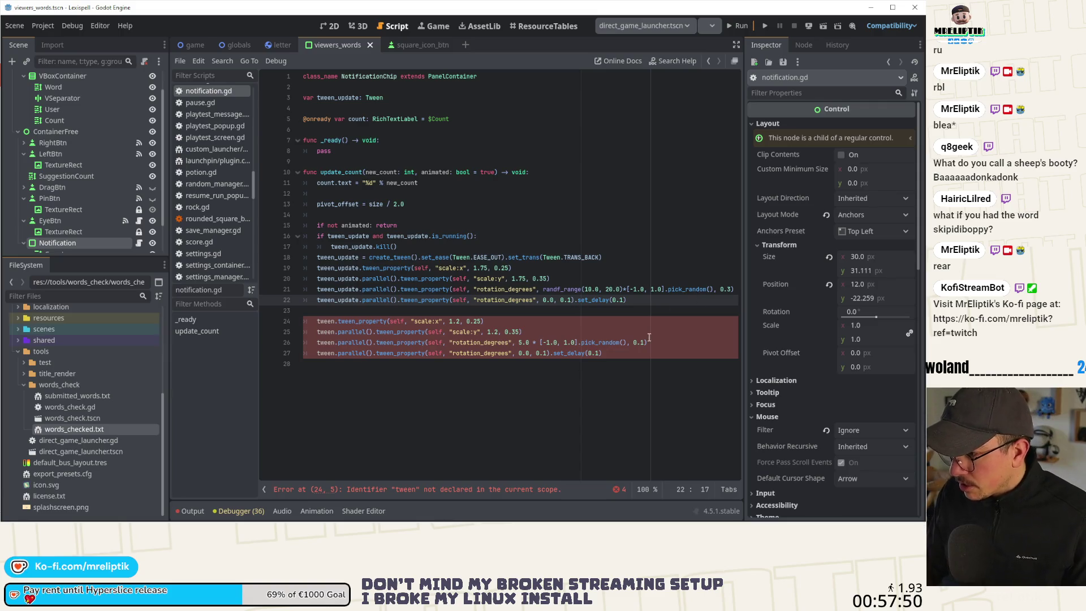
- Set the random rotation duration to 0.15 and adjust the reset line's delay and duration
left_click_drag(726, 292, 728, 312)
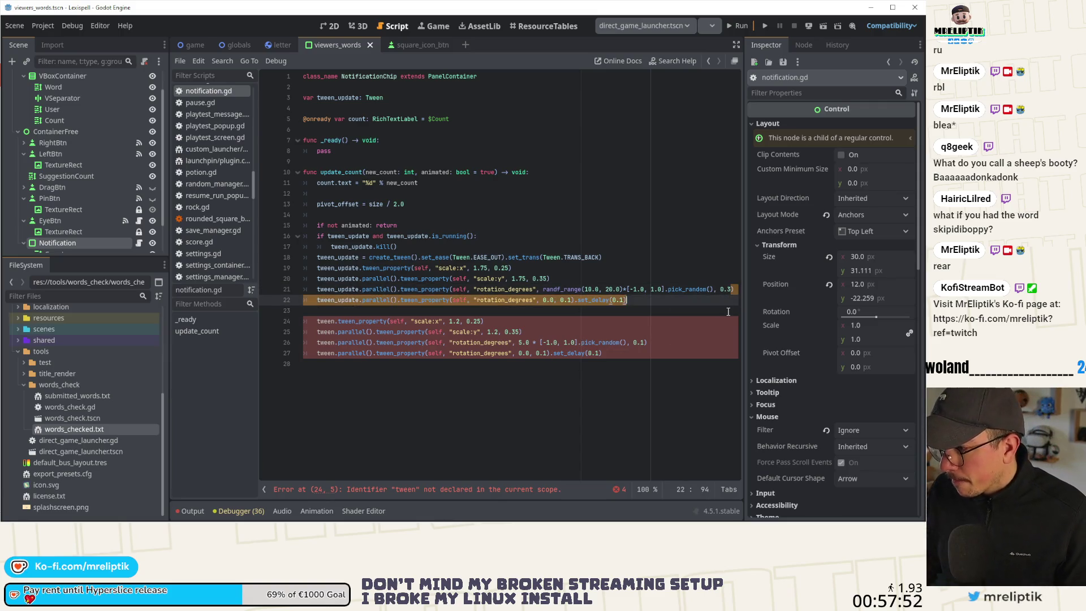
left_click(728, 311)
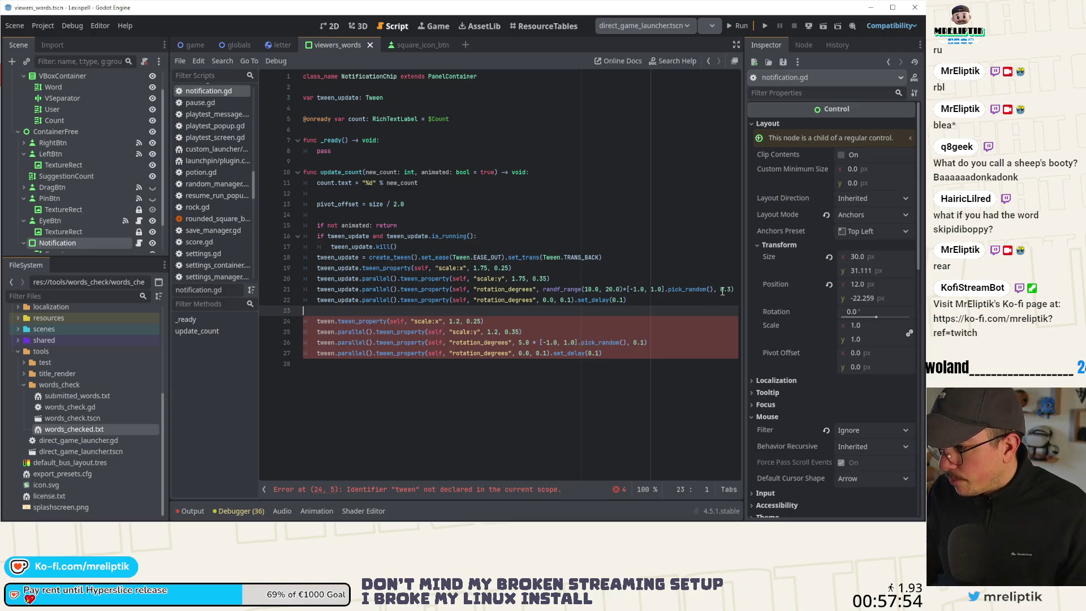
left_click(728, 289)
key("BackSpace")
type("3")
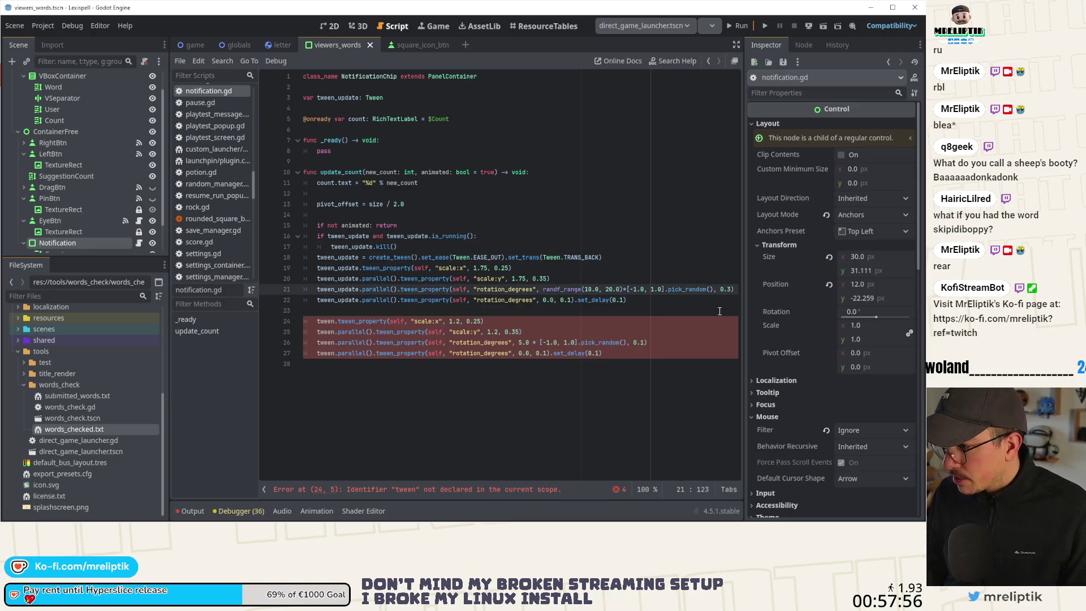
key("BackSpace")
type("15")
key("Down")
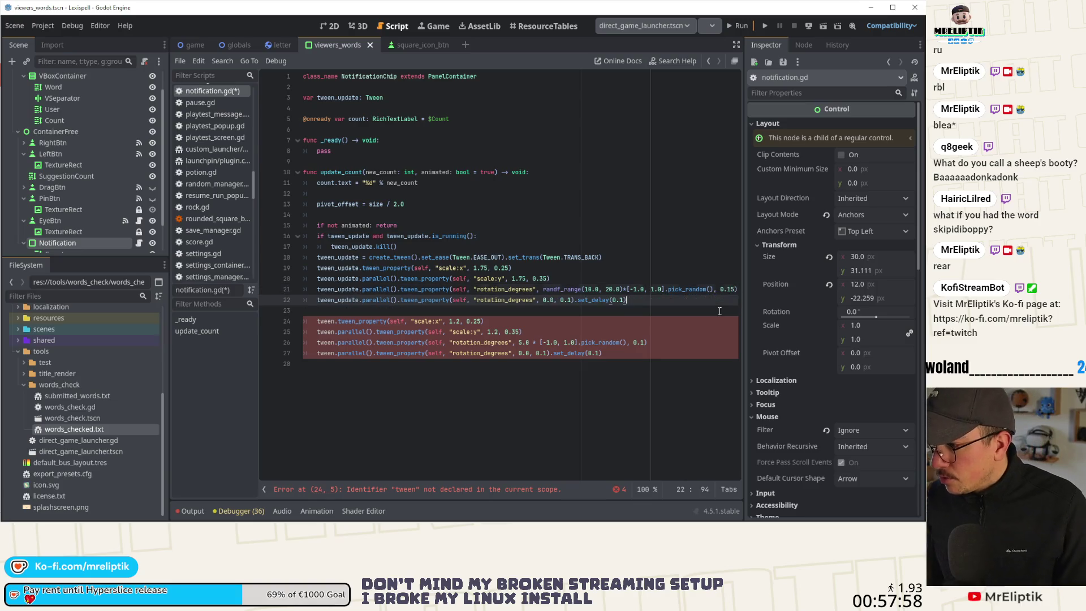
type("5")
key("Left")
key("Left")
key("ctrl+s")
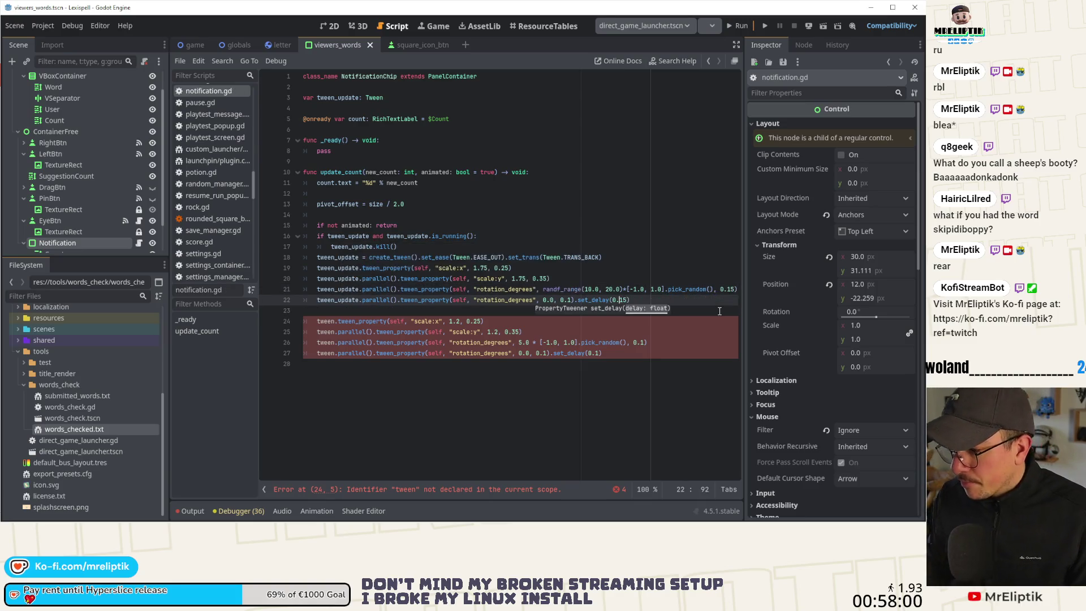
key("Delete")
type("25")
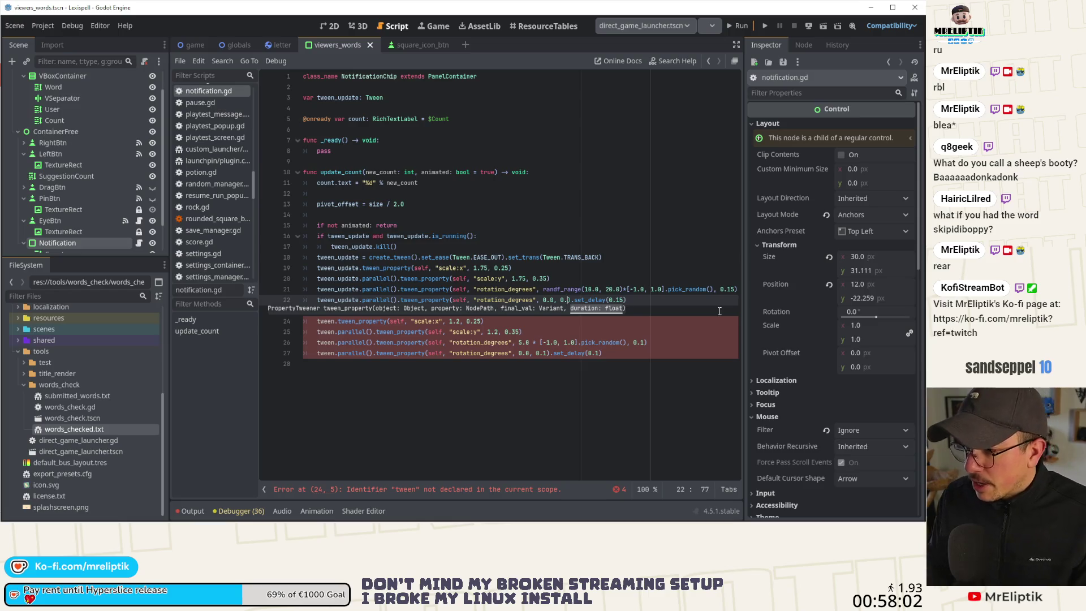
- Delete the old tween block and save notification.gd
key("Down")
key("Down")
key("Down")
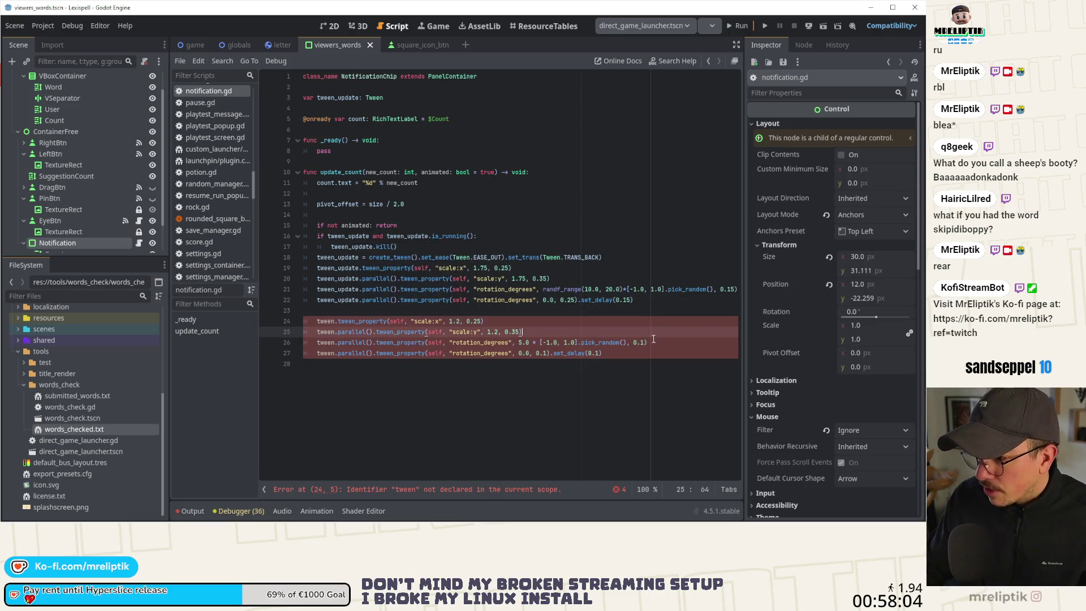
key("End")
key("ctrl+shift+k")
key("ctrl+shift+k")
key("ctrl+shift+k")
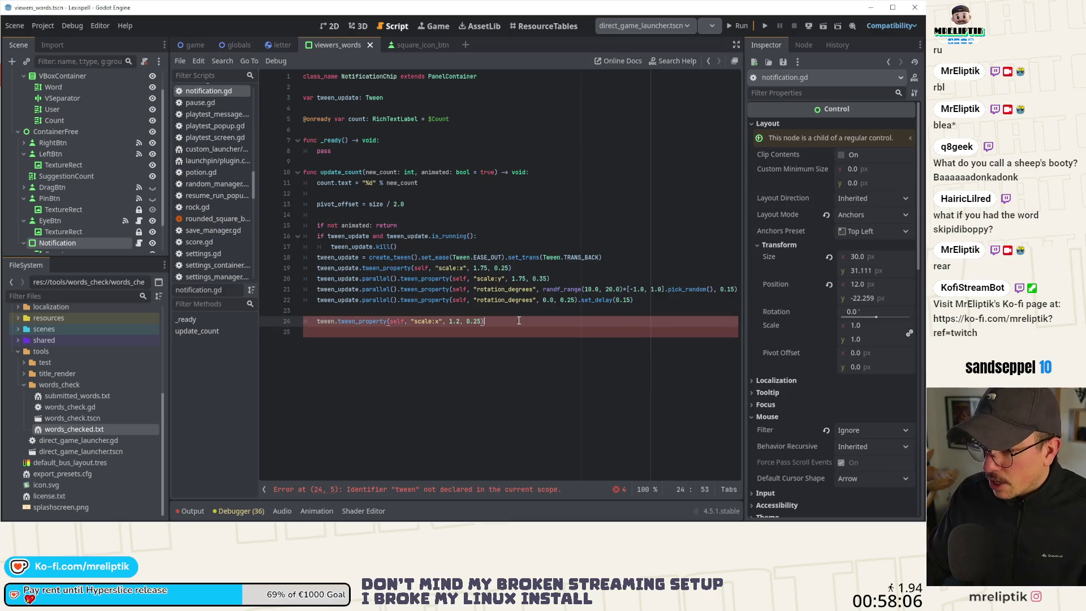
key("ctrl+s")
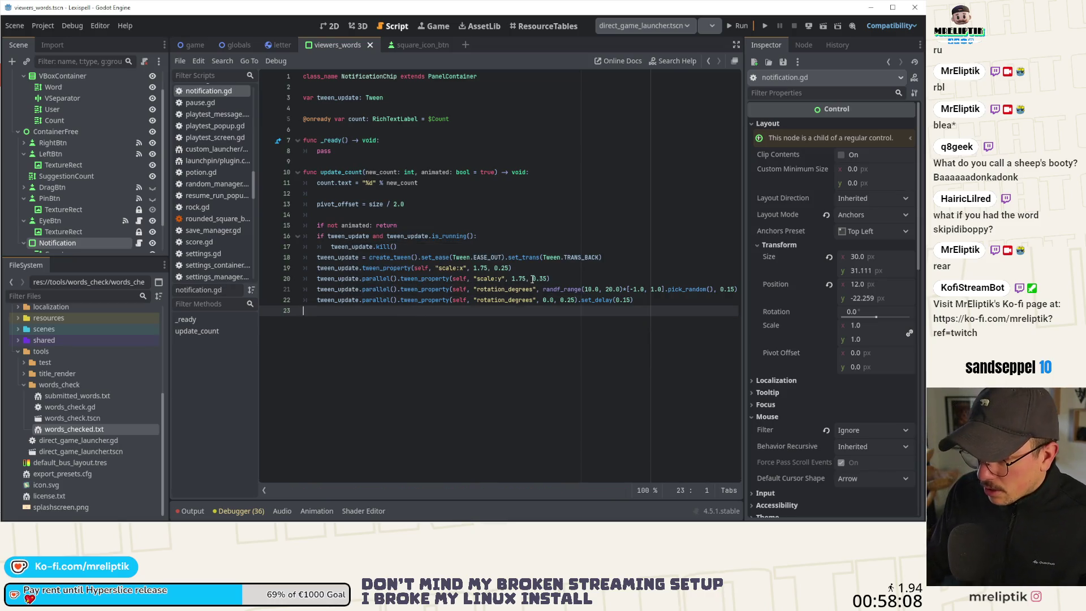
- Add a final scale tween with .set_delay(0.4), EASE_IN_OUT easing and TRANS_CUBIC transition
left_click(556, 280)
key("ctrl+alt+Down")
key("alt+Down")
key("alt+Down")
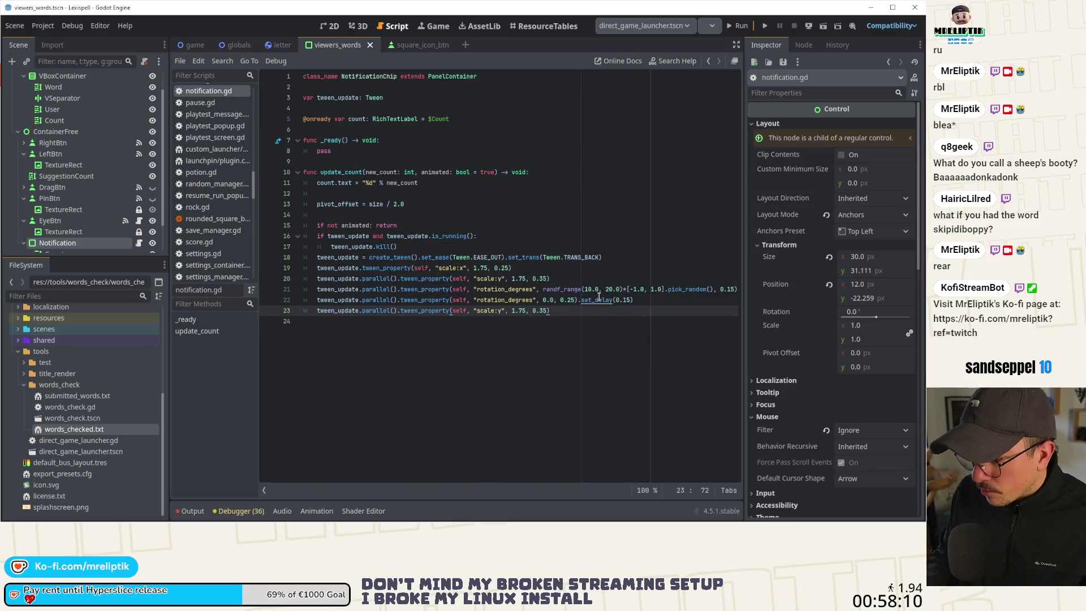
key("ctrl+Left")
key("ctrl+Left")
key("ctrl+Left")
key("End")
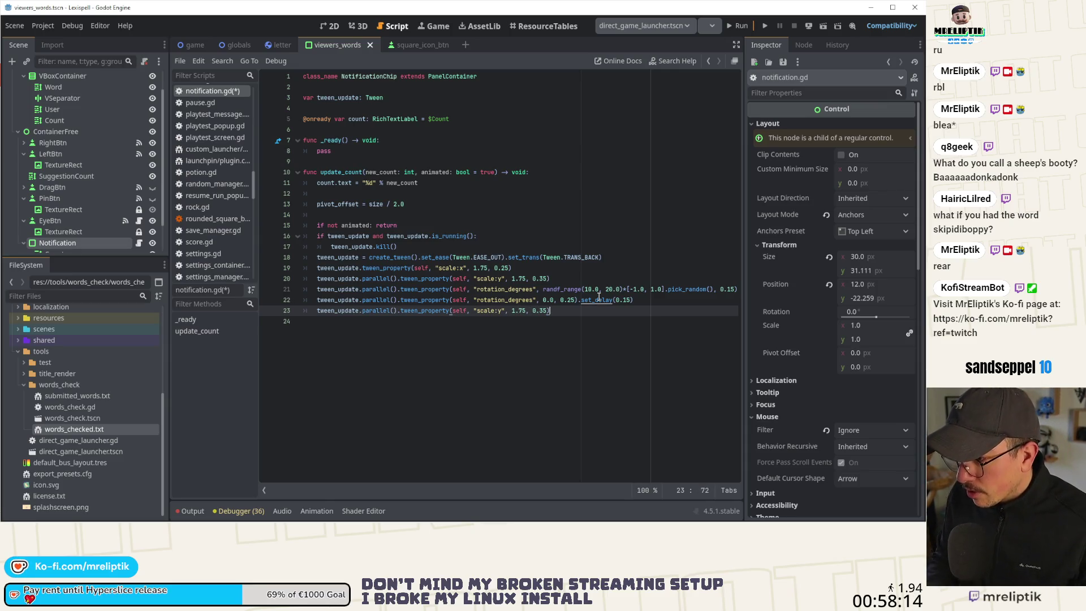
type(".set_delay(")
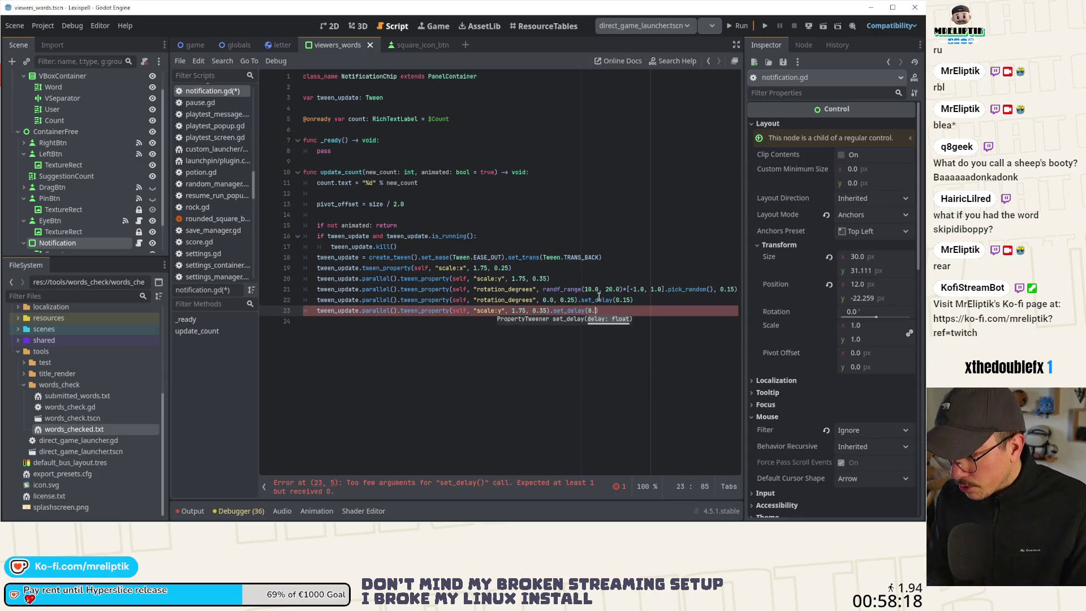
type("0.4")
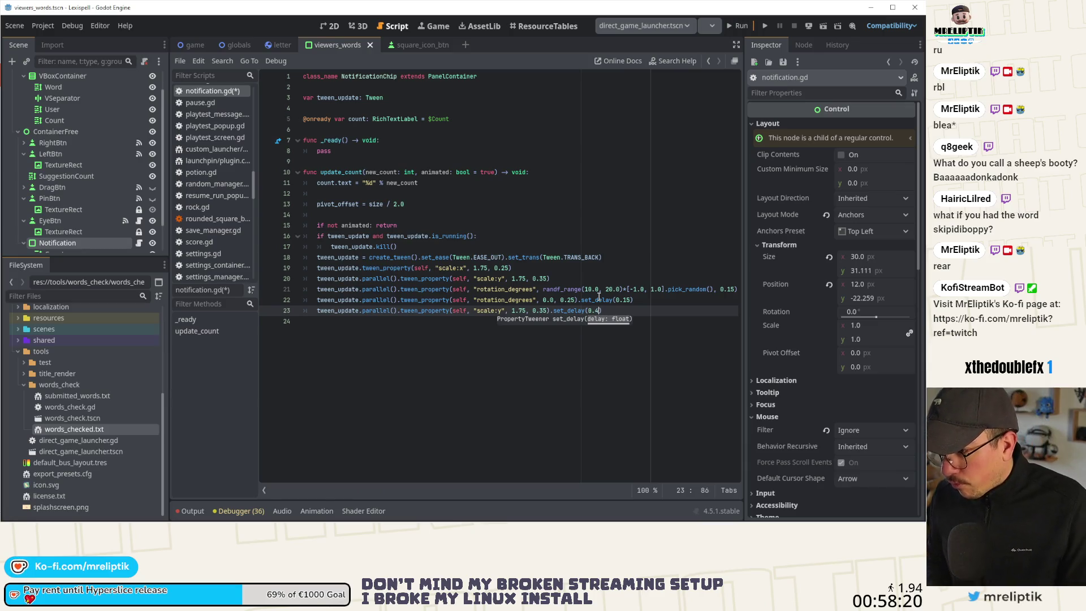
key("ctrl+Left")
key("ctrl+Left")
key("ctrl+Left")
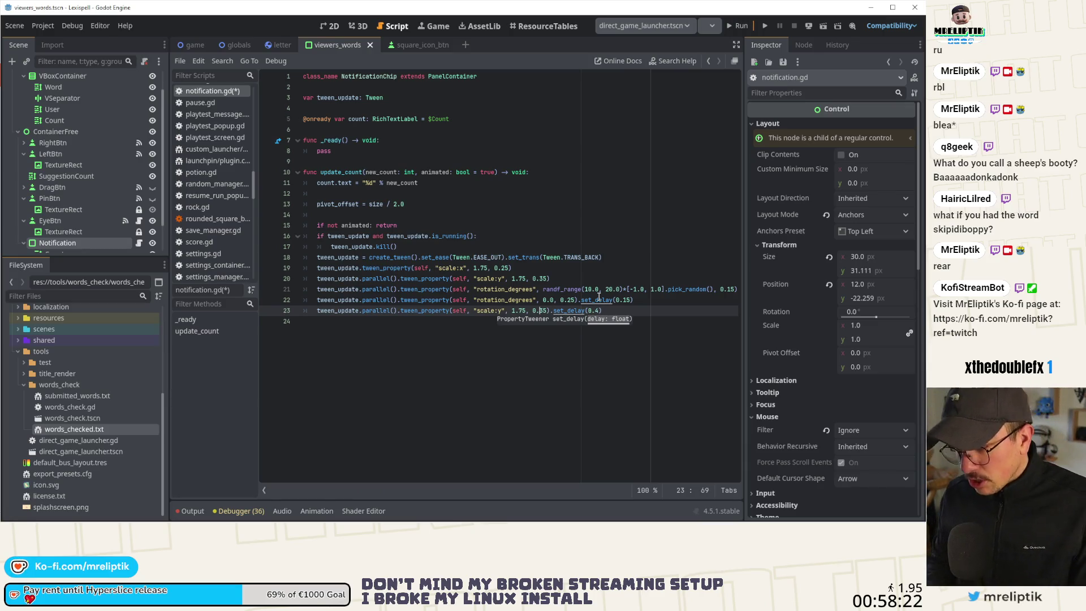
key("Right")
key("Right")
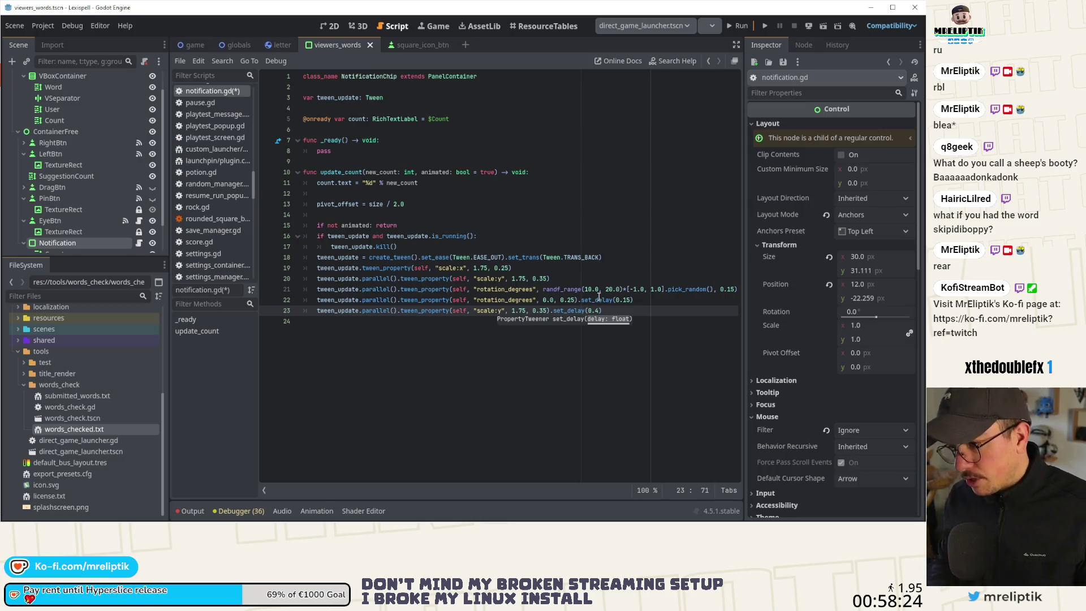
key("Left")
key("Left")
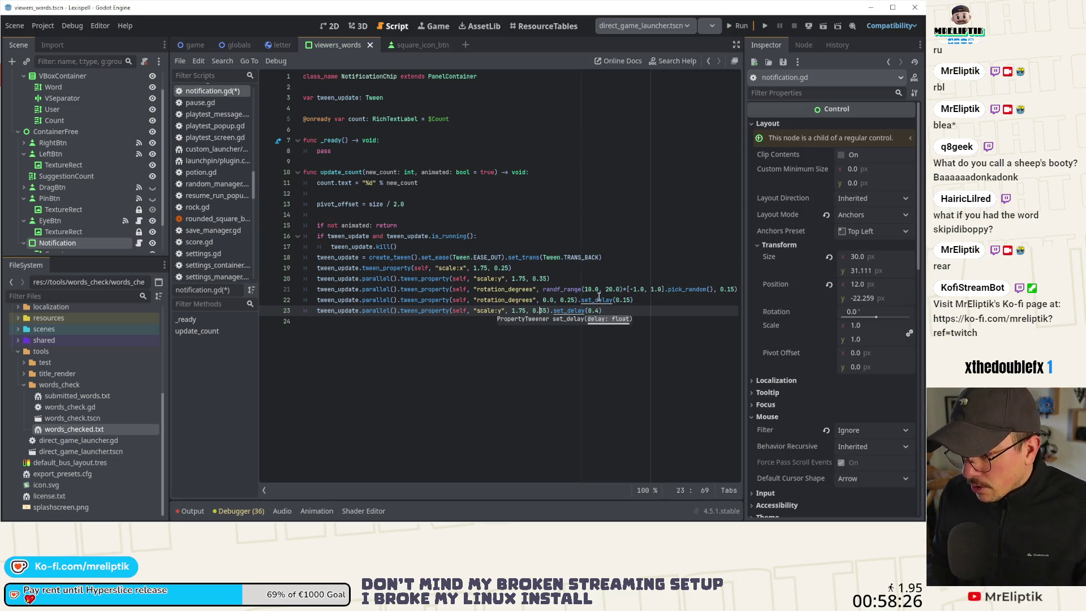
type(").set_ease(")
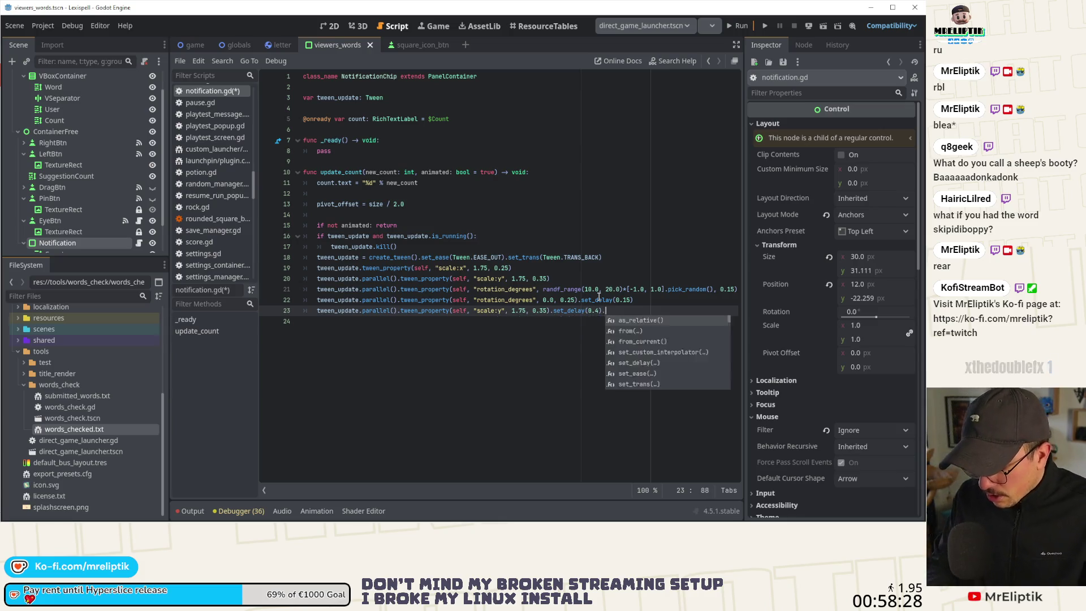
type("Tween.EASE_IN_OUT).set_tra")
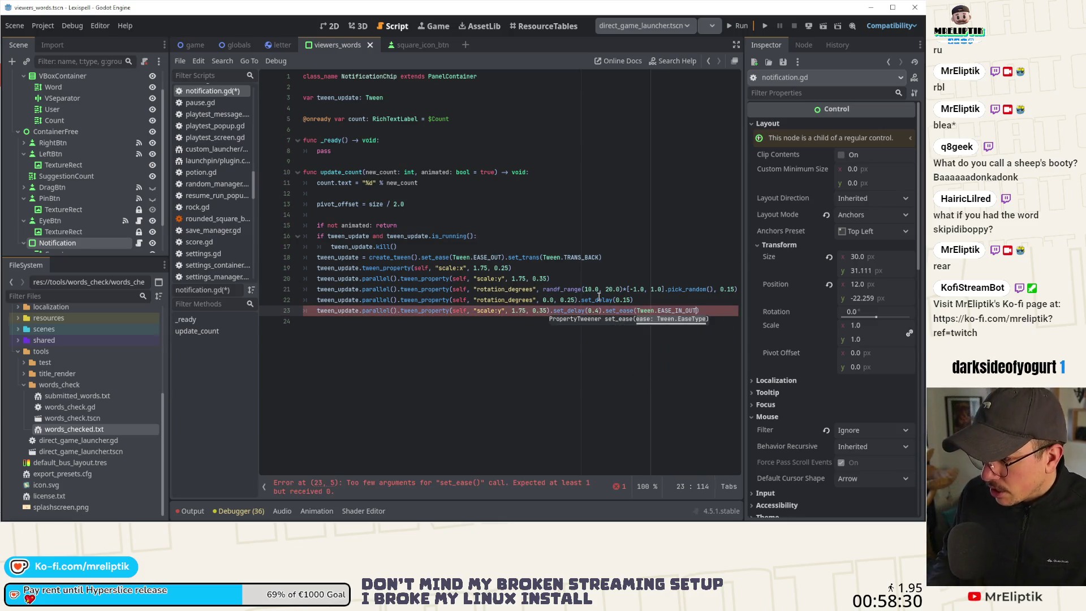
type("ns(Tween.TRANS_CUBIC")
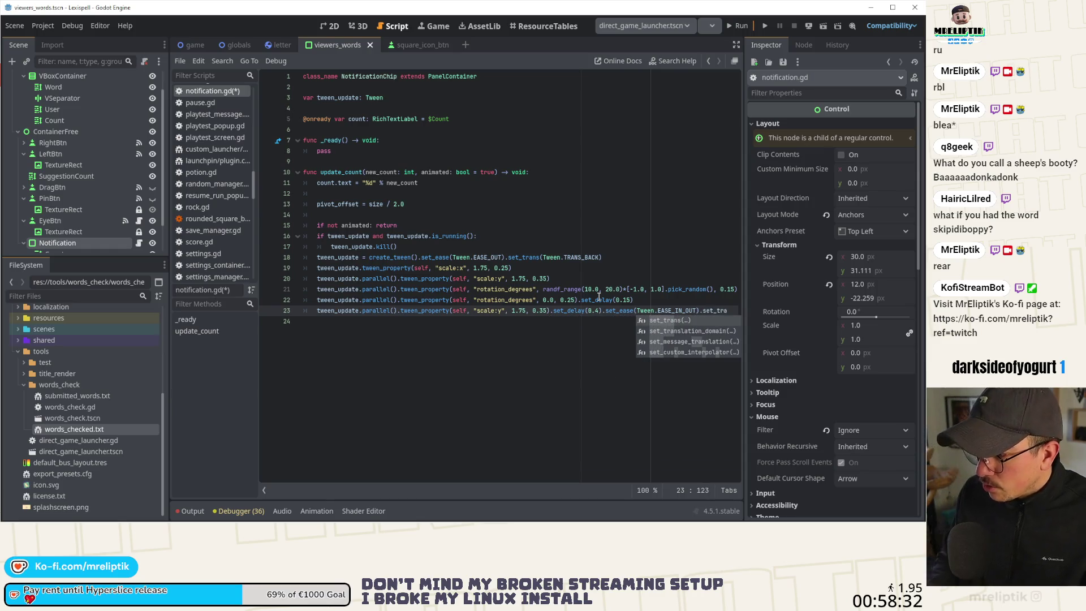
- Change that tween's 1.75 target to Vector2.ONE, then switch to viewers_words.gd
left_click(596, 310)
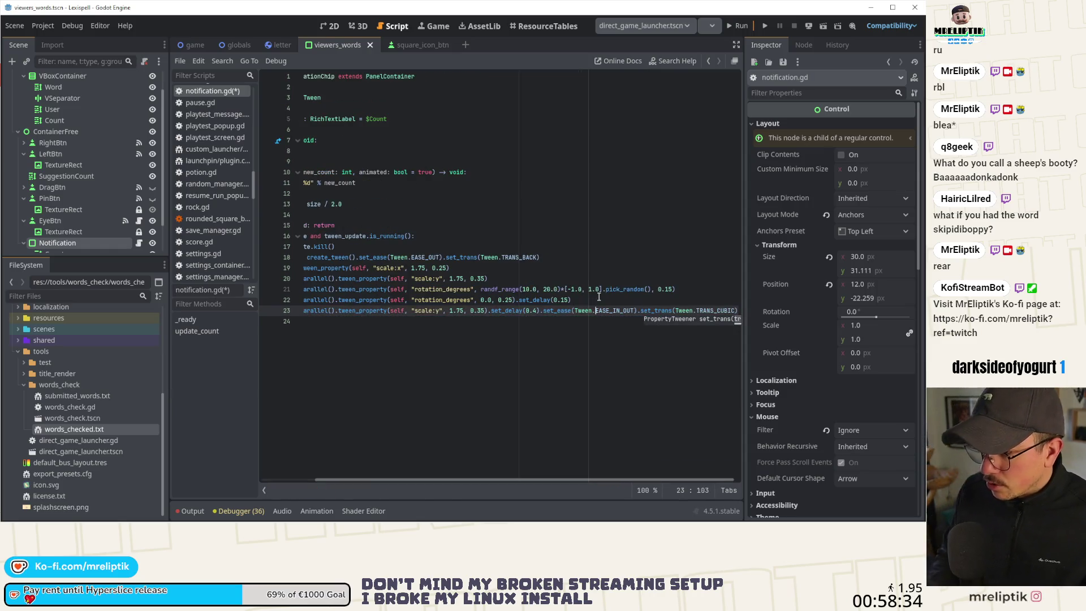
key("Left")
key("Left")
key("BackSpace")
key("BackSpace")
key("BackSpace")
type("Vec")
key("Return")
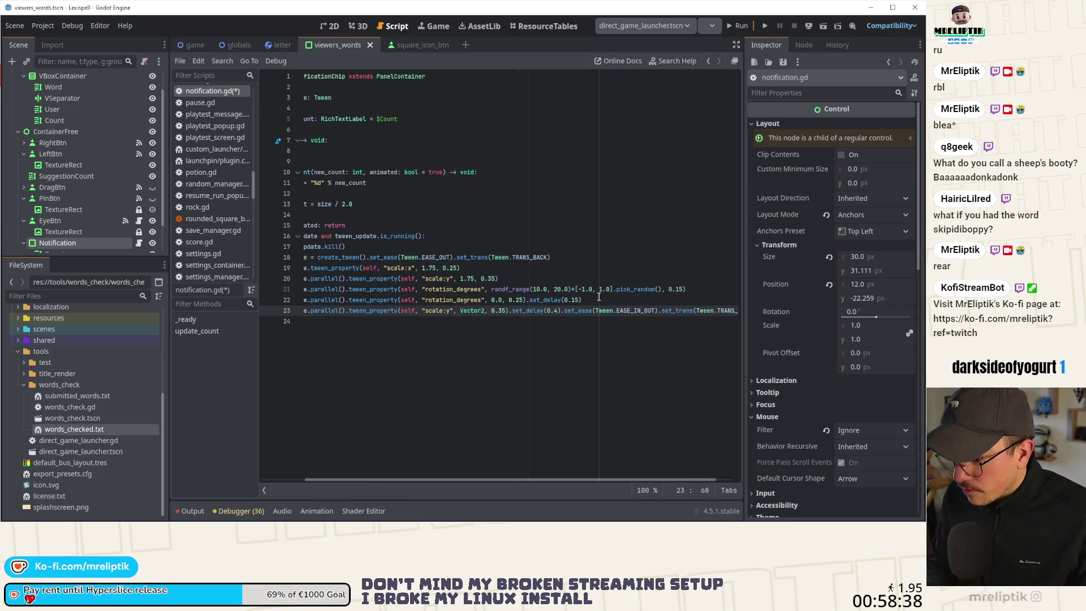
type(".ONE")
key("alt+Left")
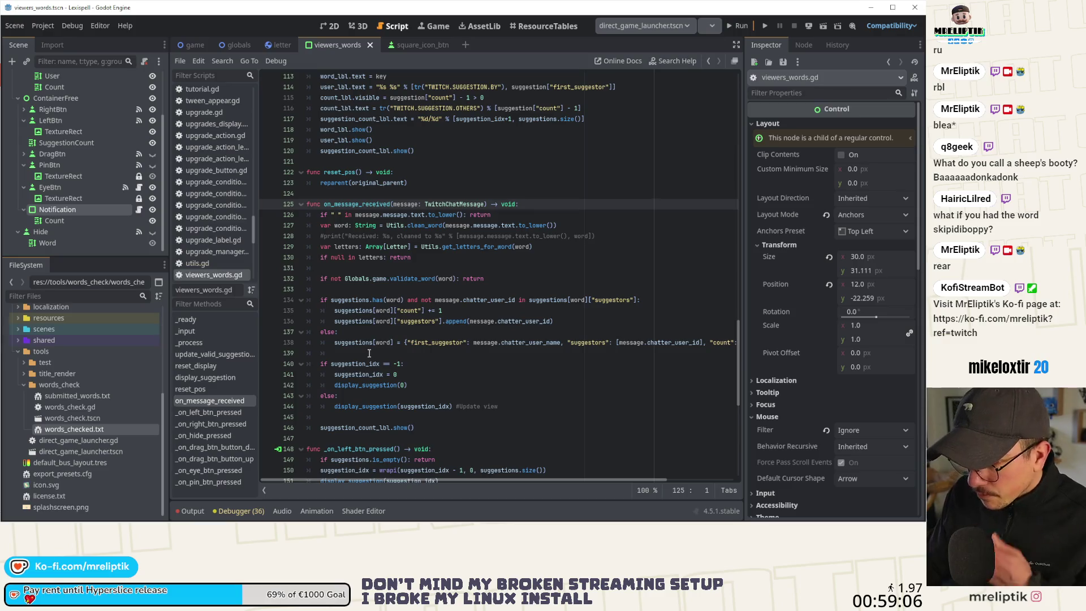
- Start an update_count line after the new-suggestion entry in on_message_received
left_click(388, 289)
left_click(390, 354)
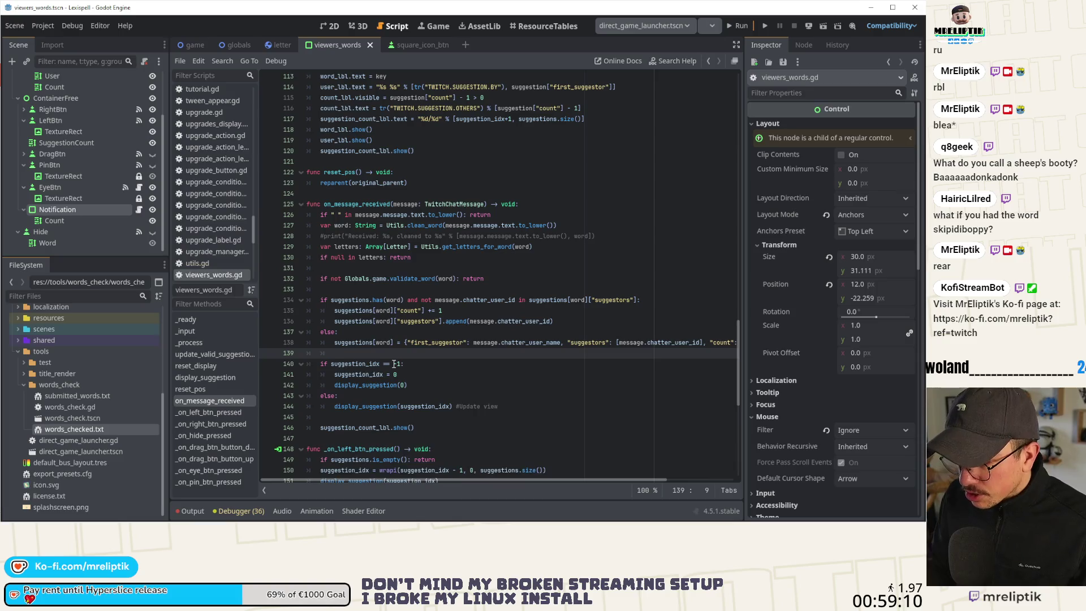
key("Return")
key("Return")
key("Up")
type("update_count")
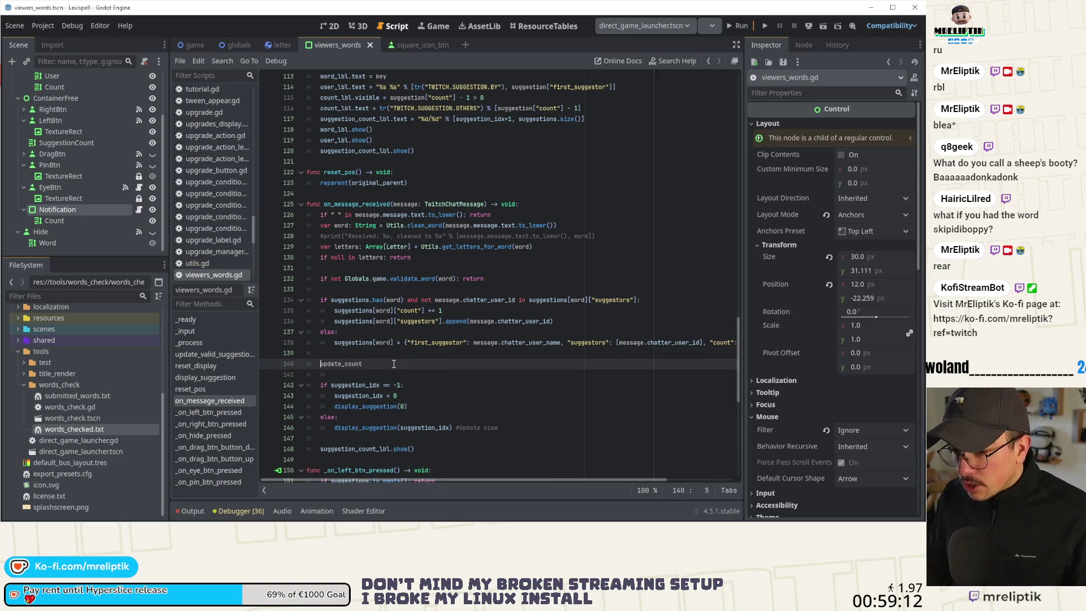
key("Home")
scroll(489, 303, "up", 9)
scroll(489, 303, "up", 20)
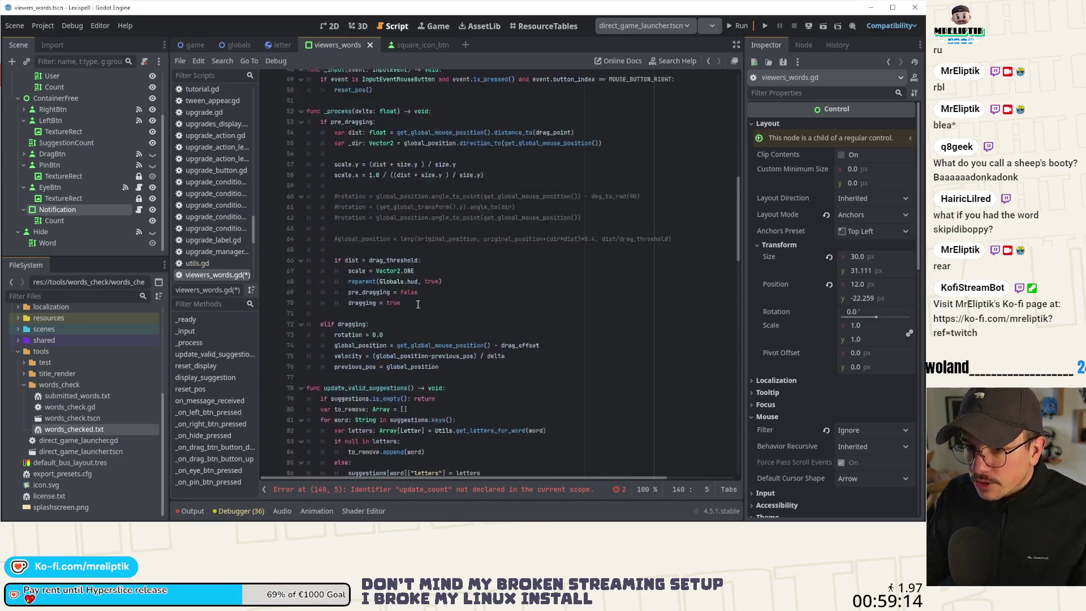
left_click(364, 310)
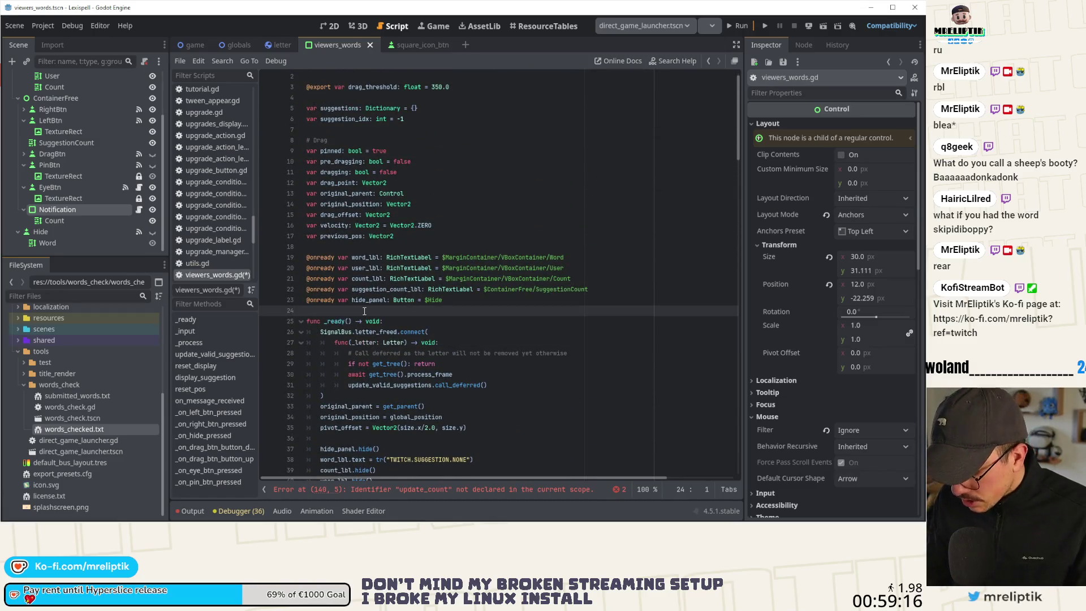
key("Return")
key("Up")
left_click_drag(82, 207, 362, 330)
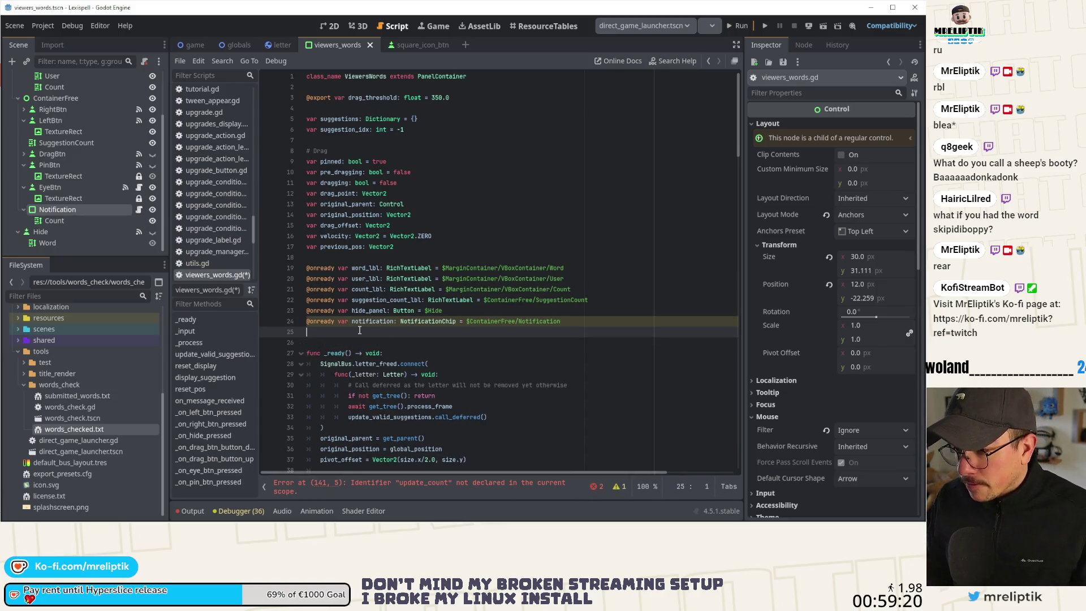
key("Delete")
key("alt+Up")
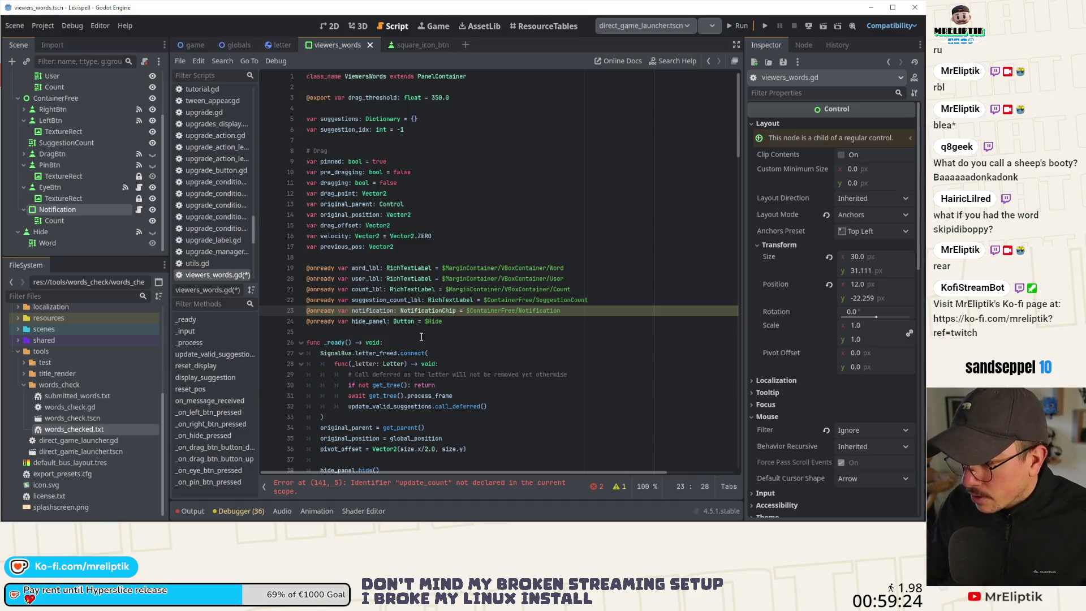
- Complete the call as notification.update_count(1)
left_click(445, 490)
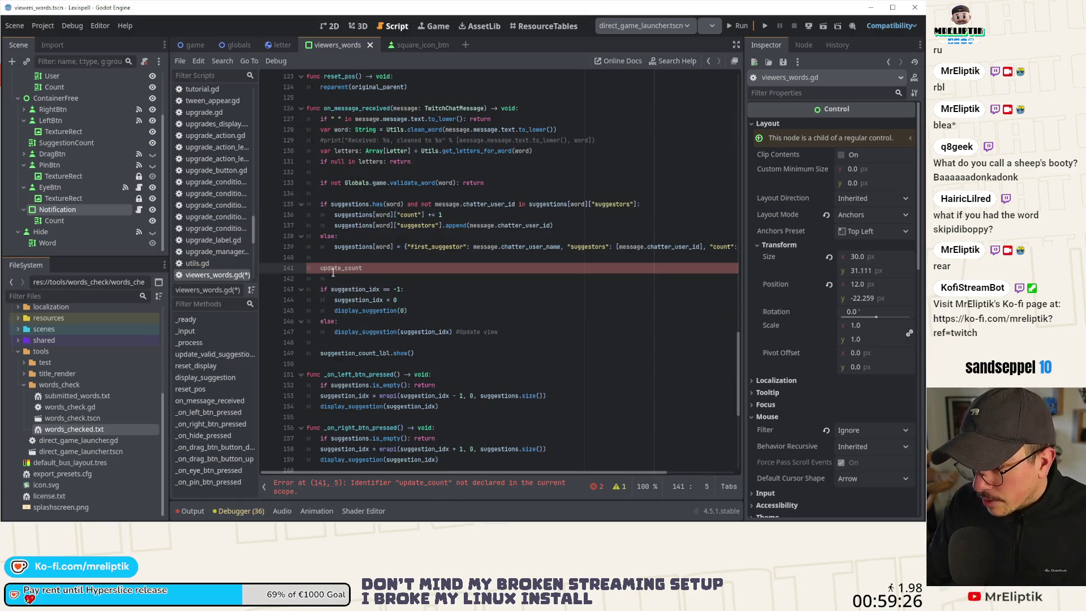
type("notification.")
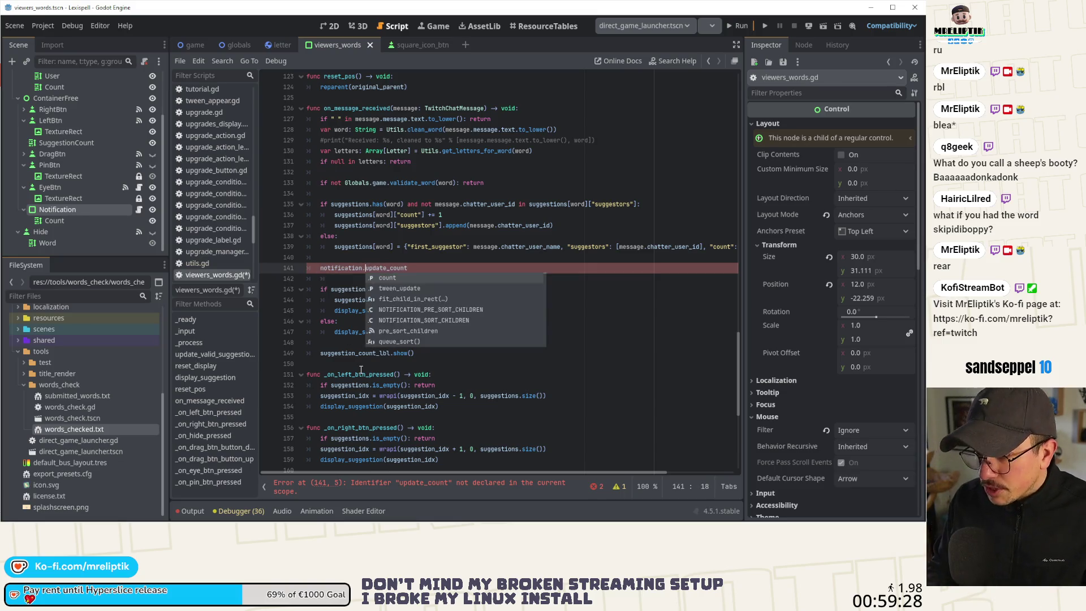
key("Down")
key("Up")
key("End")
type("(")
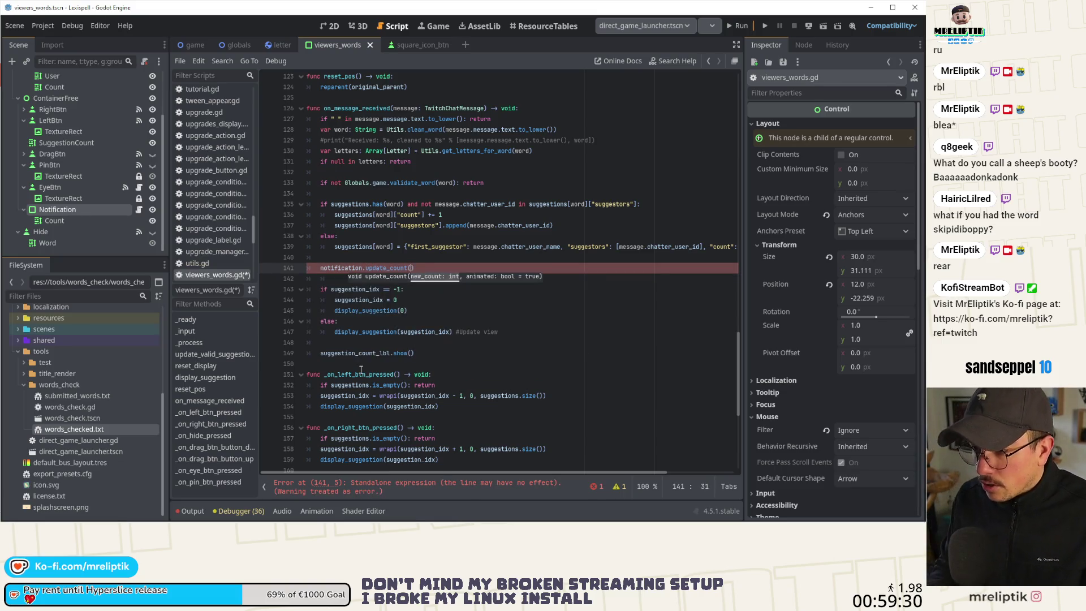
type("1")
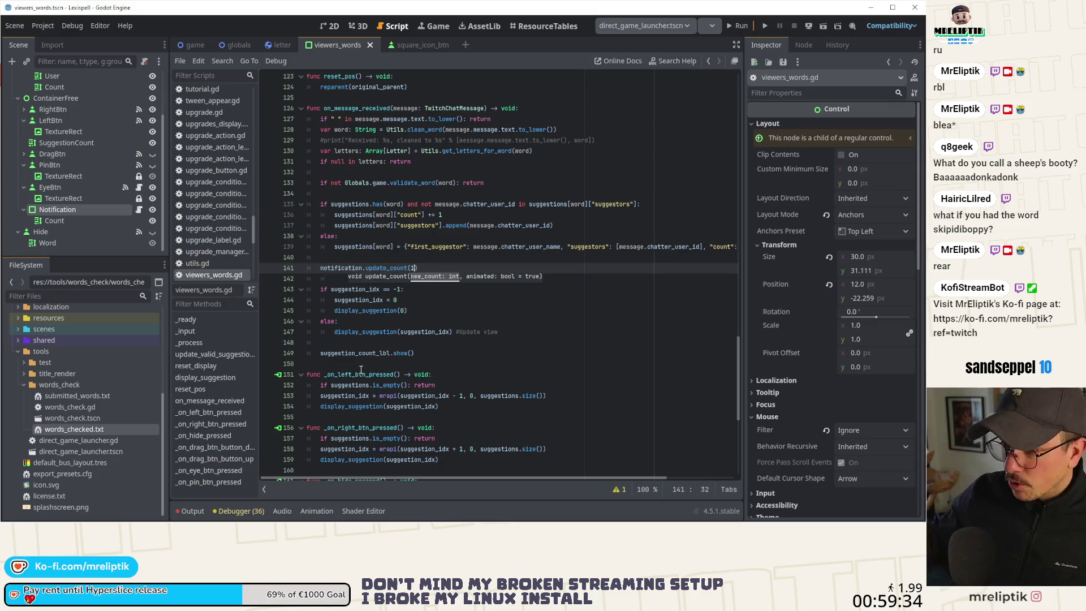
double_click(431, 248)
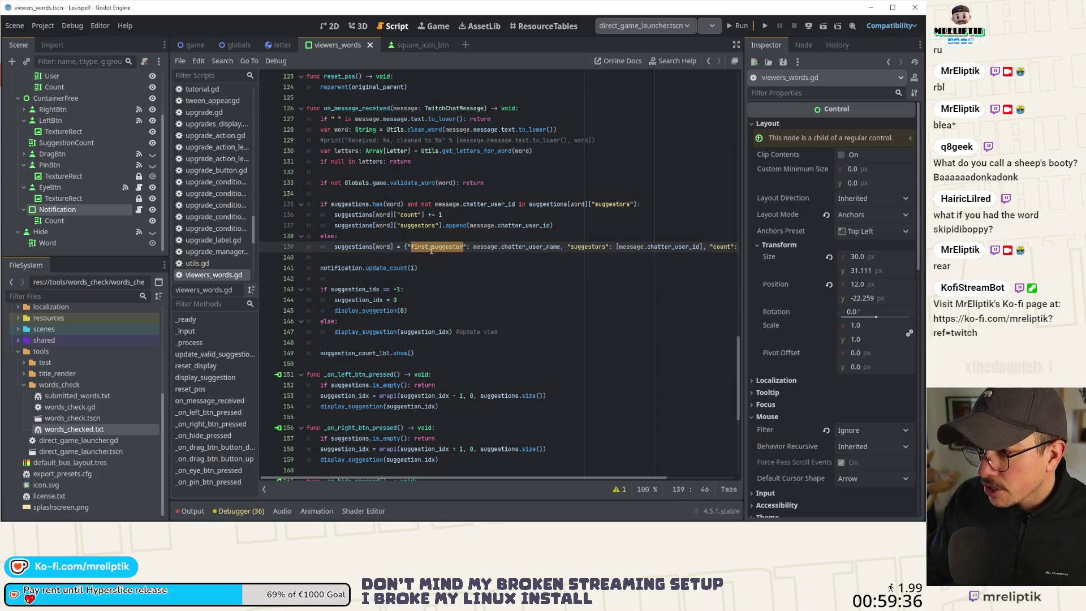
- Add "seen": false to the new suggestion dictionary and save viewers_words.gd
scroll(523, 266, "right", 3)
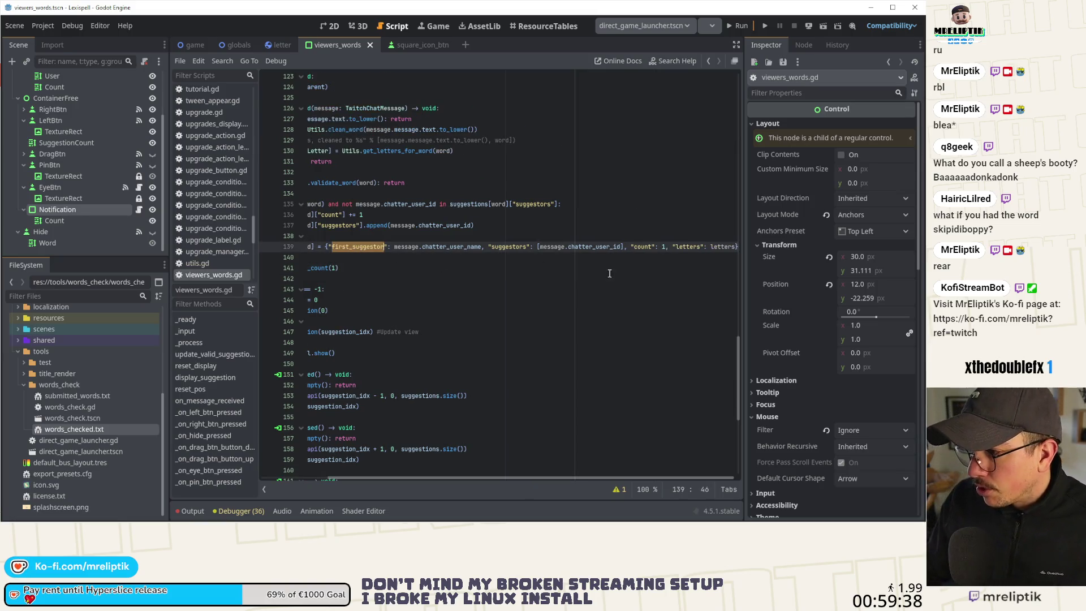
left_click(735, 249)
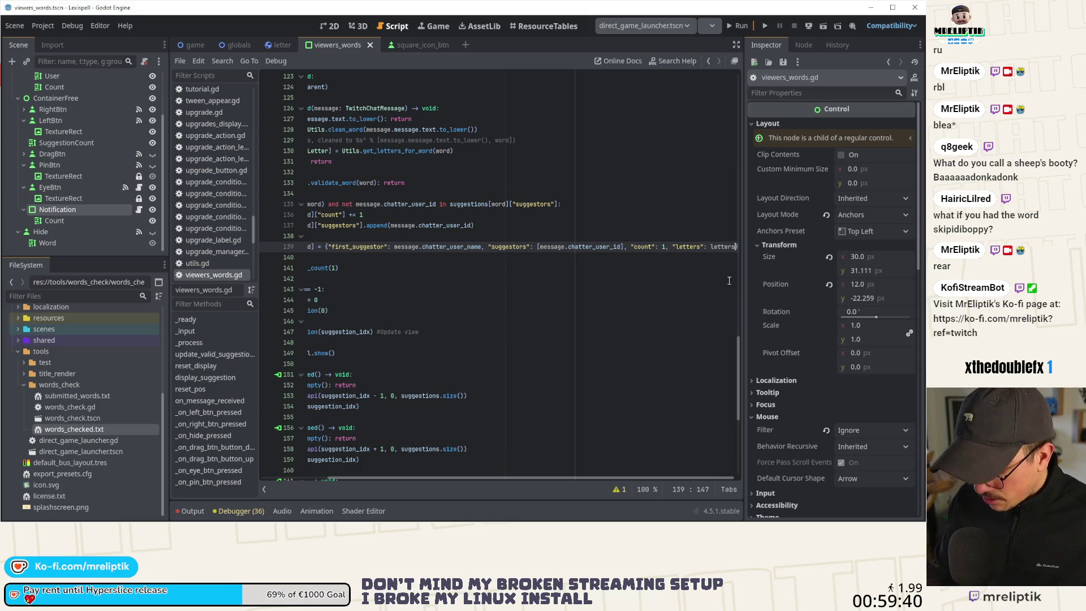
type(", \"seen\"")
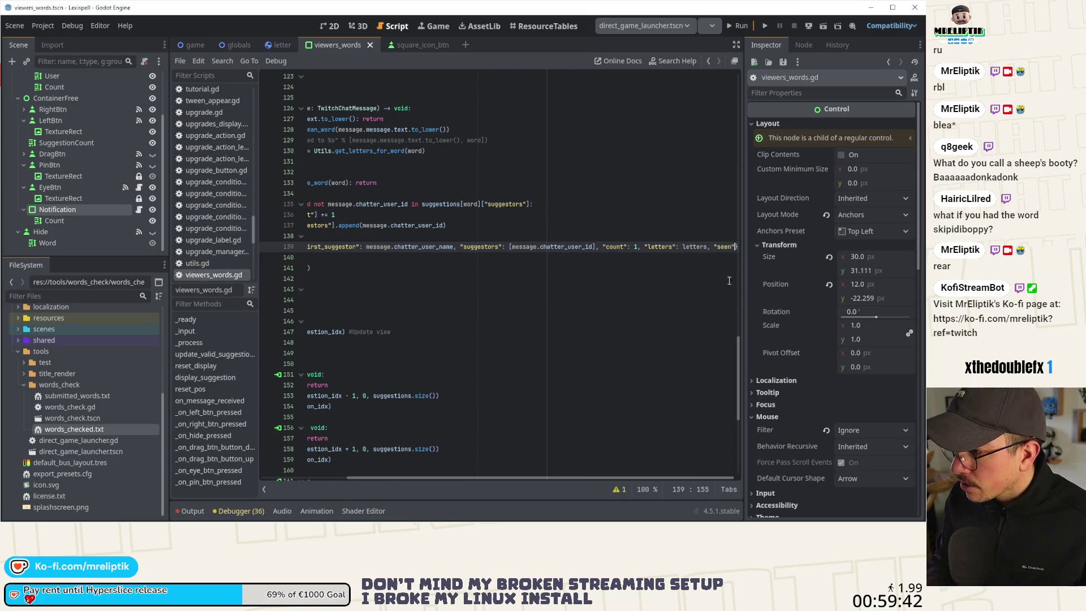
type(":false")
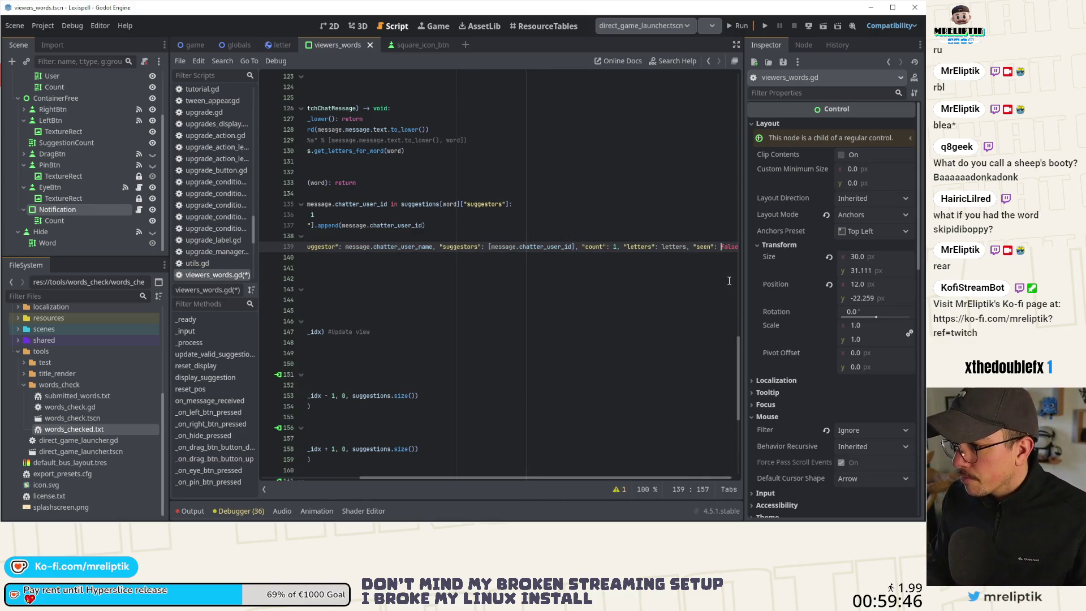
key("ctrl+s")
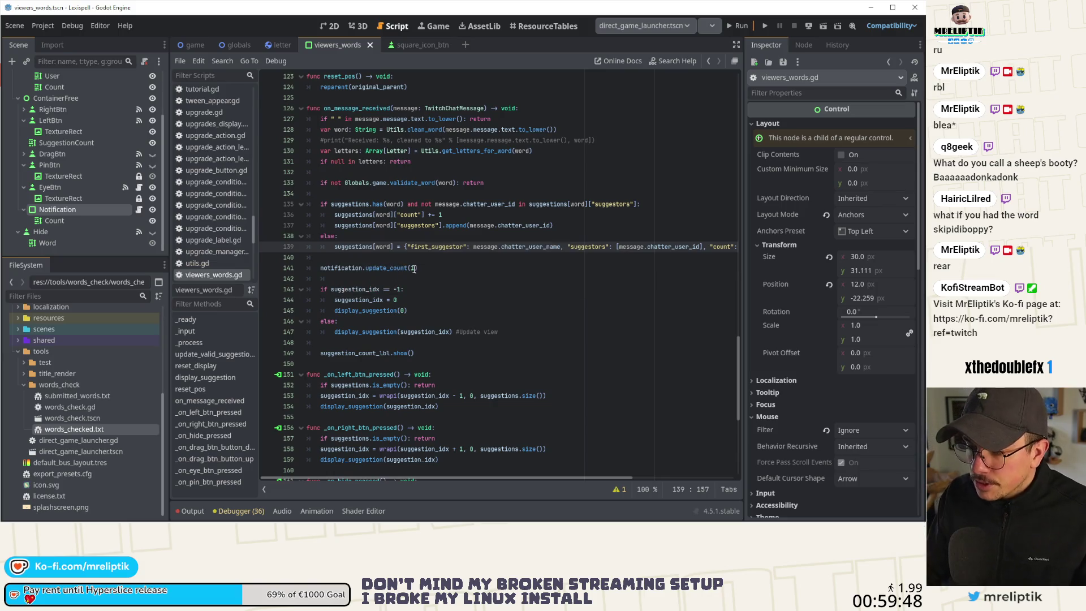
- Add an unseen_count assignment line in the else branch and save
mouse_move(403, 270)
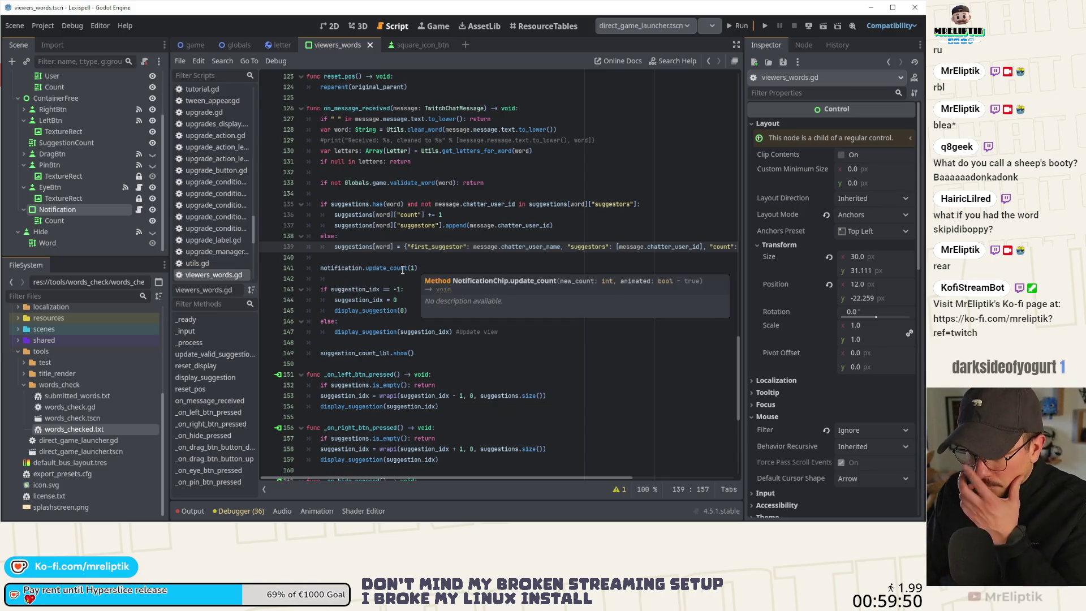
key("Down")
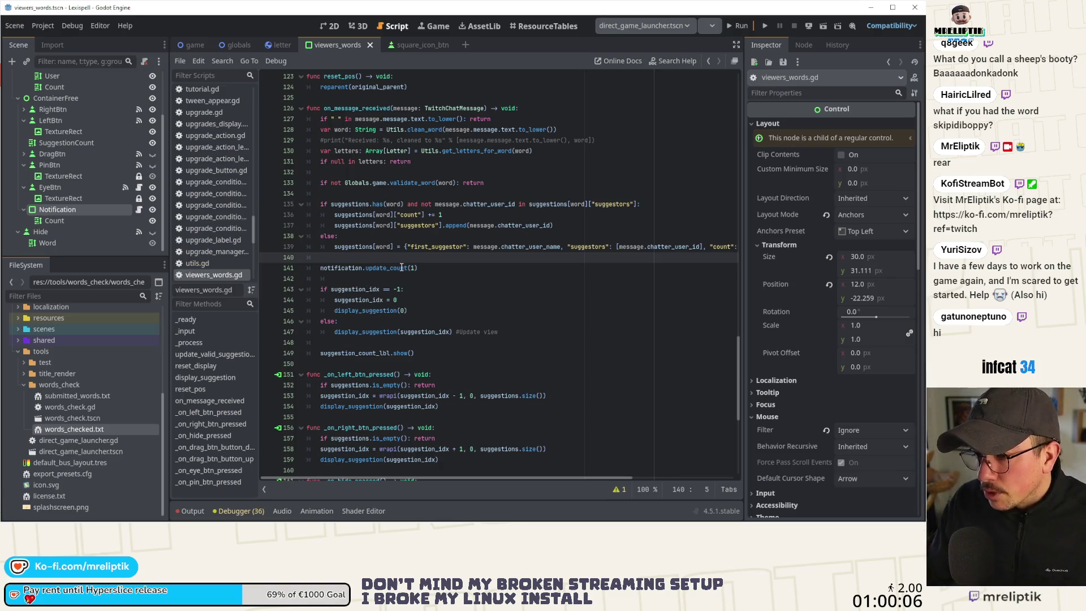
key("Return")
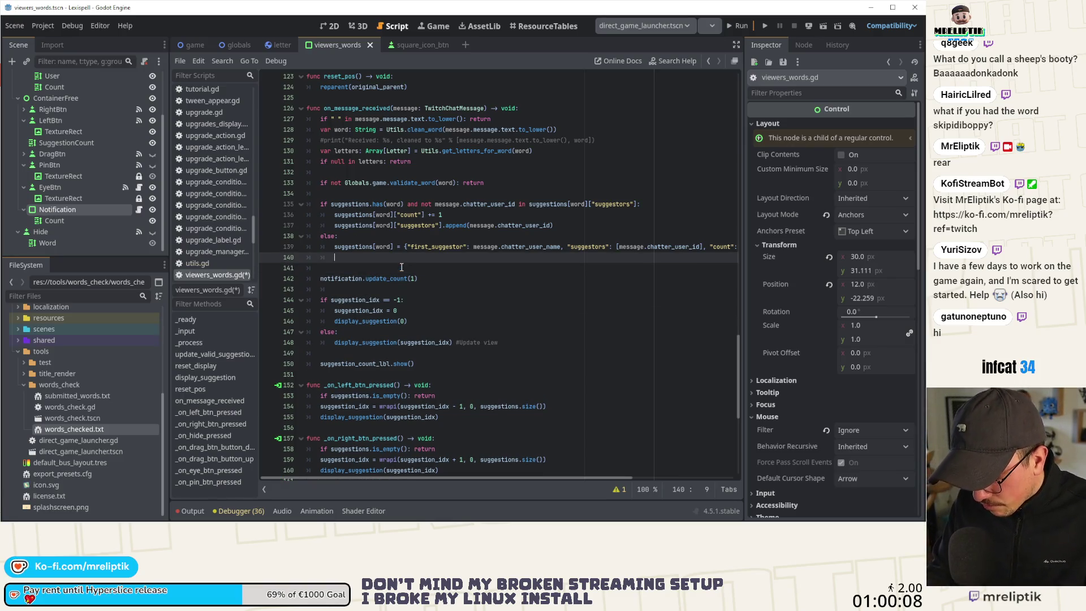
type("unseen_count = ")
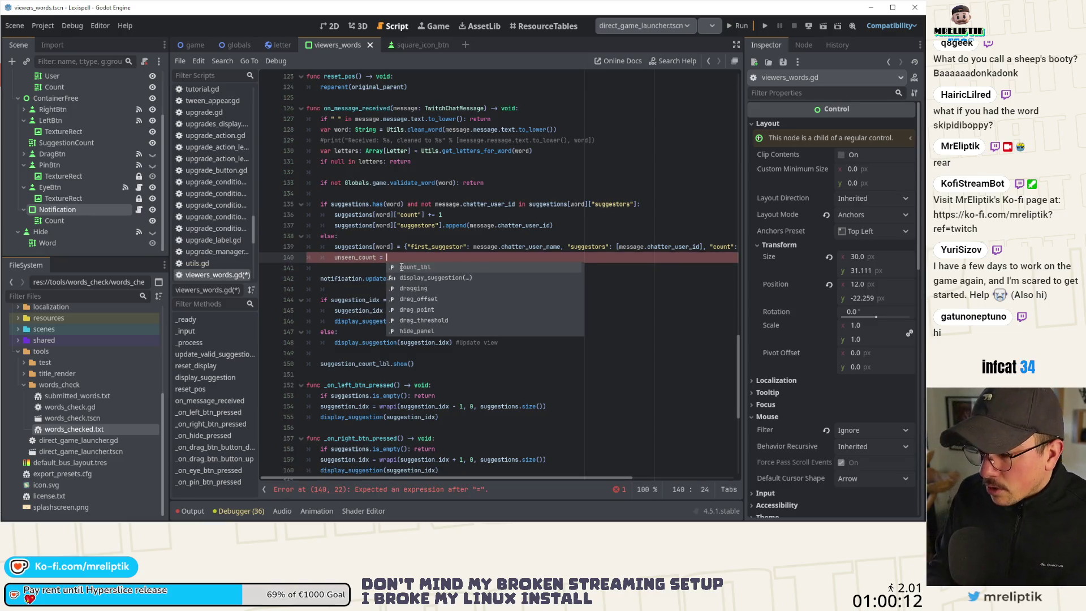
type("su")
key("ctrl+s")
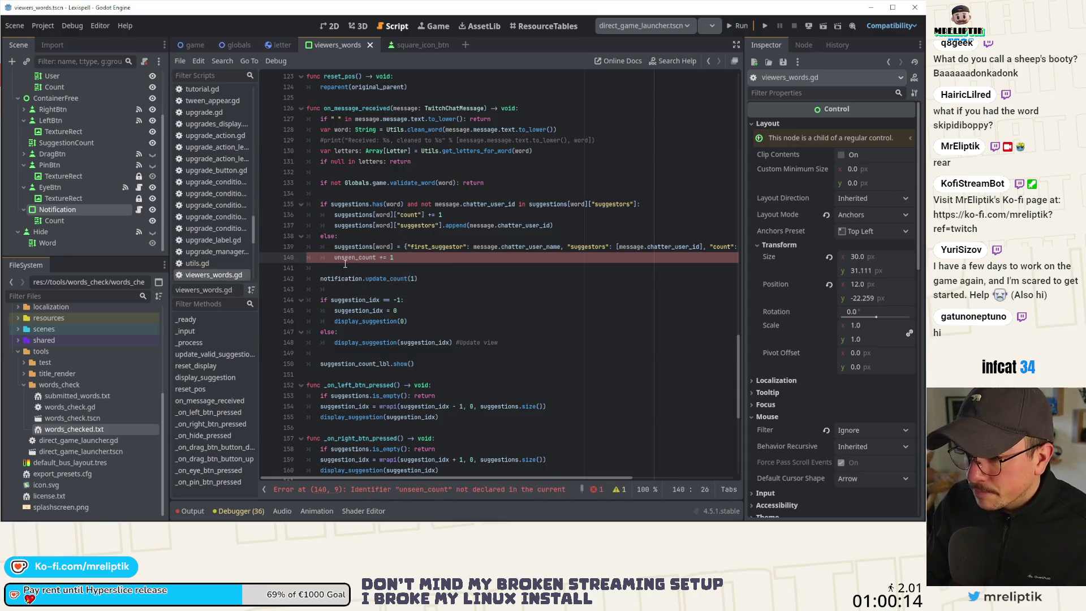
- Pass unseen_count instead of 1 to notification.update_count
left_click(375, 257)
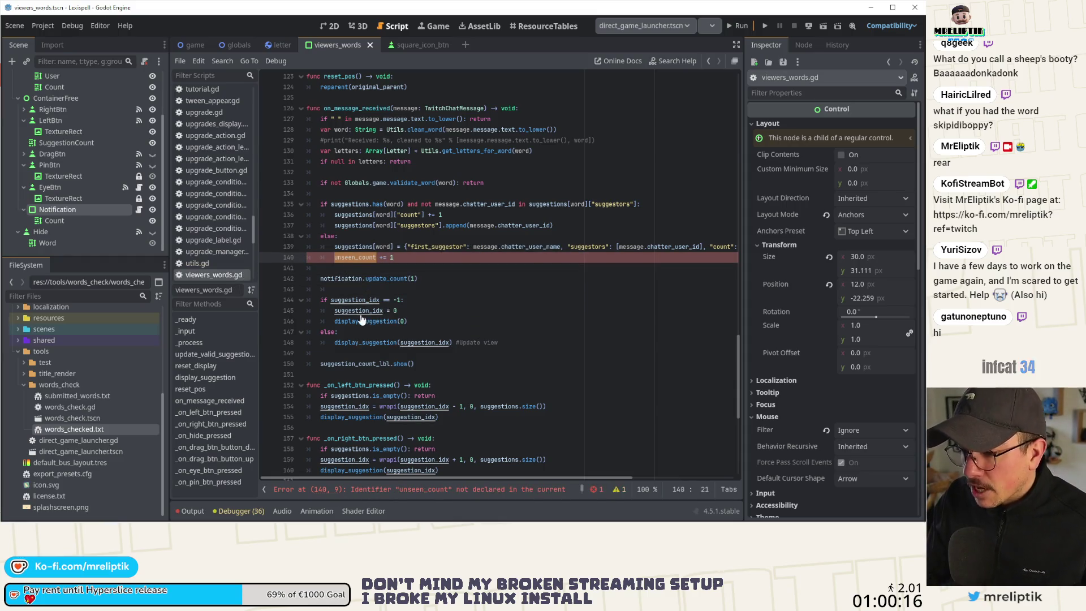
left_click(411, 278)
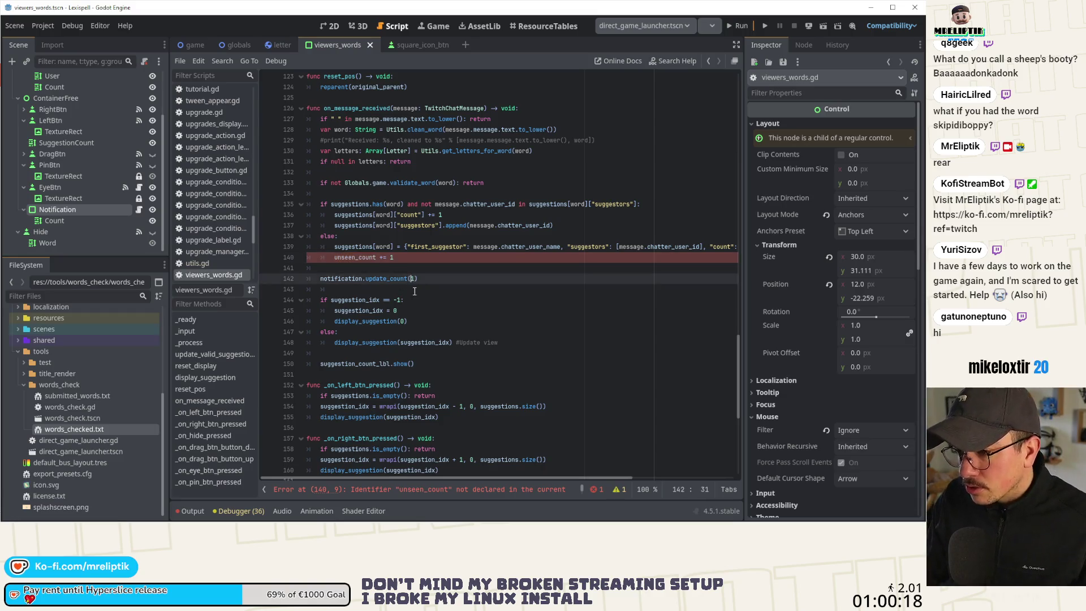
key("BackSpace")
type("unseen_count")
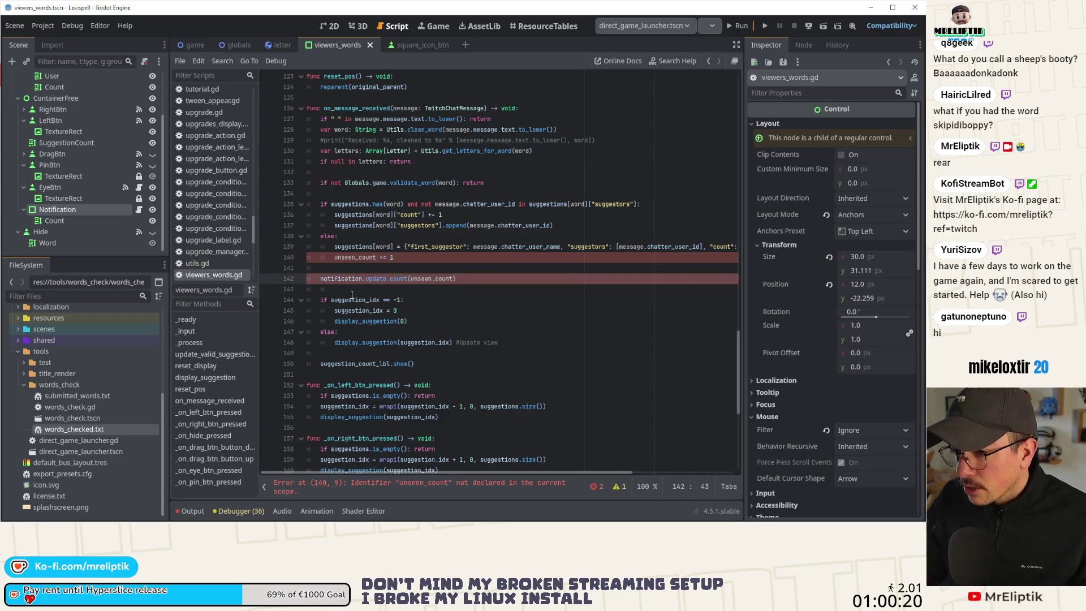
scroll(355, 286, "up", 6)
scroll(355, 285, "up", 20)
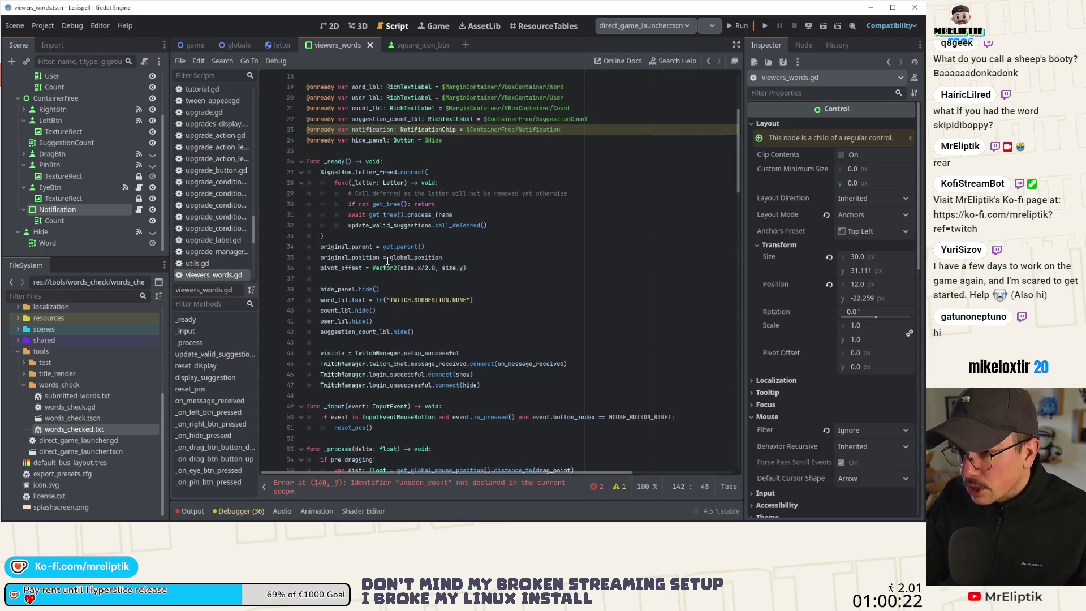
- Declare 'var unseen_count: int = 0' on line 7 among the top variables, above the Drag section
scroll(387, 217, "up", 5)
left_click(397, 132)
key("Up")
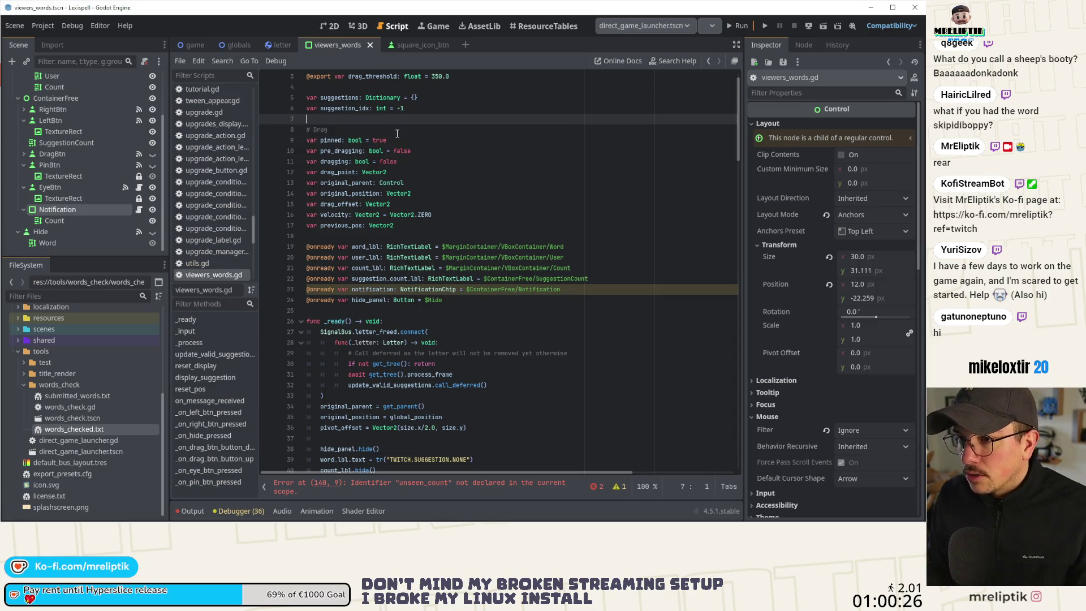
key("Return")
key("Up")
type("var unseen_count:")
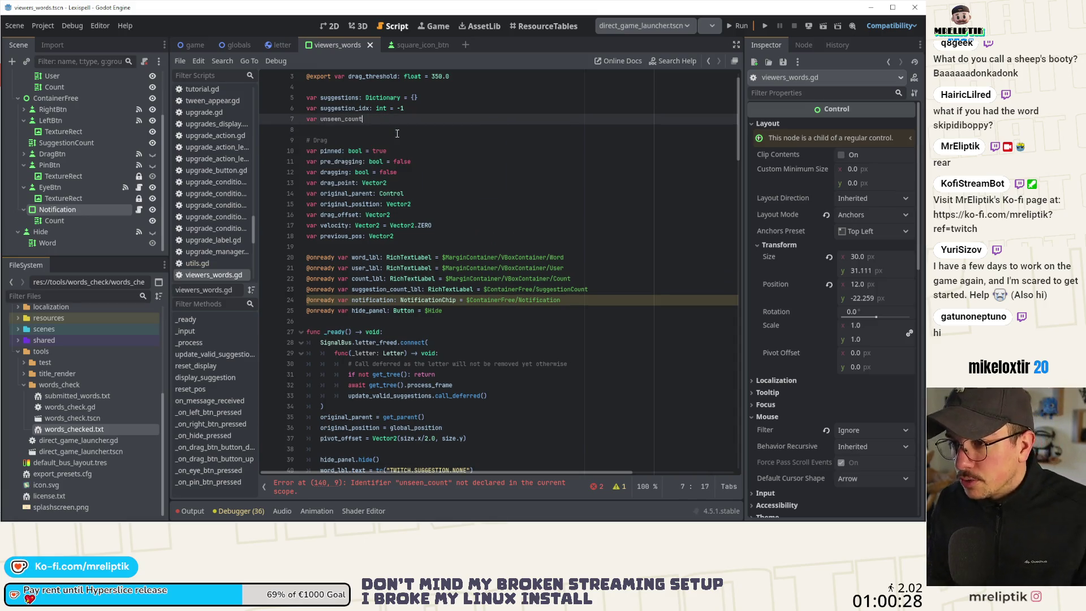
type(" int = 0")
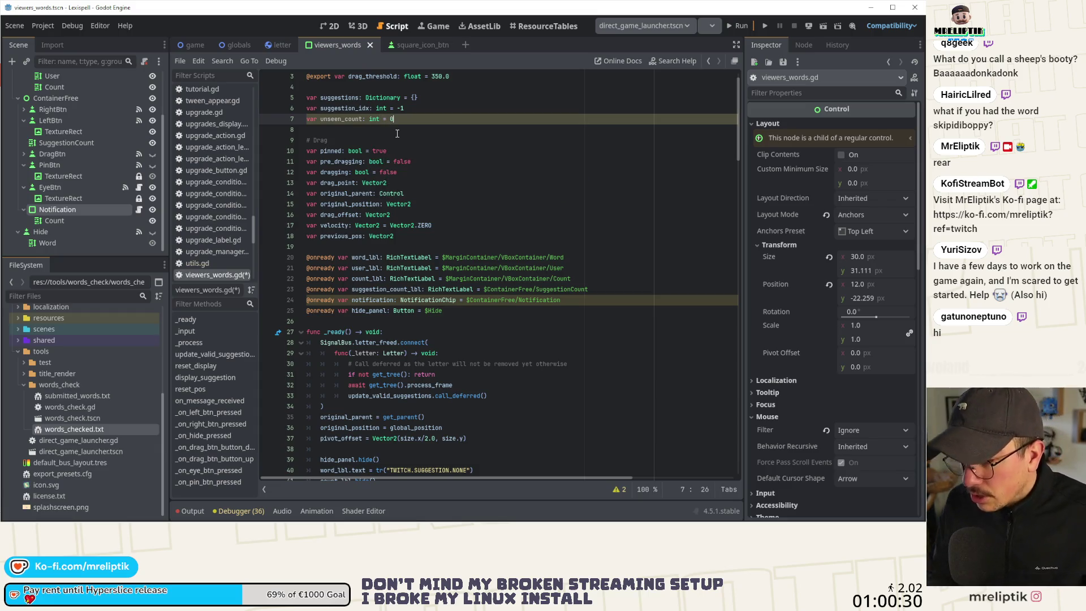
scroll(379, 371, "down", 9)
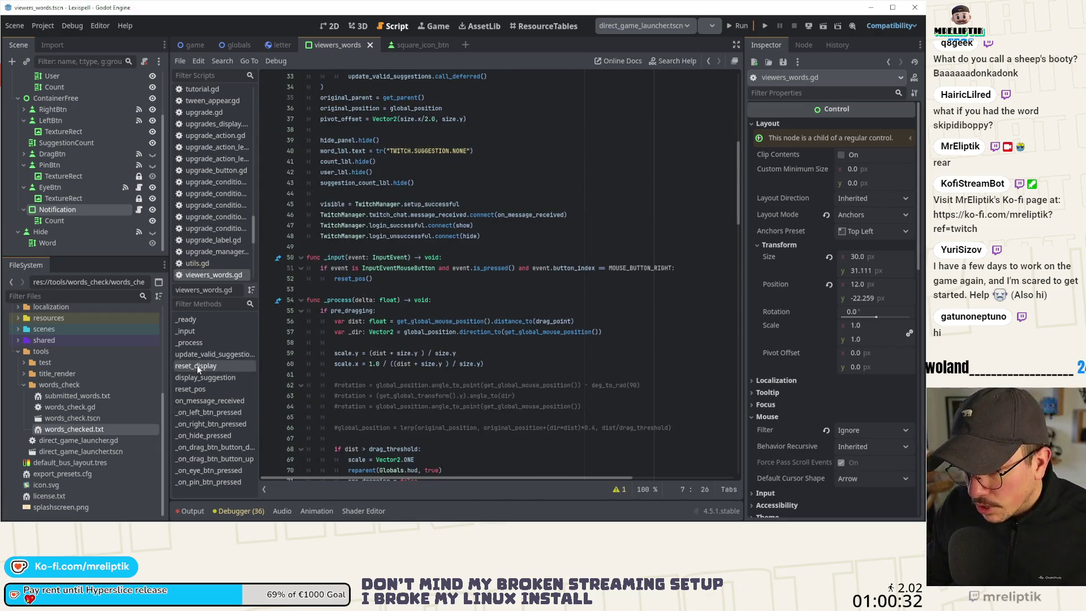
left_click(210, 378)
- Add 'if not suggestion["seen"]:' after the signal emit in display_suggestion
scroll(400, 287, "down", 2)
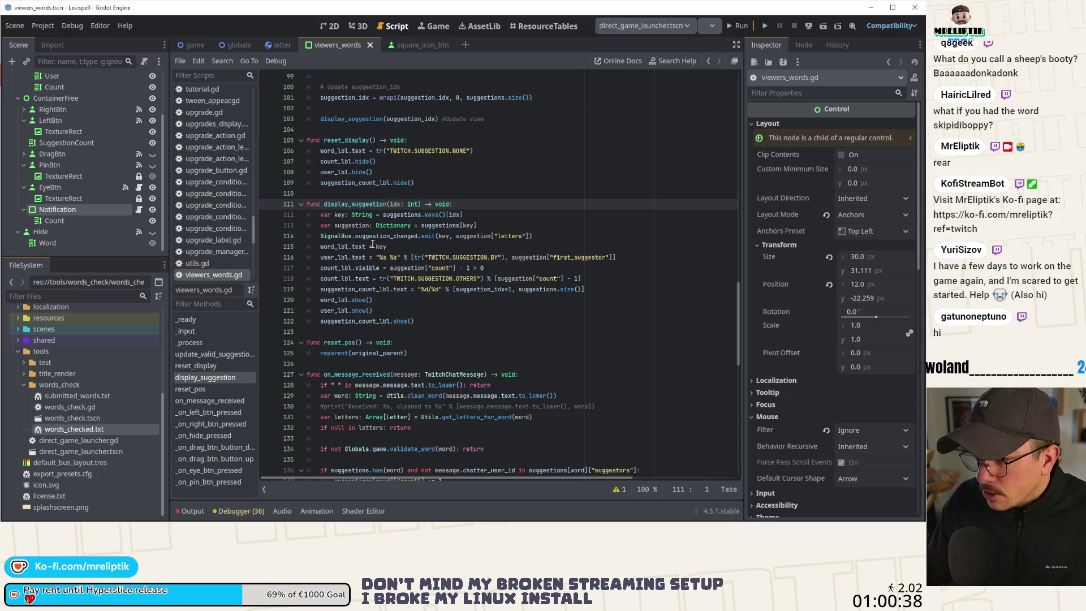
left_click(546, 235)
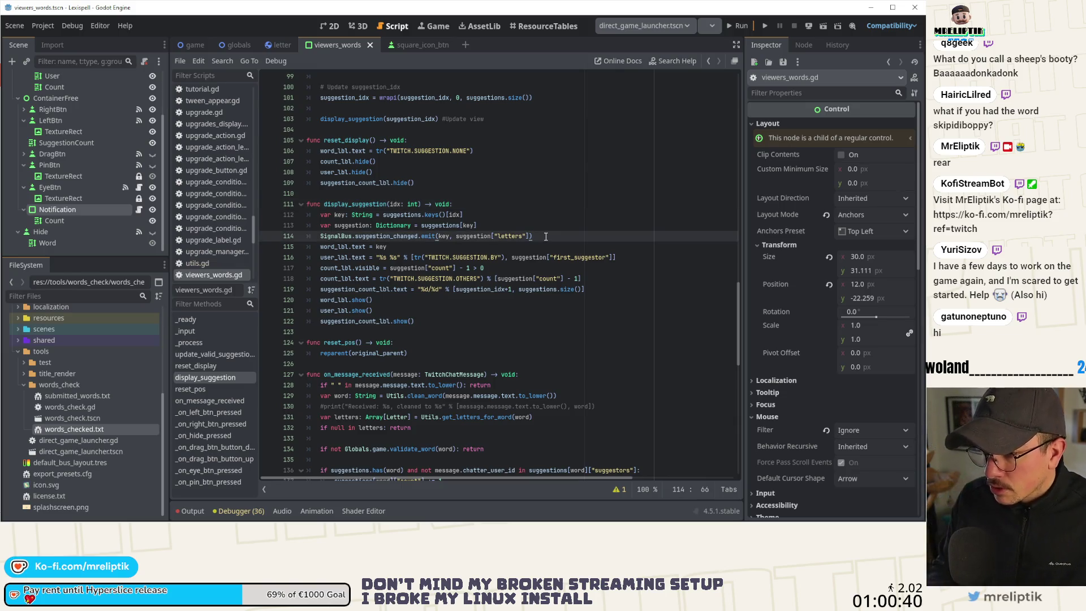
key("Return")
type("if suggestion")
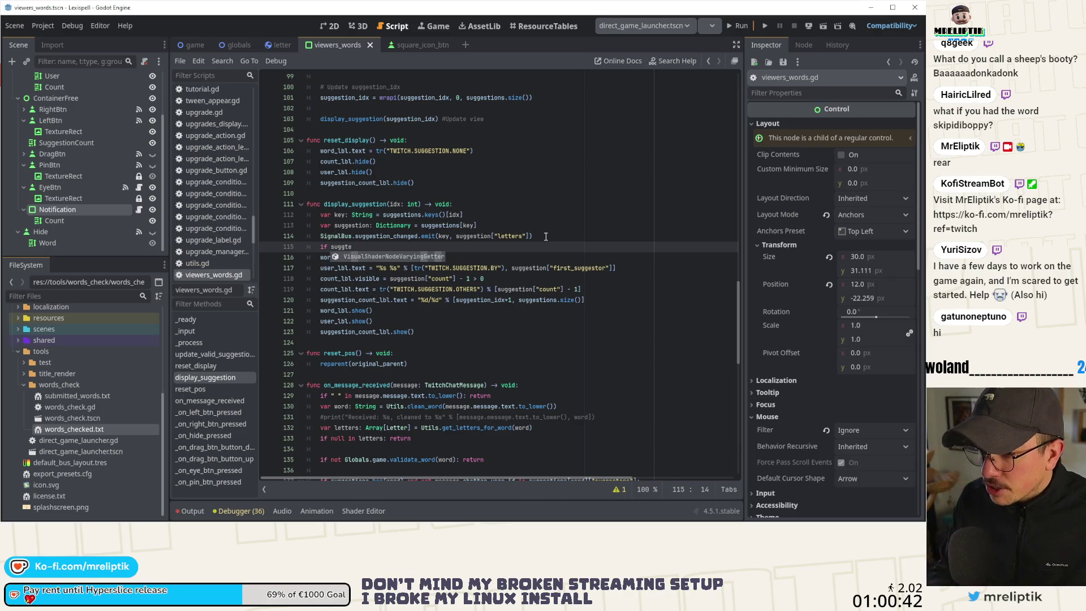
type("[\"seen")
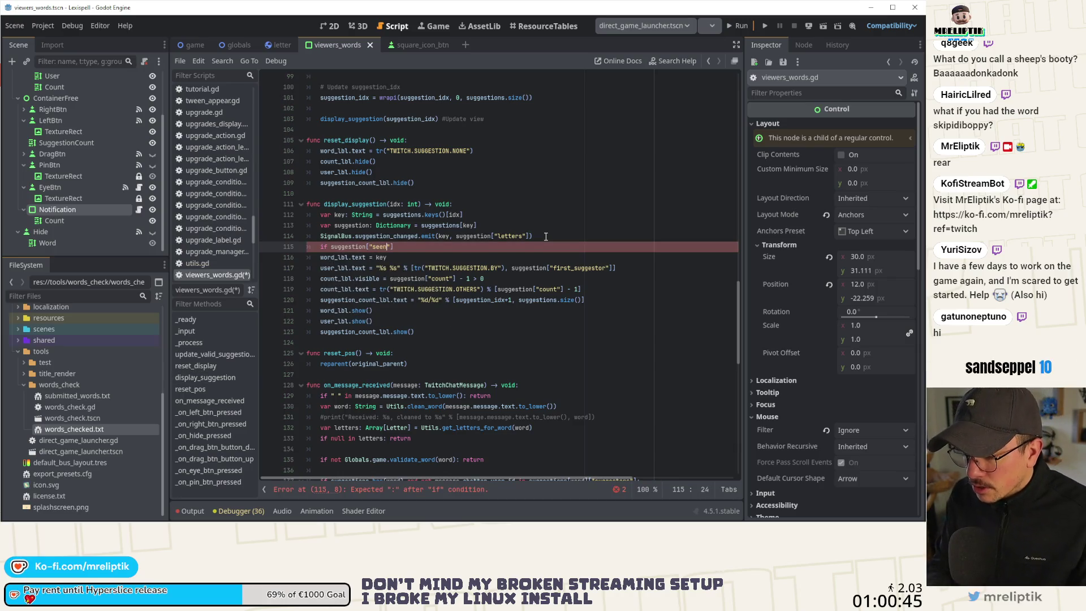
key("End")
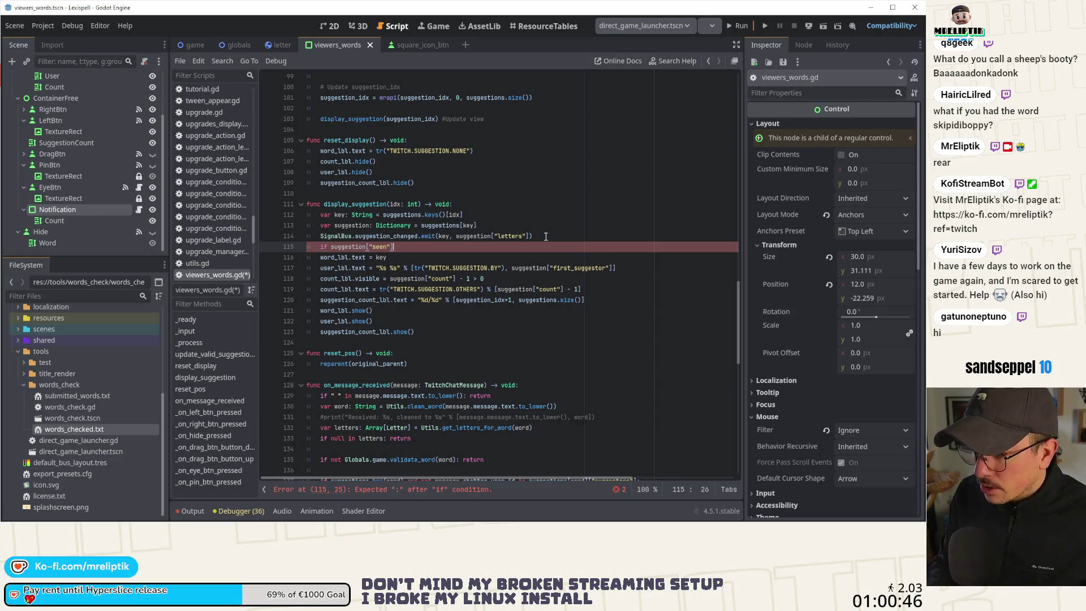
key("Home")
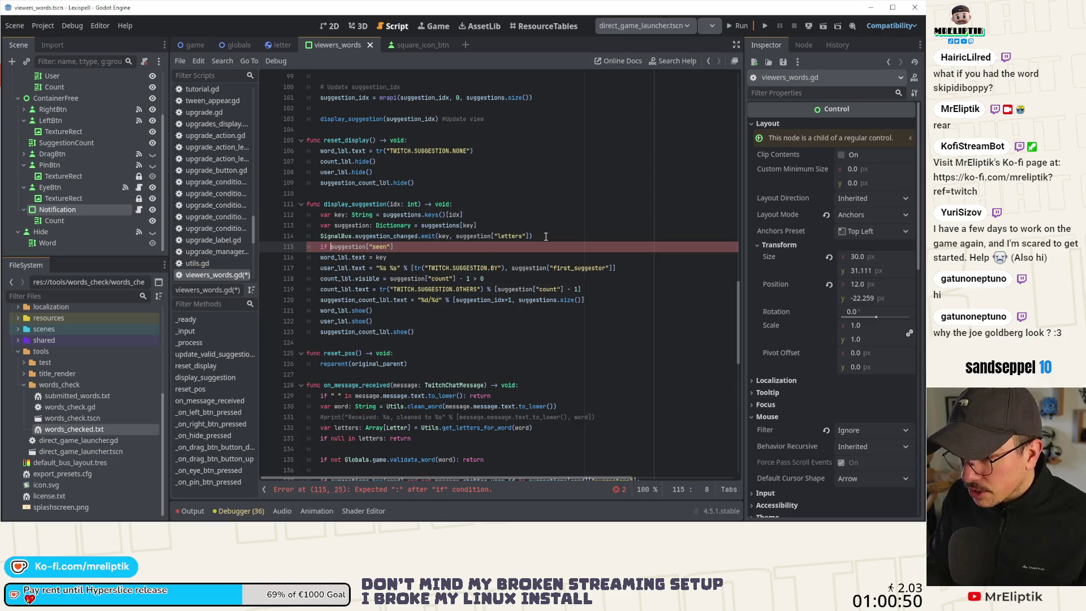
key("ctrl+Left")
type("not")
key("End")
type(":")
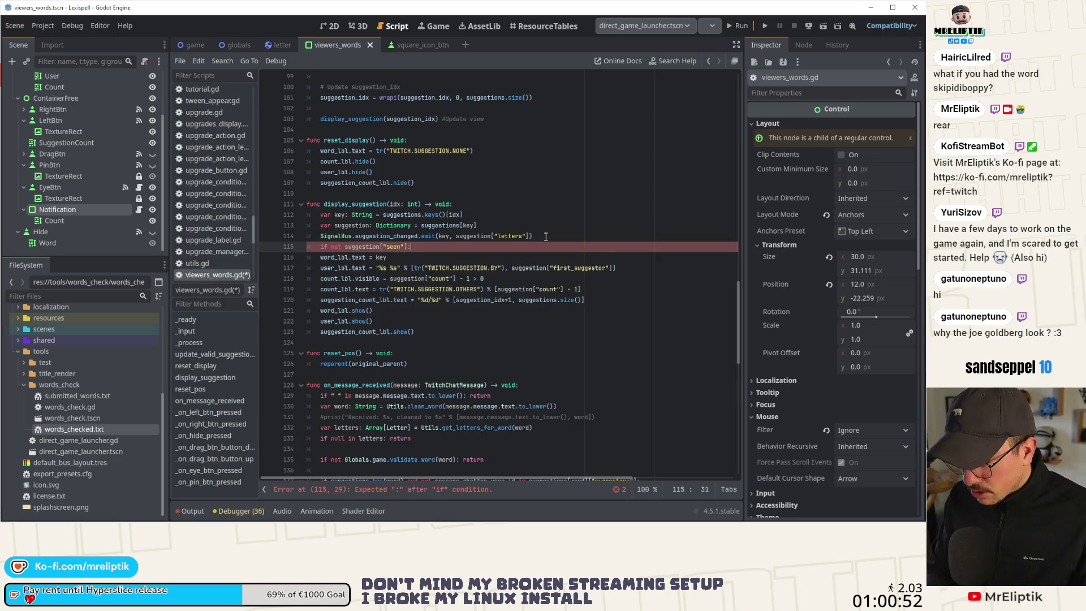
- Put 'unseen_count -= 1' inside the if block
key("Return")
type("unseen_count -=")
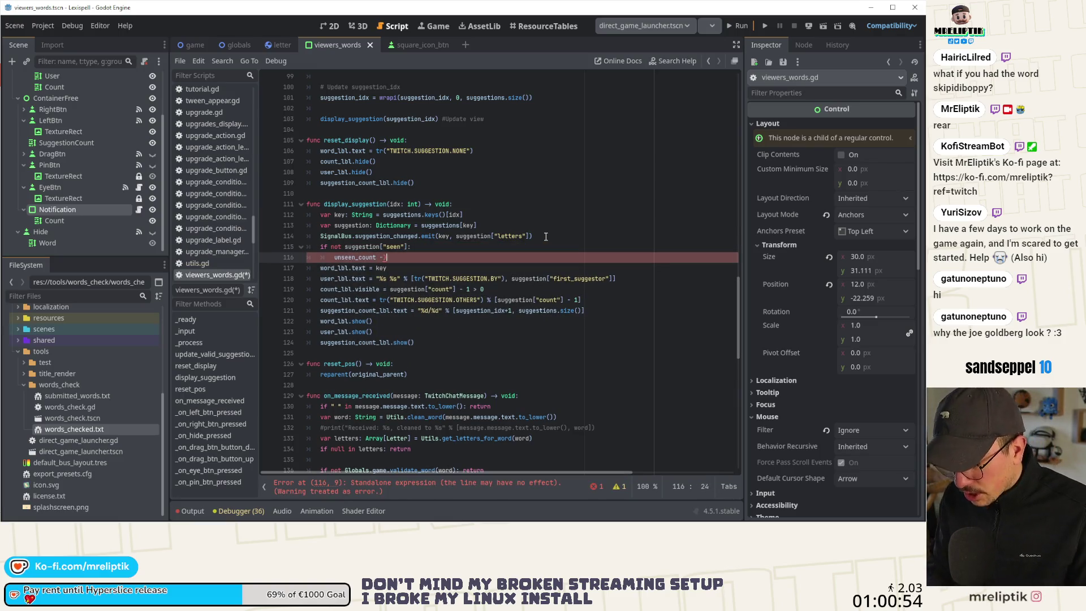
key("BackSpace")
key("BackSpace")
type("=1")
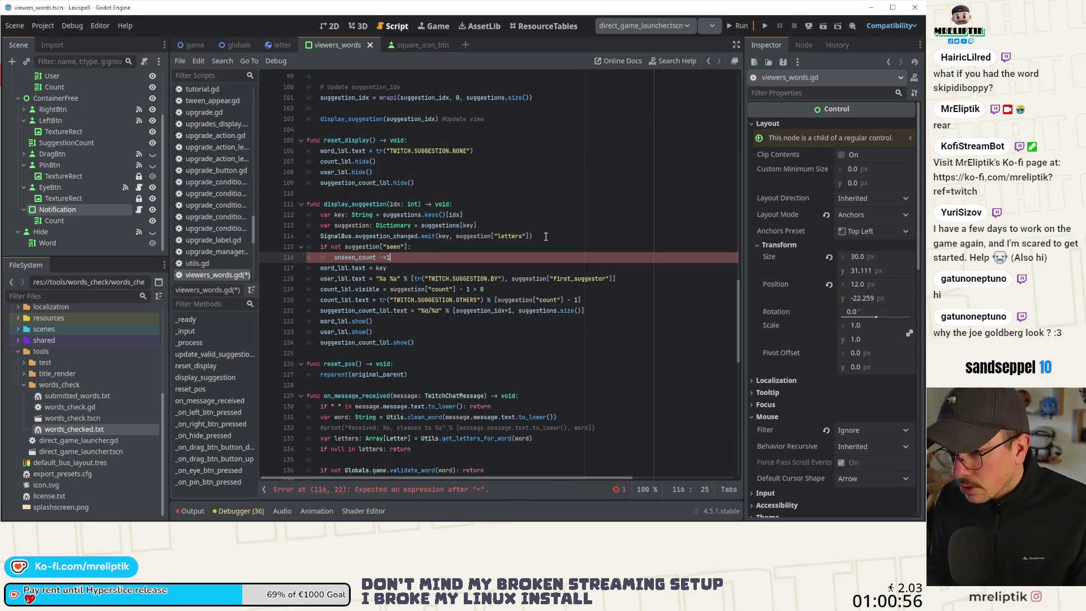
key("Left")
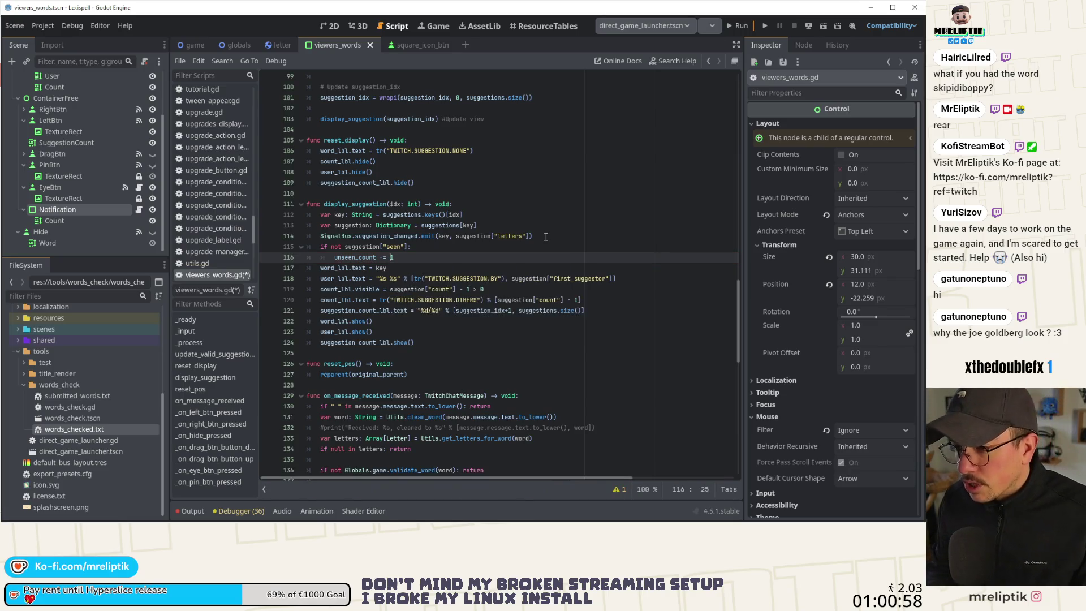
key("End")
key("Up")
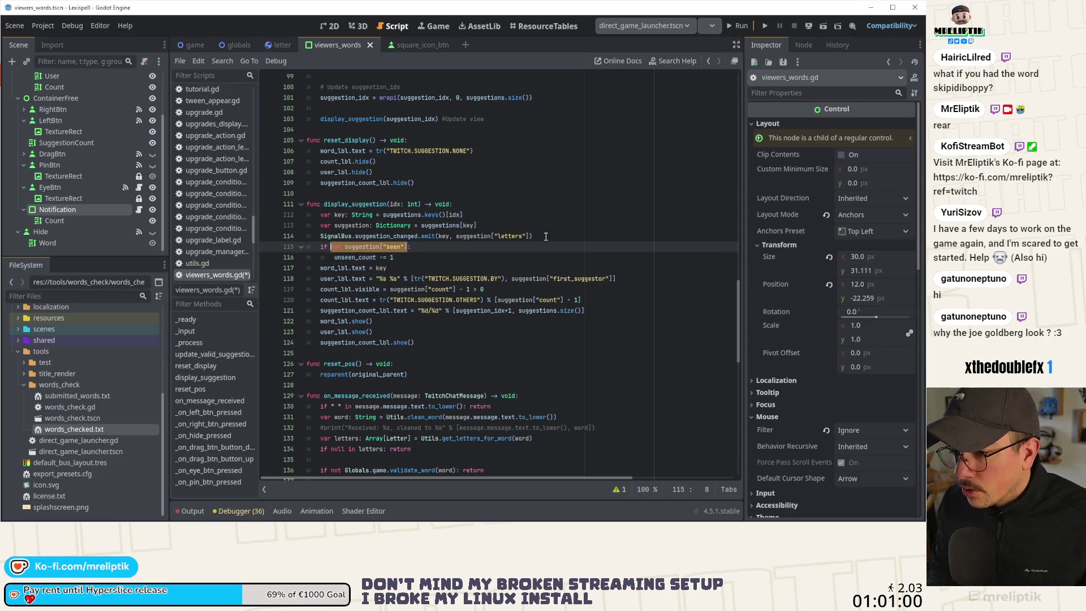
key("Down")
key("Left")
key("Left")
key("Left")
- Add 'suggestion["seen"] = true' under the decrement and save the script
key("End")
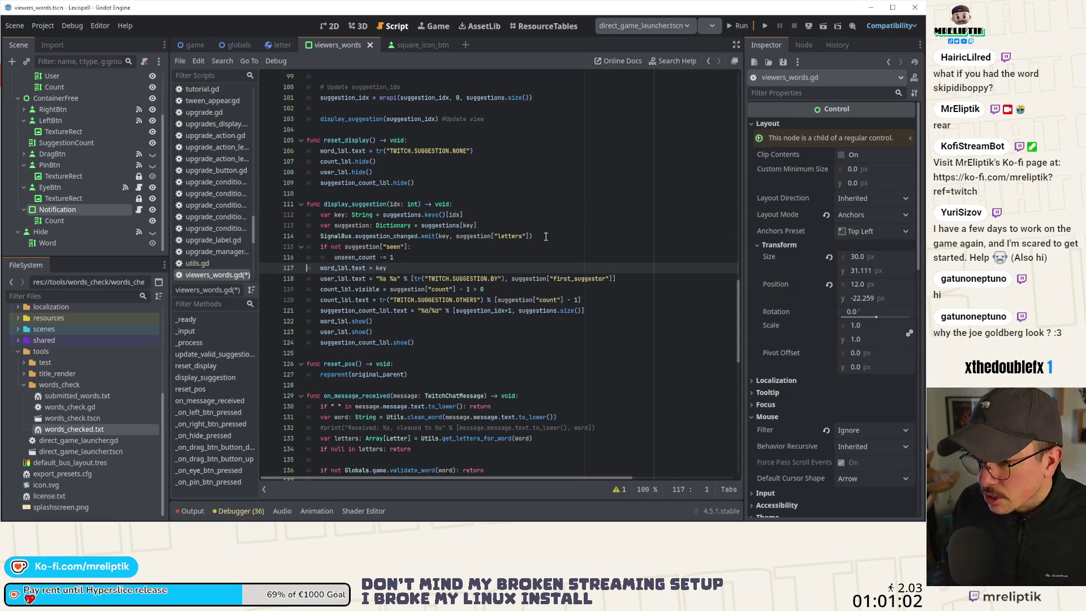
key("Return")
type("suggestion[\"seen\"] = true")
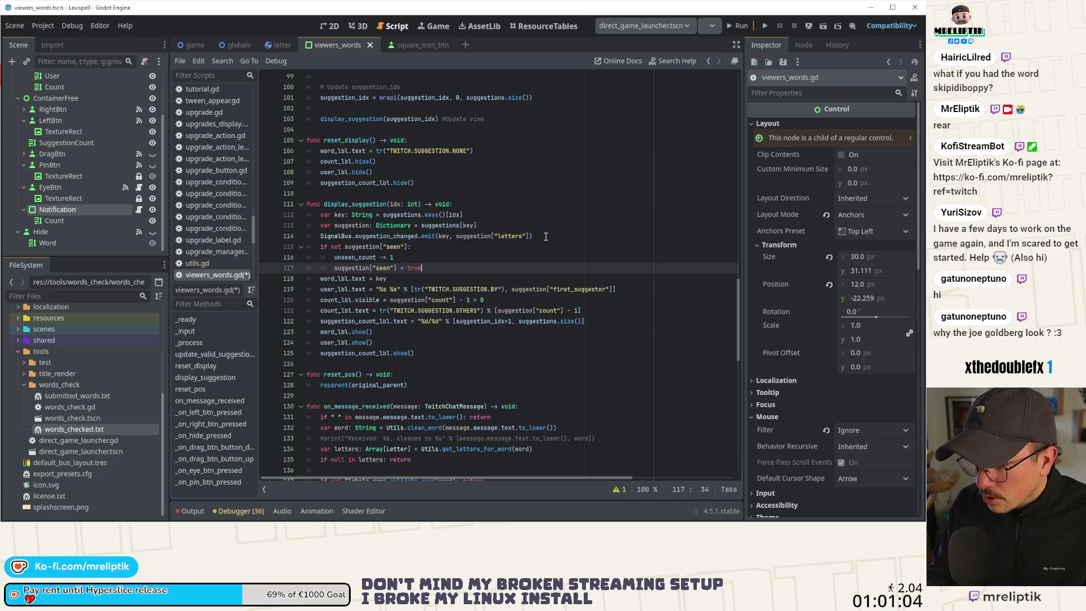
key("ctrl+s")
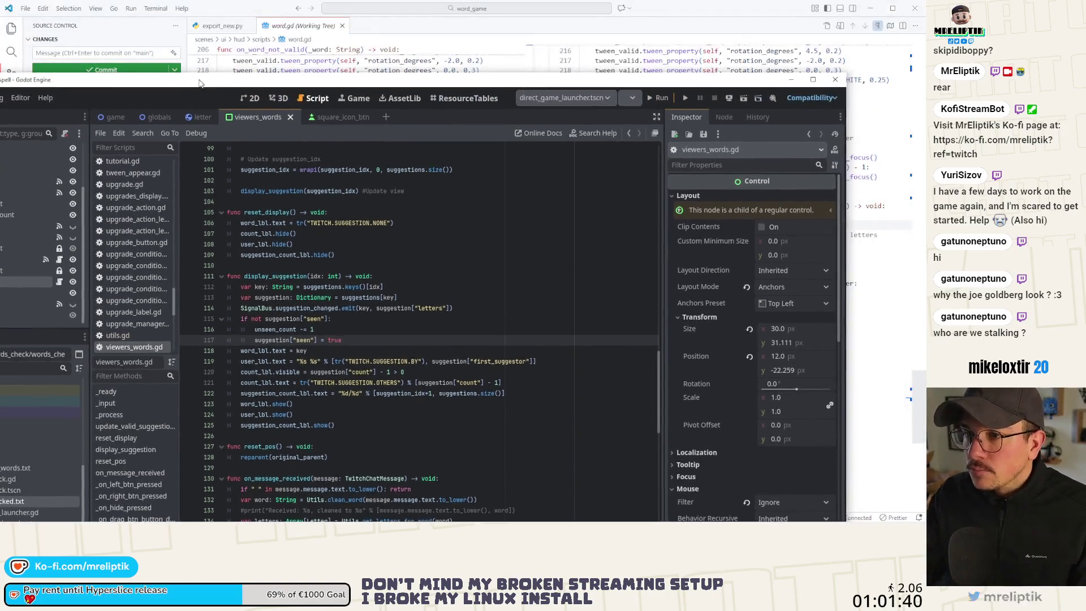
key("Left")
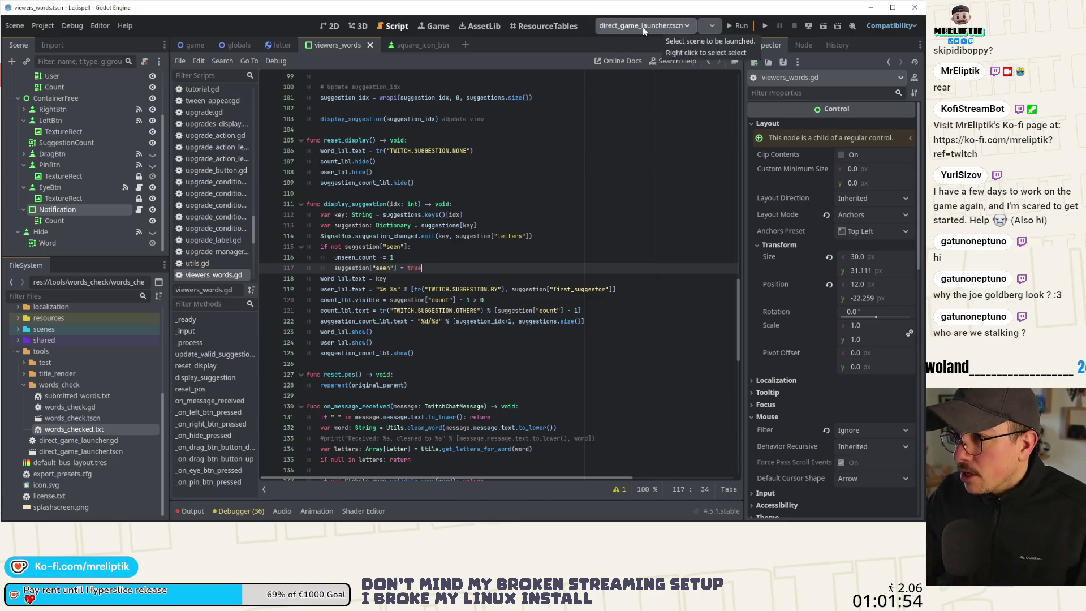
- Collapse components, expand addons > custom_launcher in the FileSystem dock, and open custom_launcher.gd
scroll(71, 385, "up", 5)
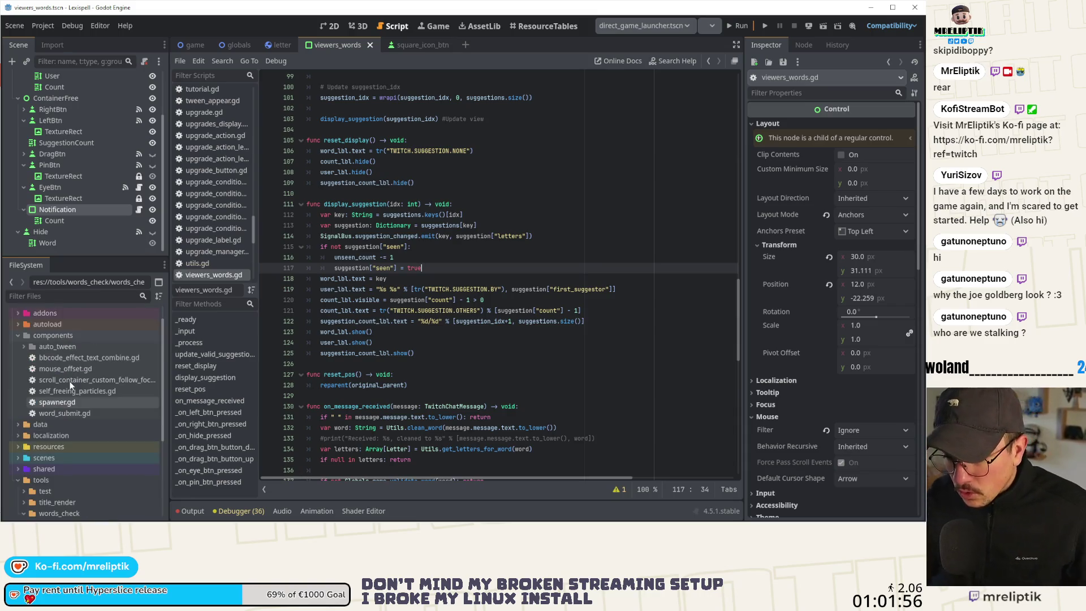
scroll(73, 364, "up", 2)
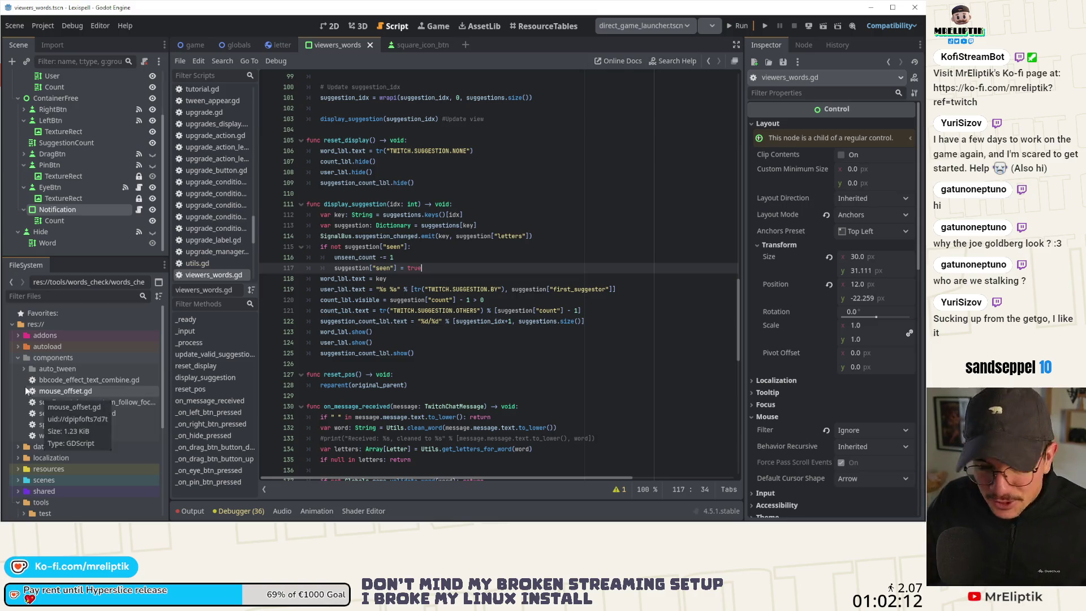
left_click(18, 357)
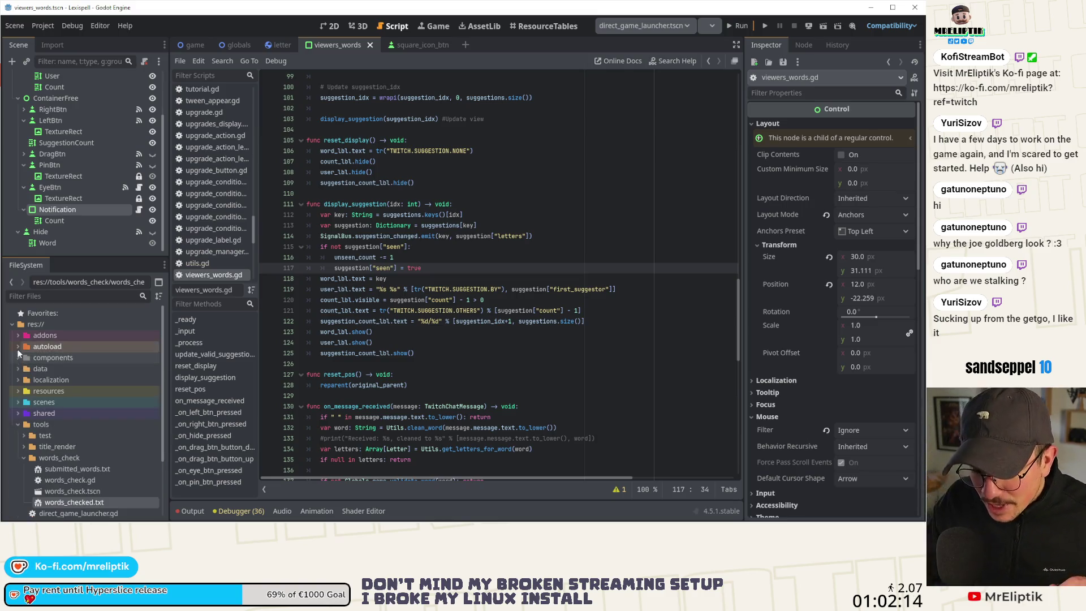
left_click(19, 348)
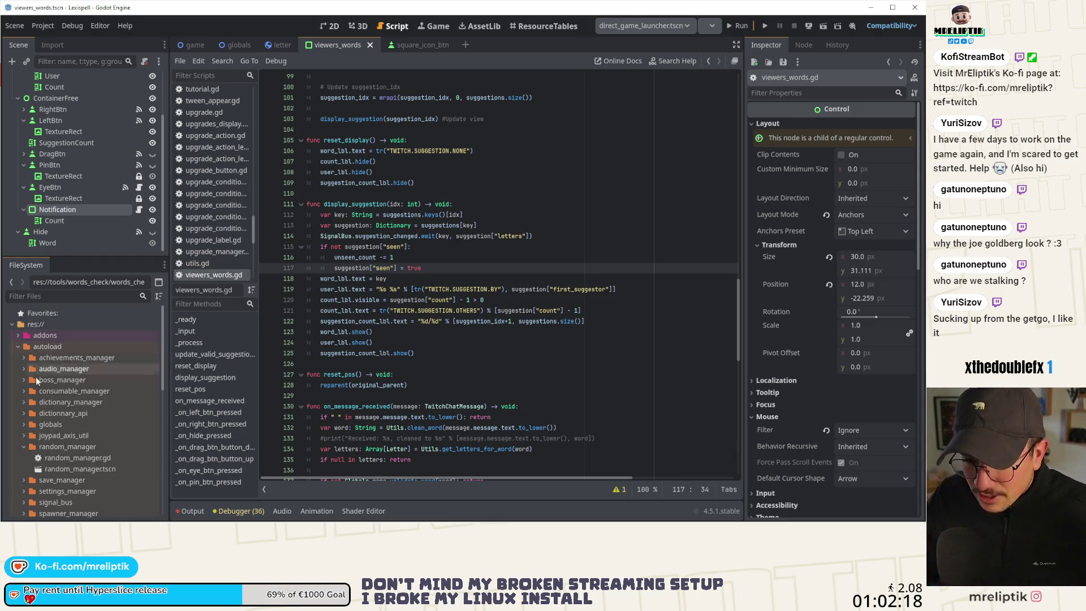
left_click(19, 346)
left_click(18, 337)
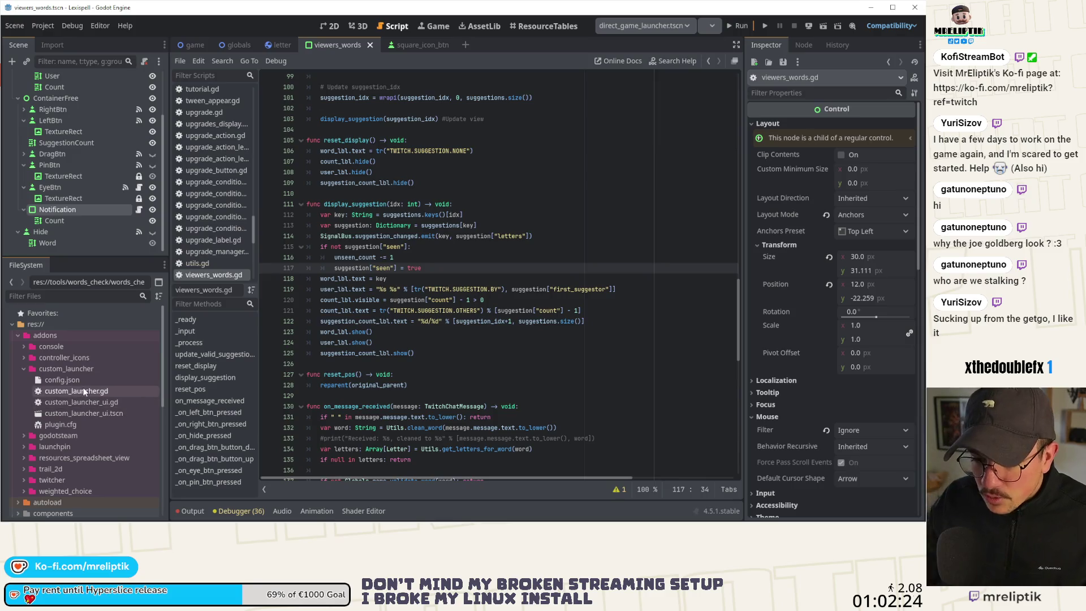
double_click(84, 391)
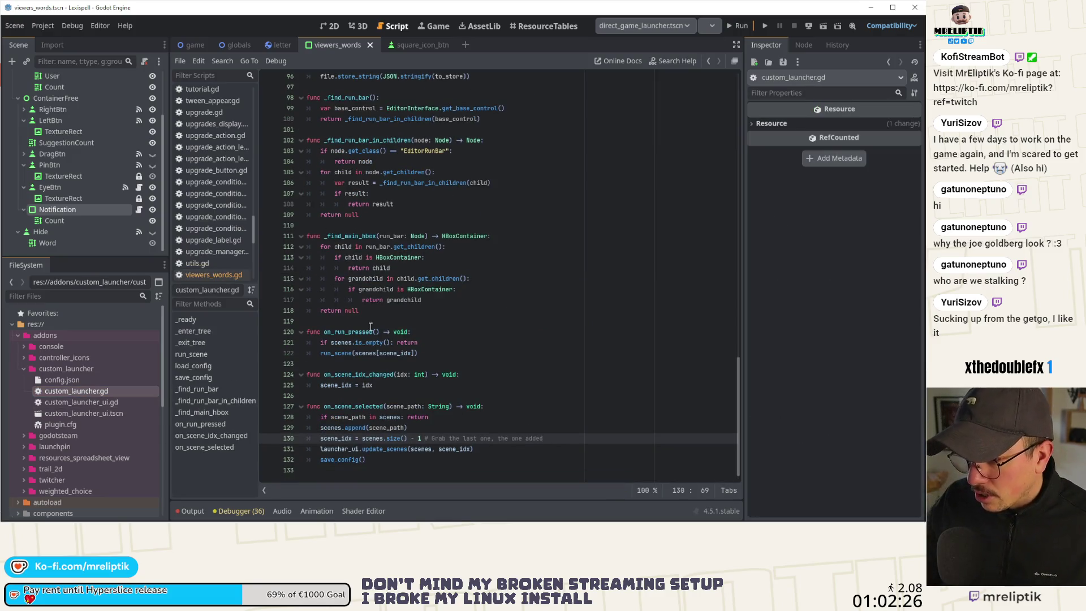
- Open the help page for play_custom_scene from the EditorInterface call on line 79
left_click(347, 359)
scroll(356, 255, "up", 7)
scroll(360, 205, "up", 4)
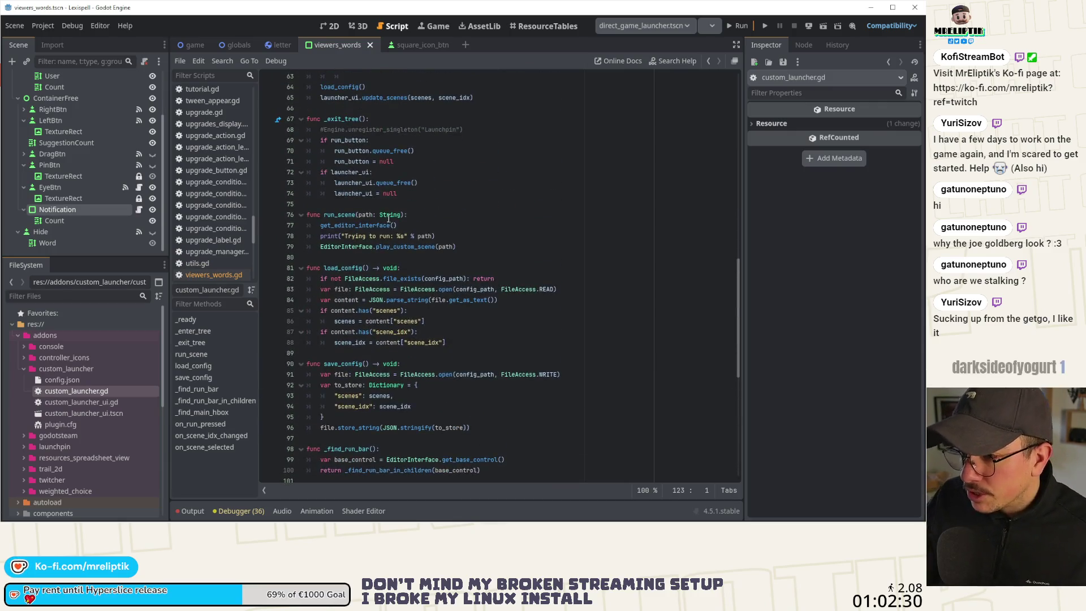
double_click(359, 247)
double_click(403, 248)
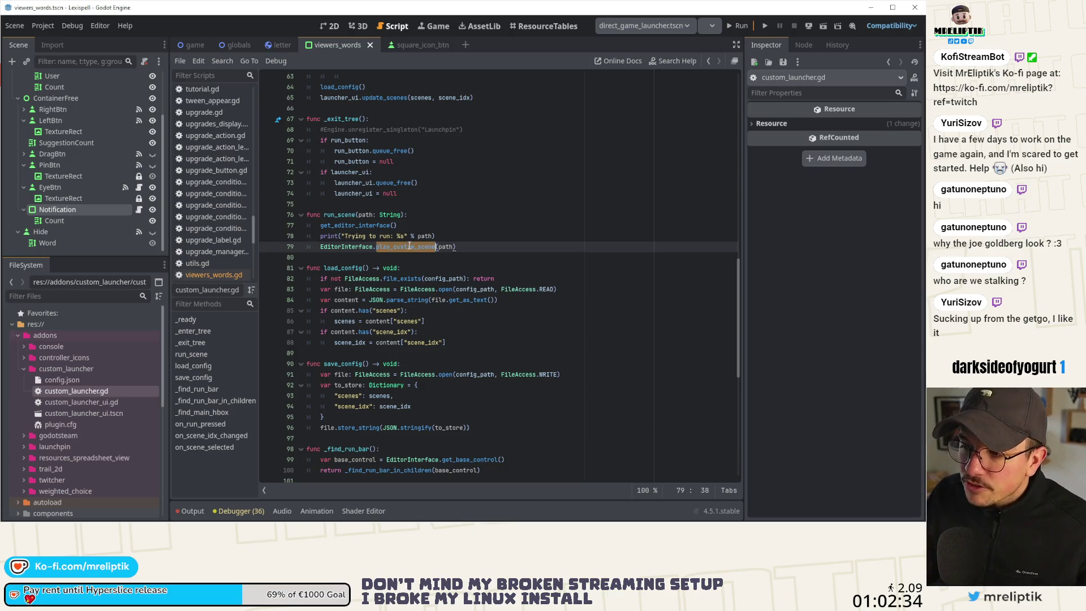
double_click(346, 247)
double_click(405, 247)
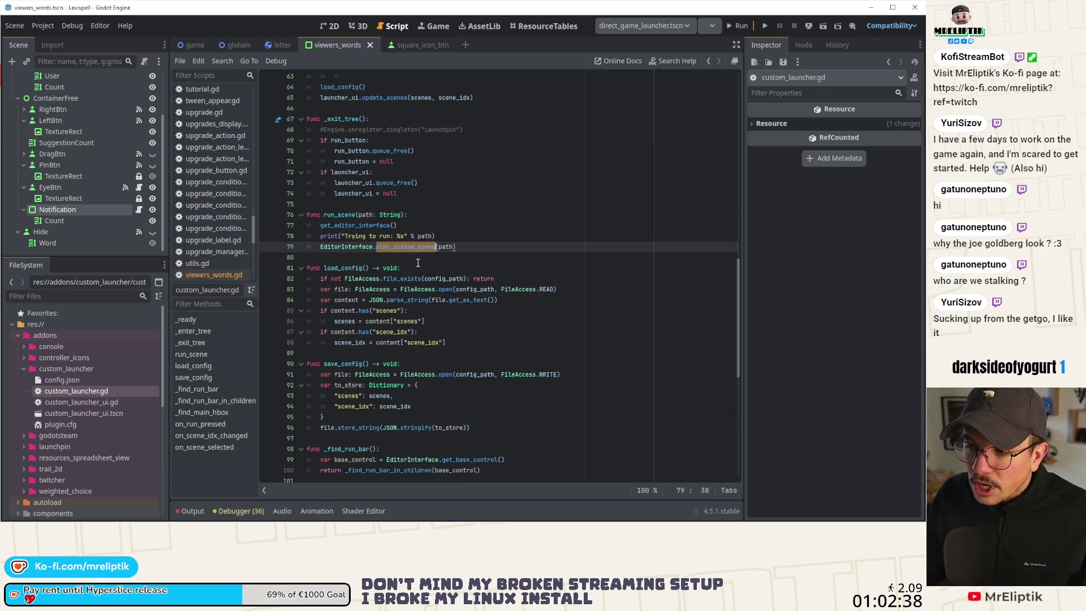
left_click(408, 249, "ctrl")
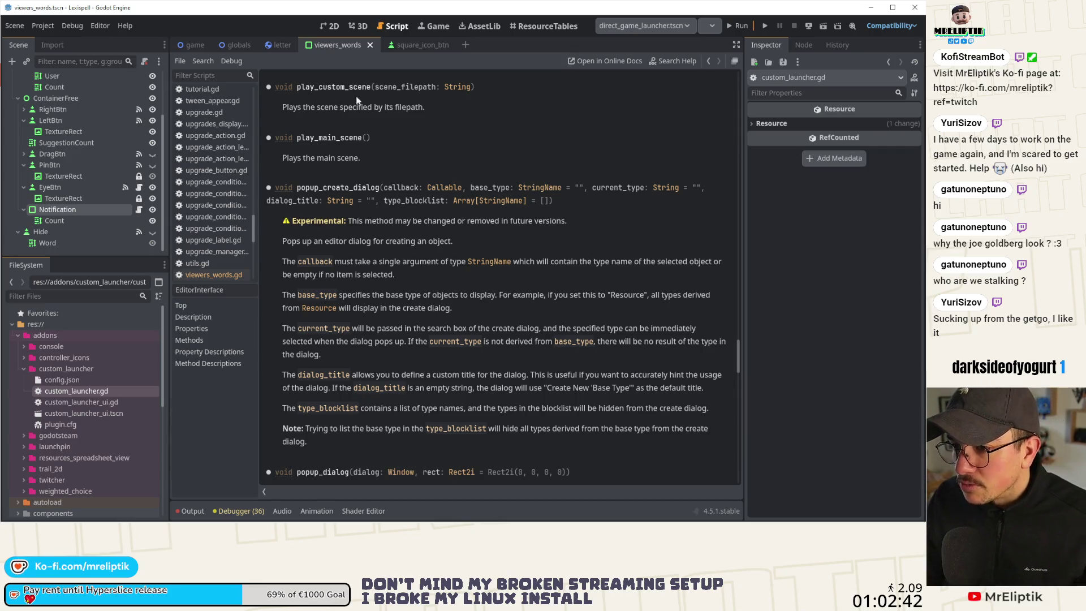
- Scan the nearby EditorInterface scene-playing methods, then reopen custom_launcher.gd
scroll(355, 199, "up", 3)
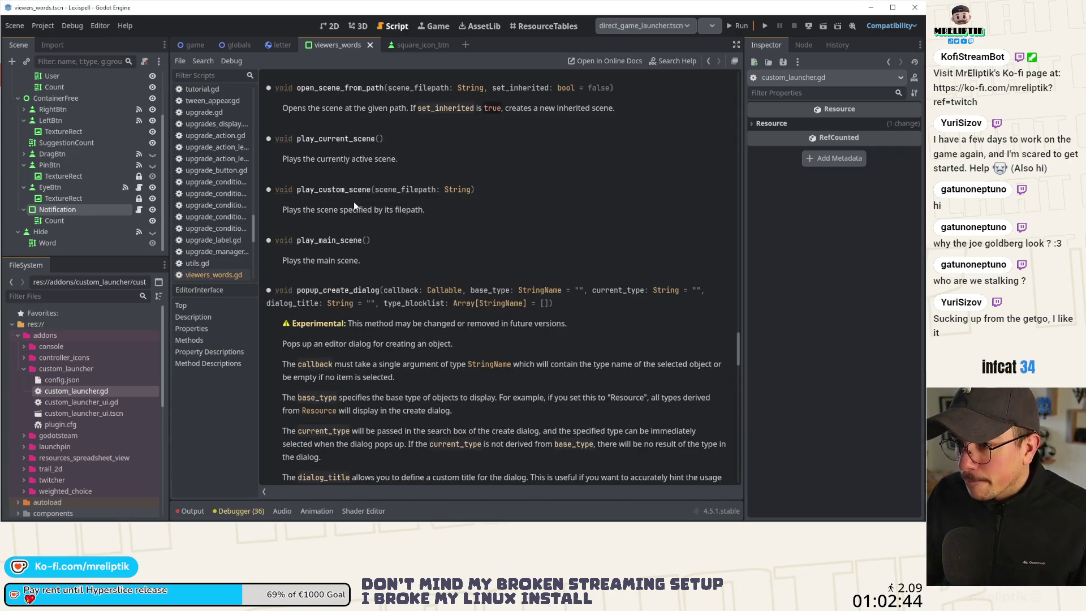
scroll(355, 201, "up", 3)
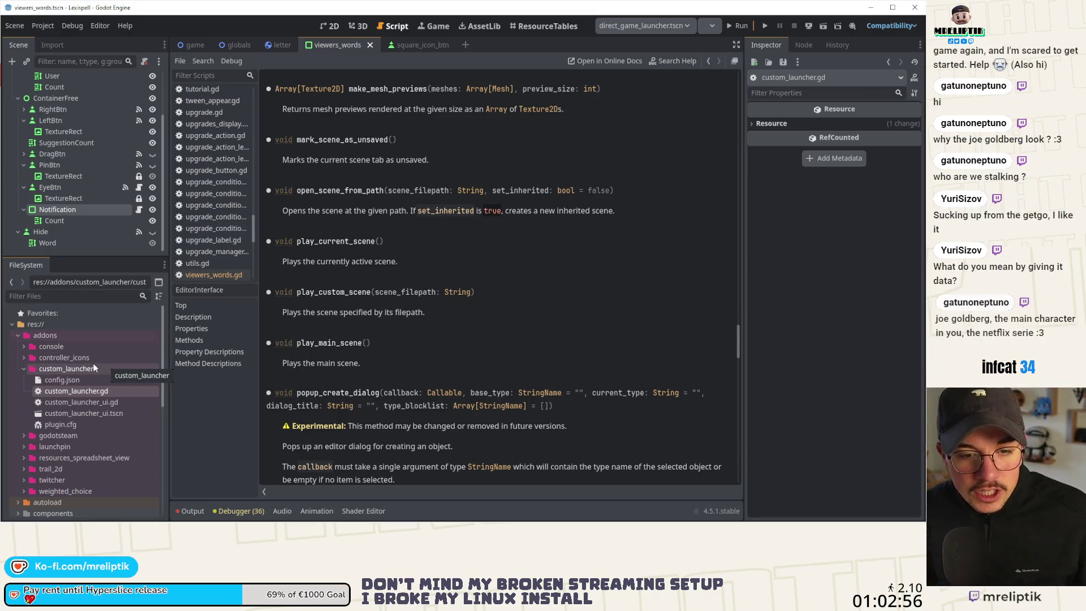
left_click(90, 395)
double_click(90, 396)
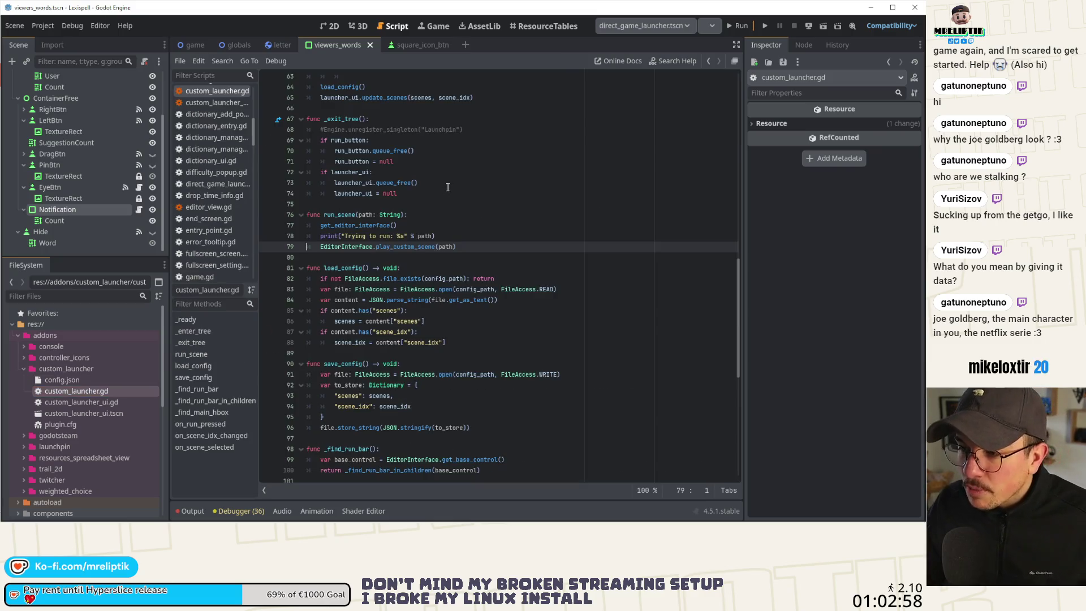
- Keep direct_game_launcher.tscn as the run scene, then bring up the Exit? prompt
left_click(647, 28)
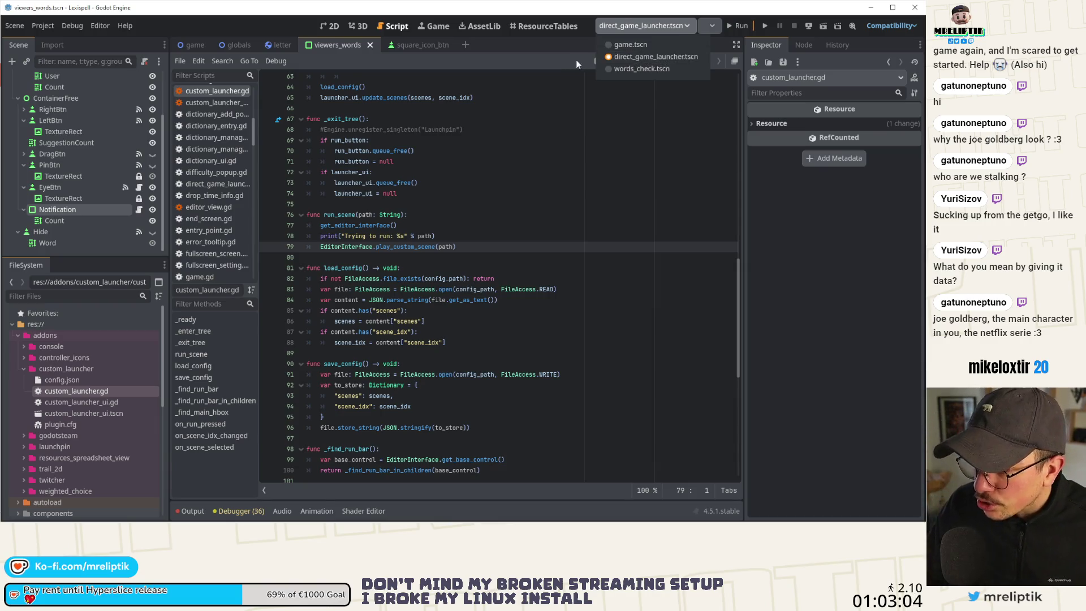
left_click(658, 59)
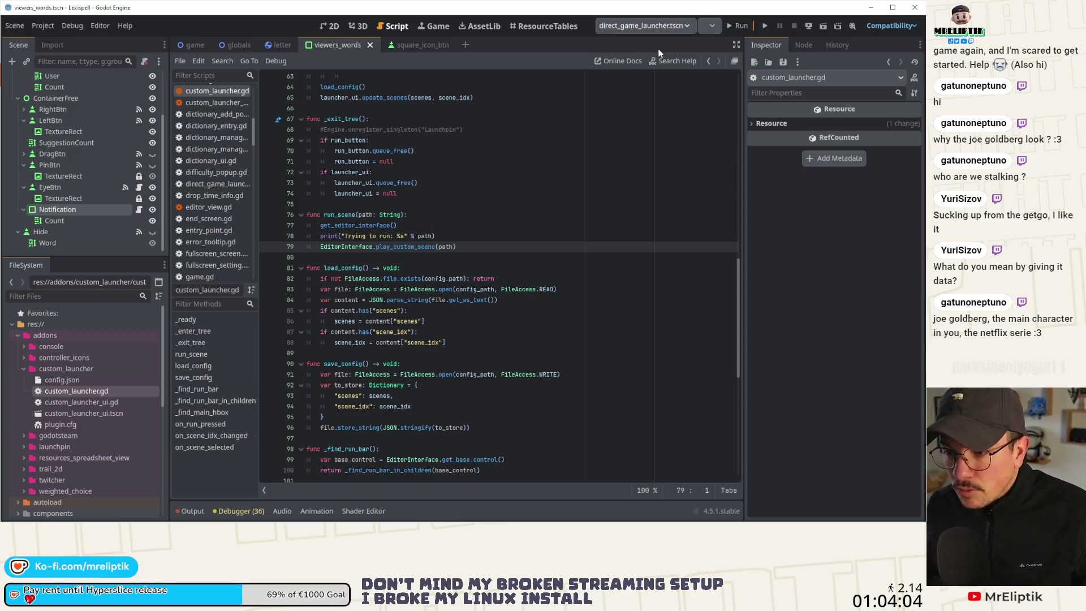
left_click(446, 258)
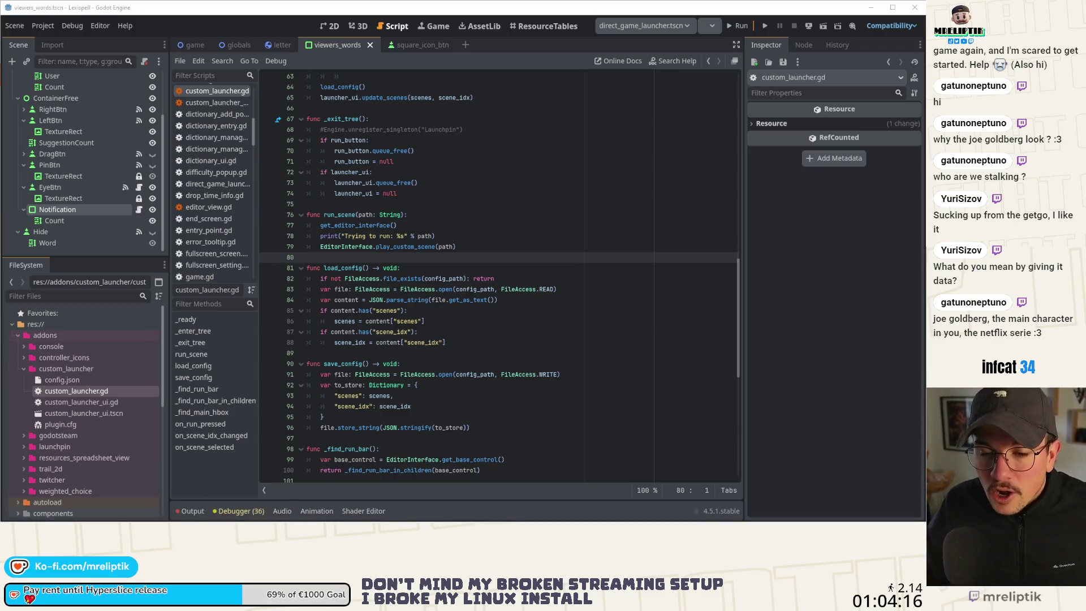
key("alt+F4")
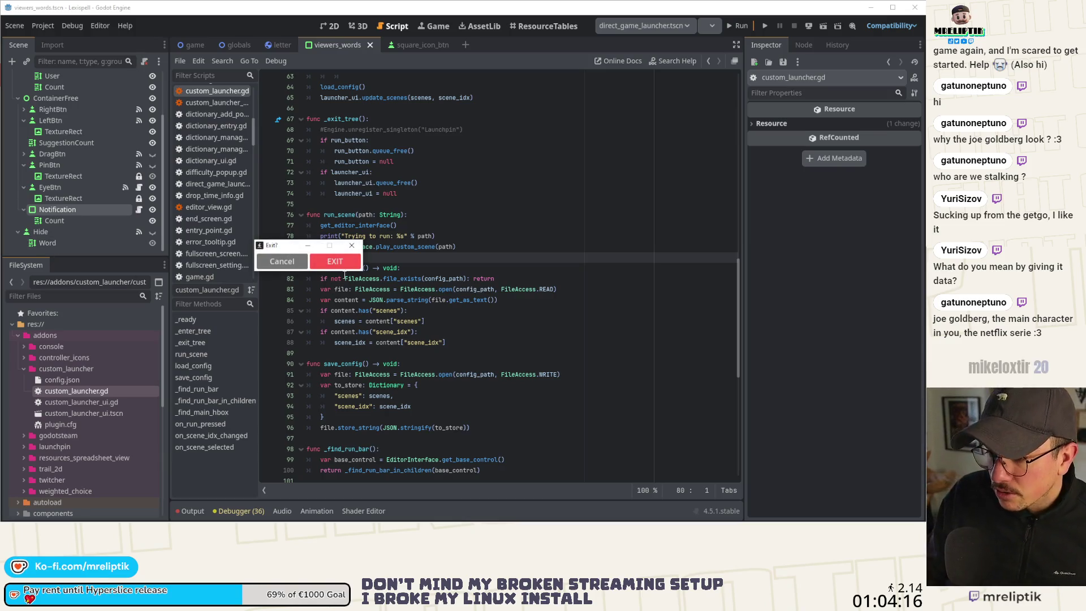
left_click(336, 264)
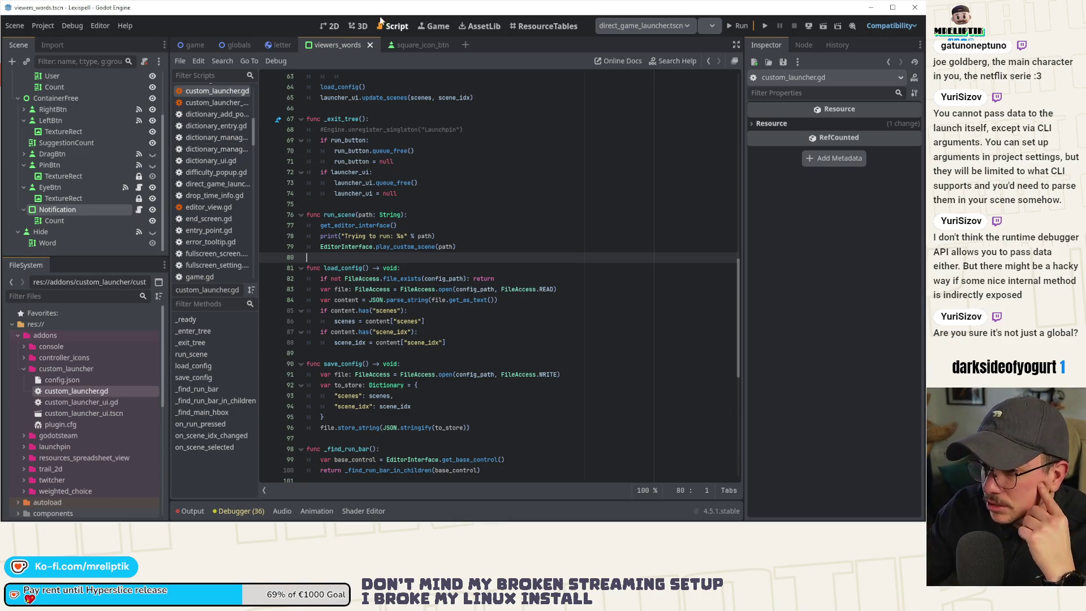
- Switch to the 2D view and open the Notification node's script, notification.gd
left_click_drag(471, 180, 317, 203)
left_click(317, 204)
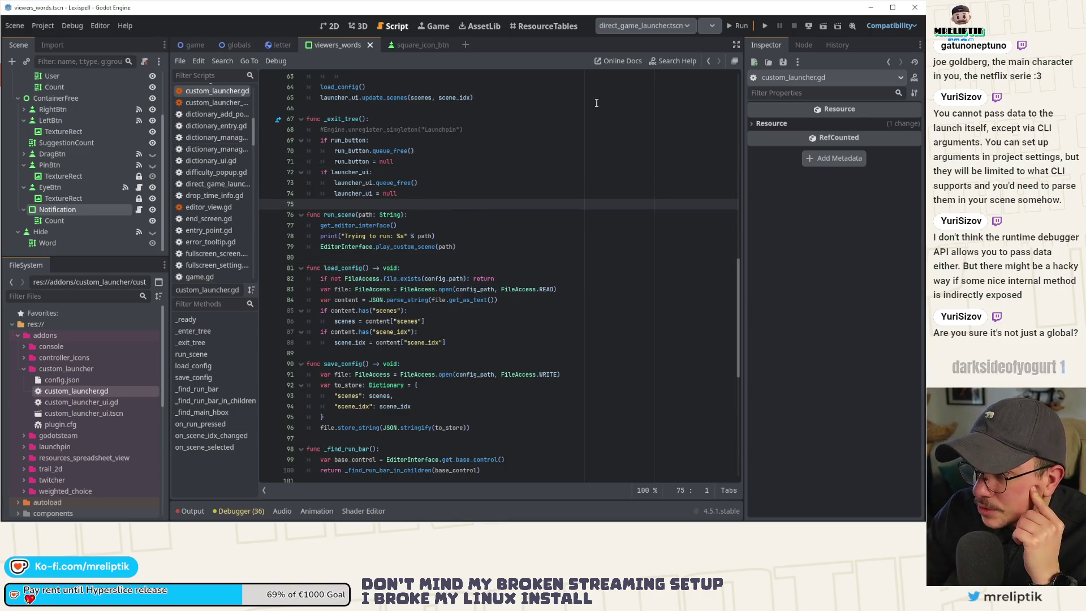
left_click(330, 26)
left_click(89, 209)
left_click(139, 210)
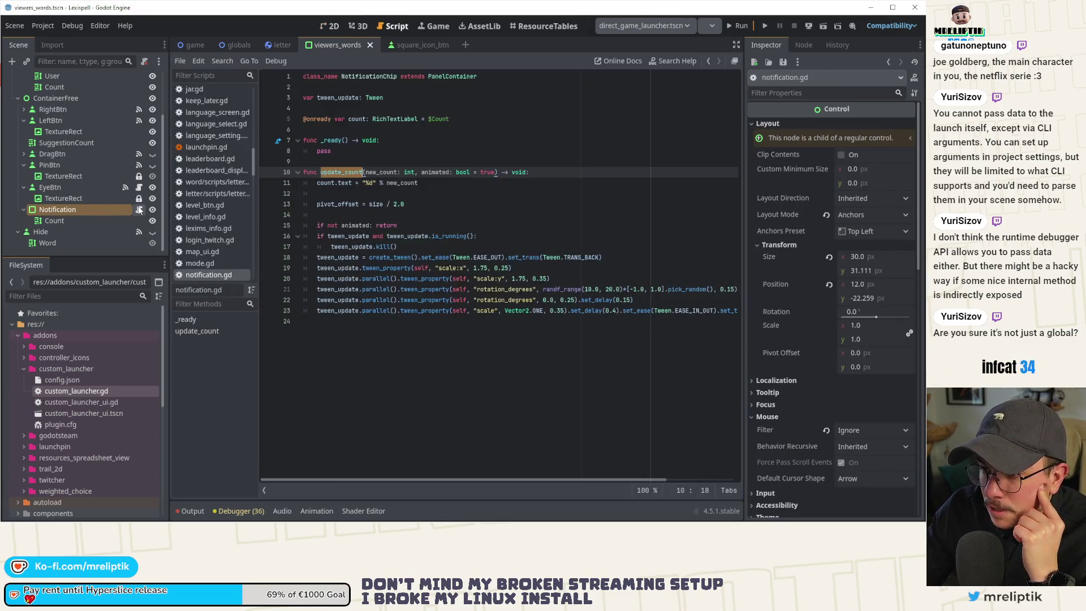
- Replace pass with hide() in the _ready function
left_click(360, 152)
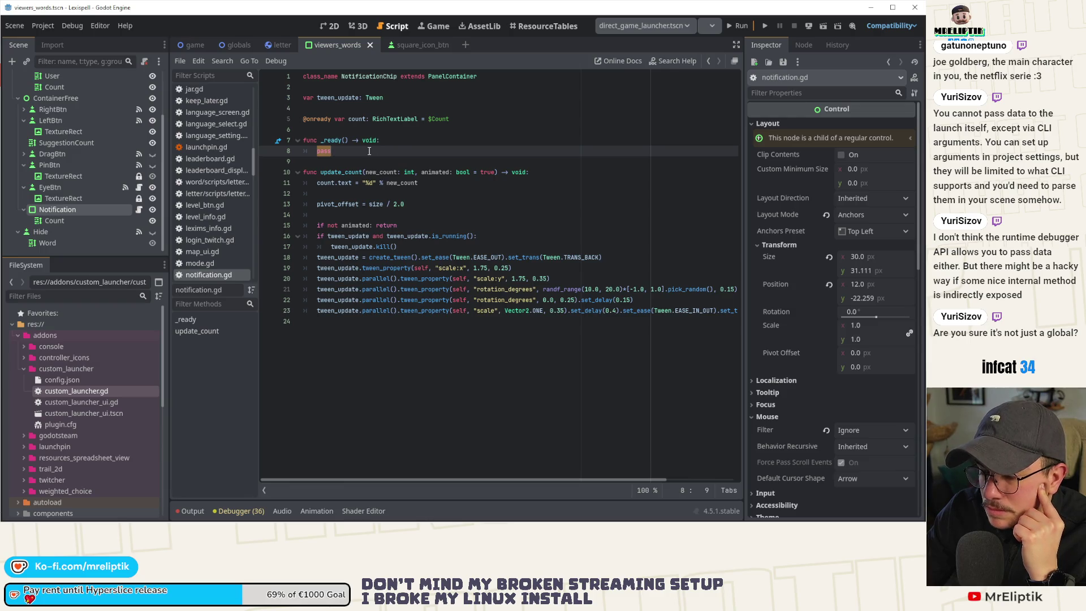
left_click(346, 158)
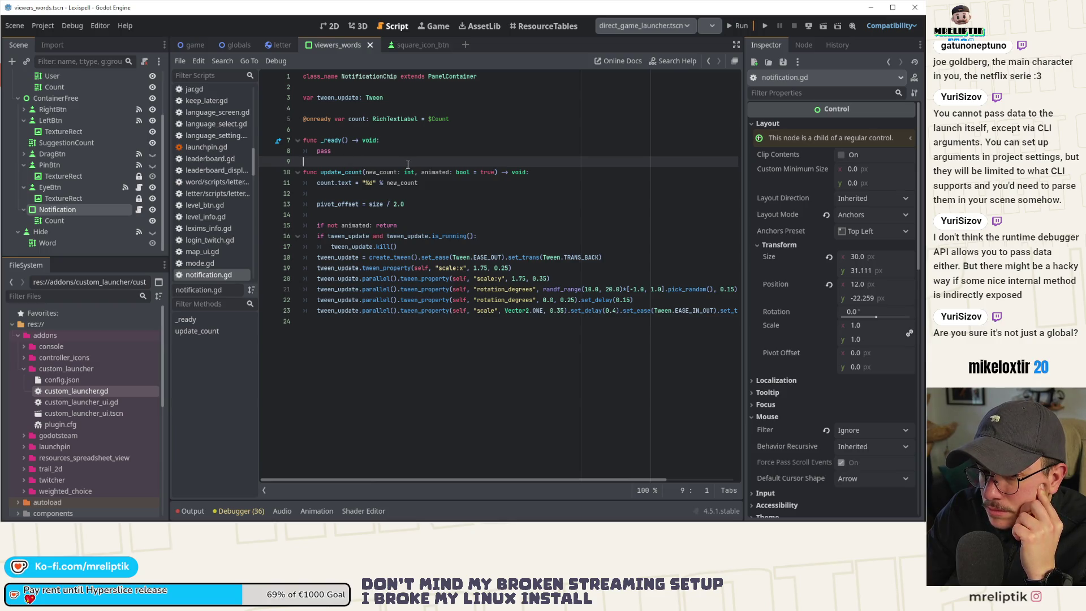
left_click(353, 152)
key("BackSpace")
key("BackSpace")
key("BackSpace")
type("hide")
key("Return")
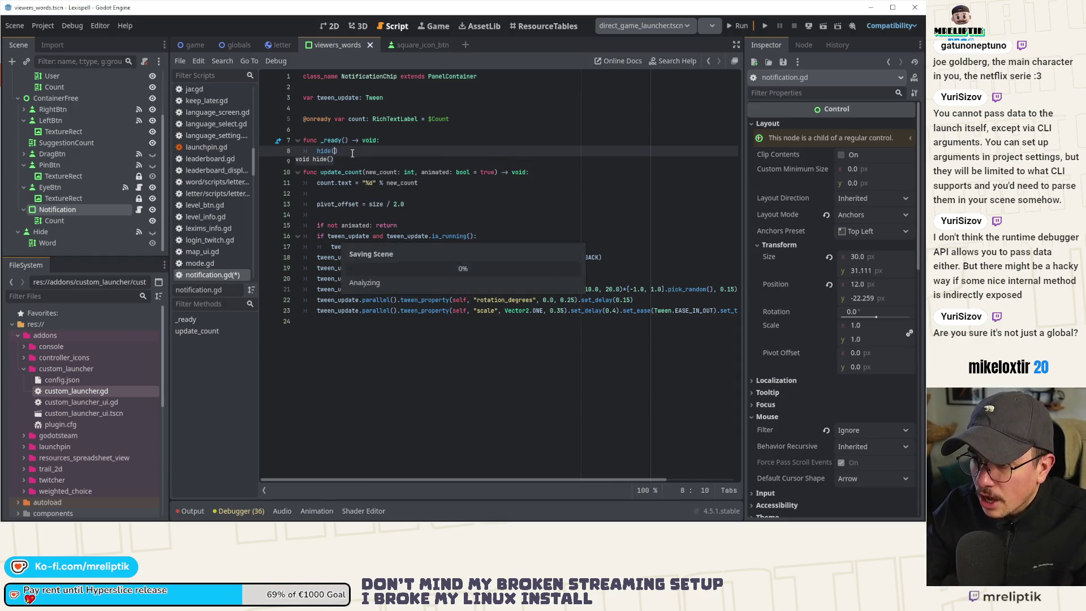
- Start update_count with 'if not visible: show()' and save notification.gd
left_click(399, 194)
left_click(573, 175)
key("Return")
type("if ")
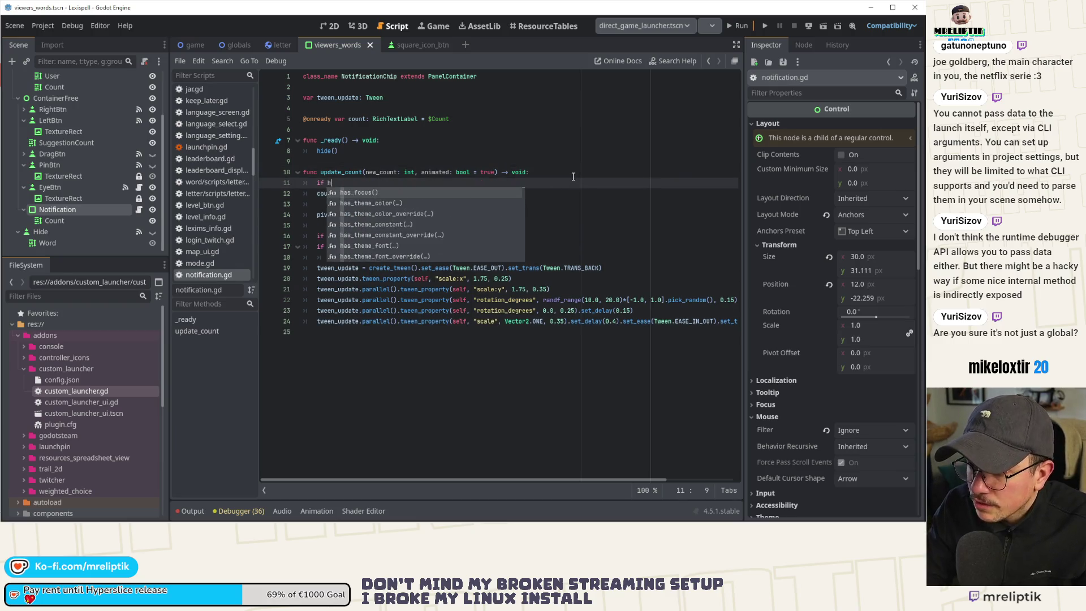
type("v")
key("BackSpace")
type("not visible")
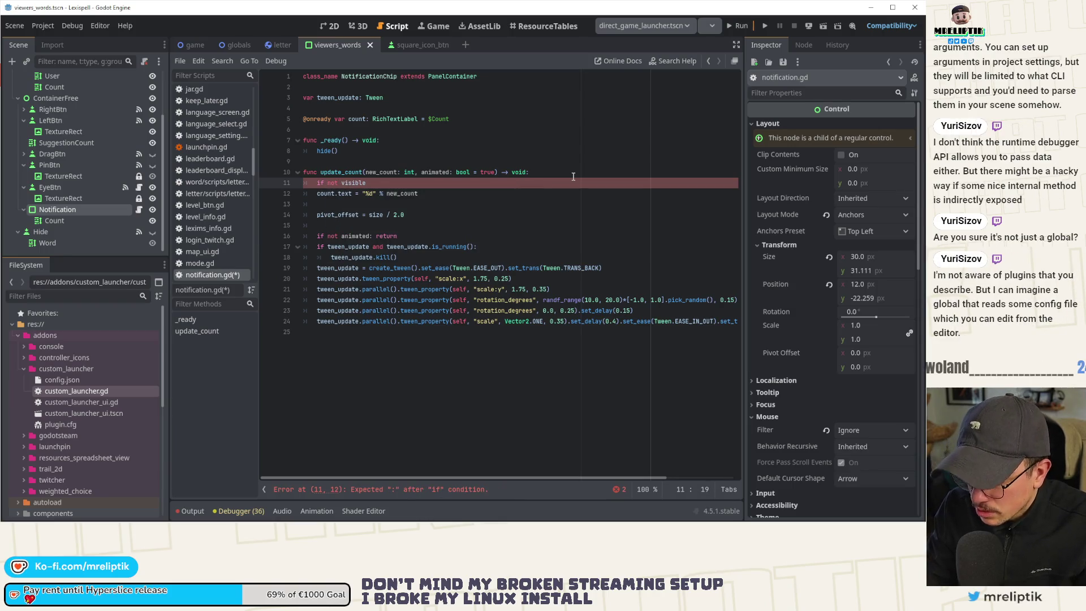
type(":")
key("Return")
type("show(")
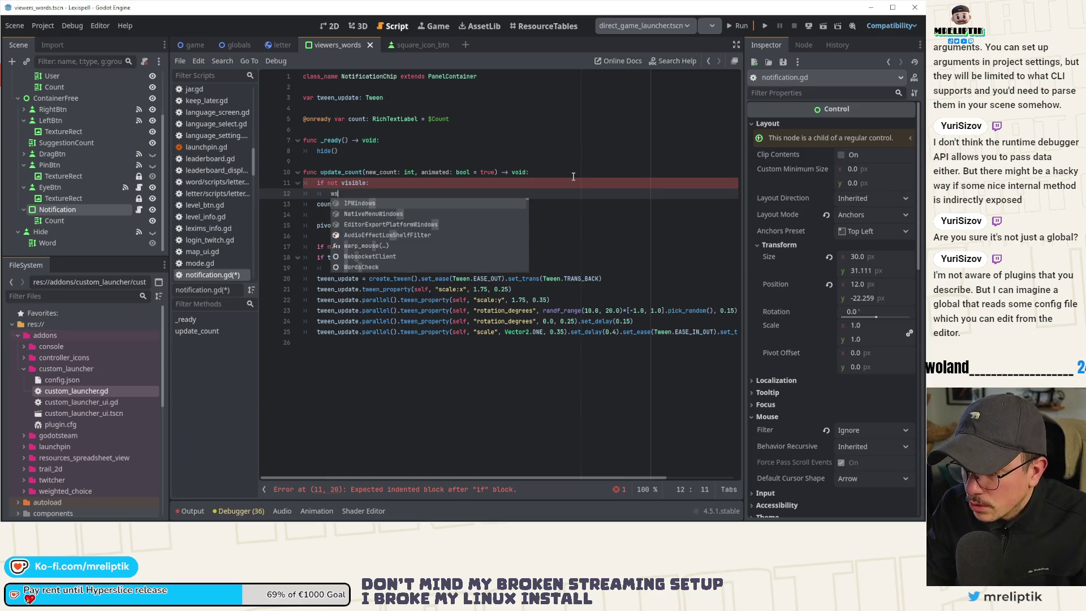
key("Return")
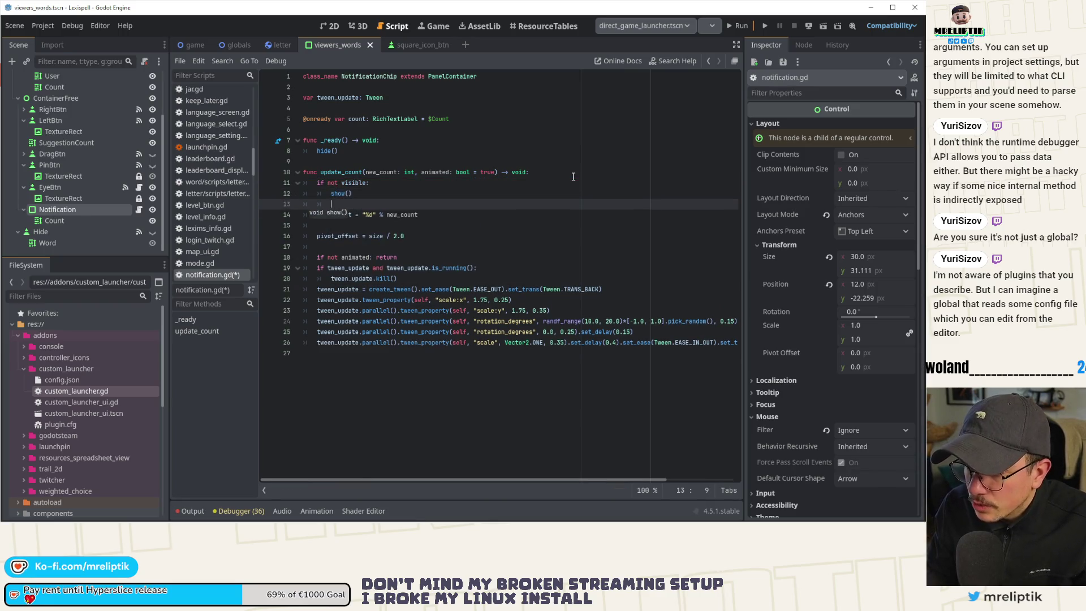
key("Down")
key("Down")
key("BackSpace")
key("ctrl+s")
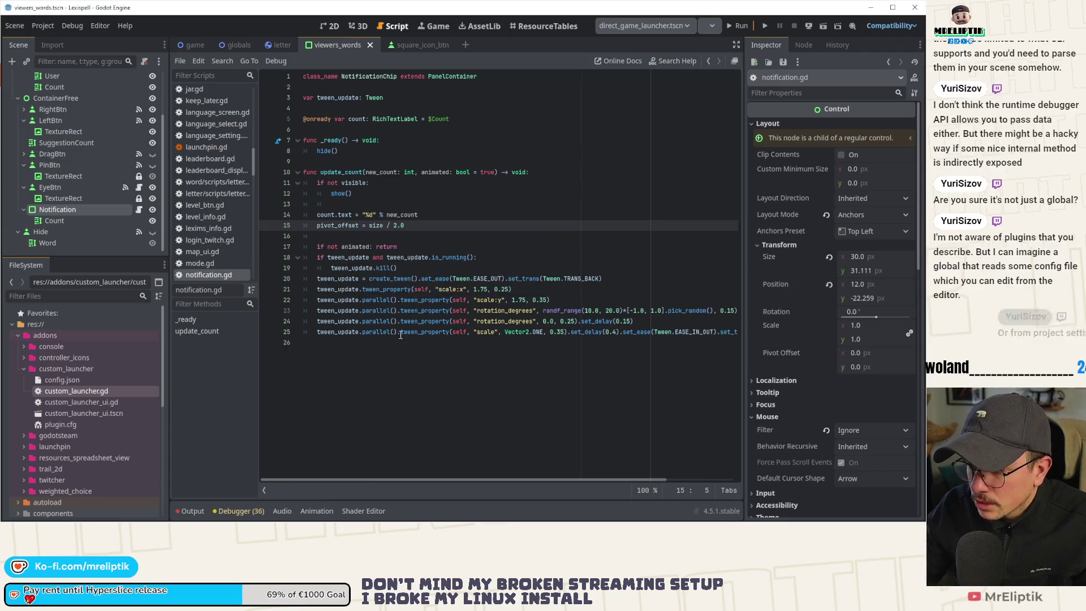
- Check where new_count is used, ending on the 'if not visible' line
left_click(355, 352)
double_click(381, 171)
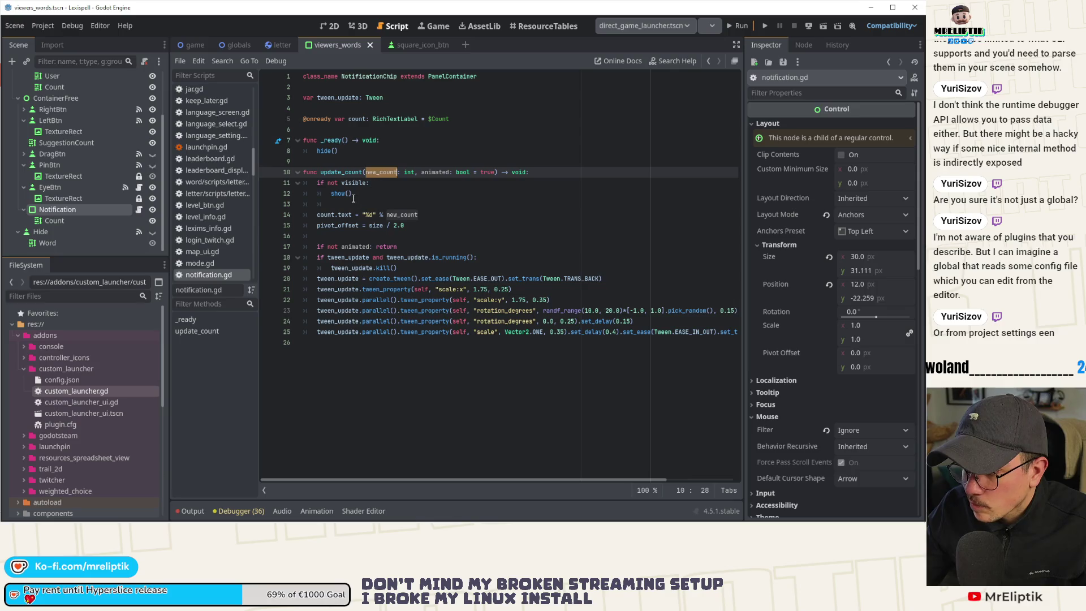
key("Down")
key("Down")
left_click(365, 183)
- Begin a new_count check at the top of update_count, then undo it
left_click(550, 172)
key("Return")
key("Return")
key("Up")
type("if new_count")
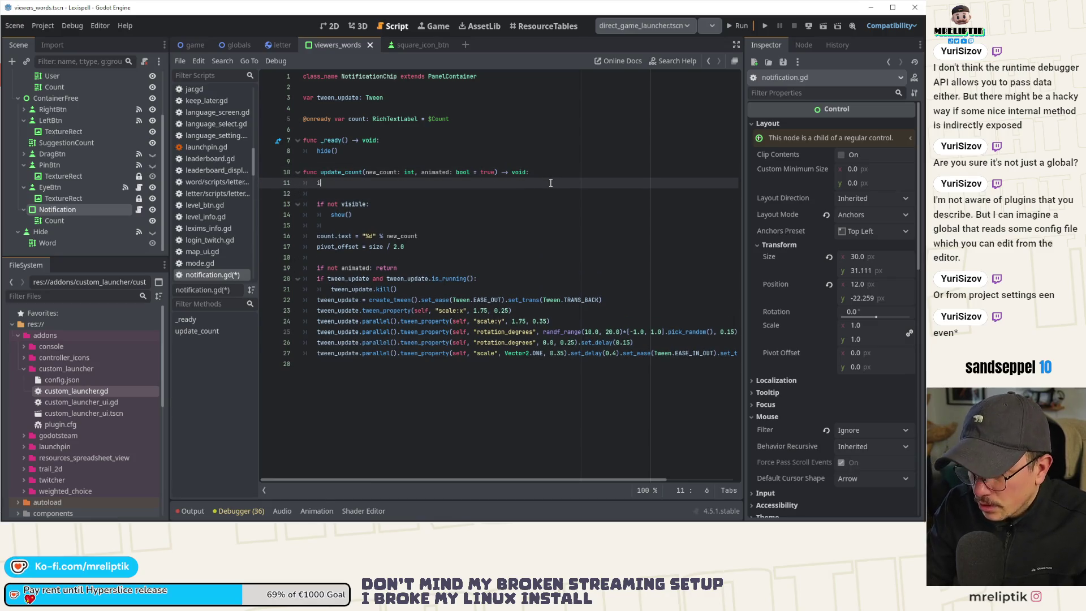
key("ctrl+z")
key("ctrl+z")
key("ctrl+z")
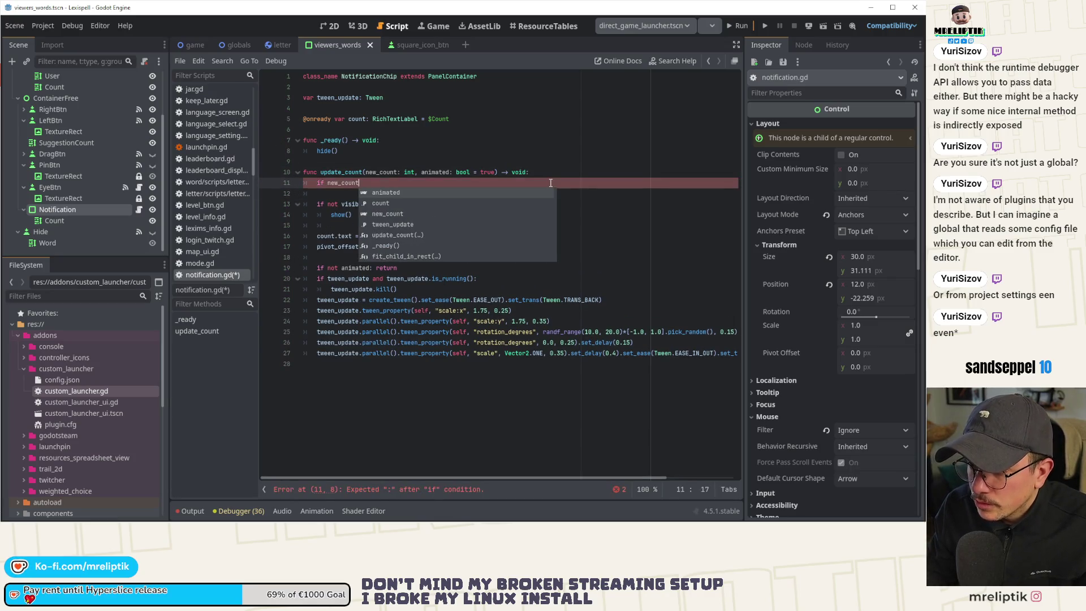
- Write 'if new_count == 0:' with hide() beneath it on the script's last line
left_click(378, 343)
type("if")
key("Home")
key("Return")
key("End")
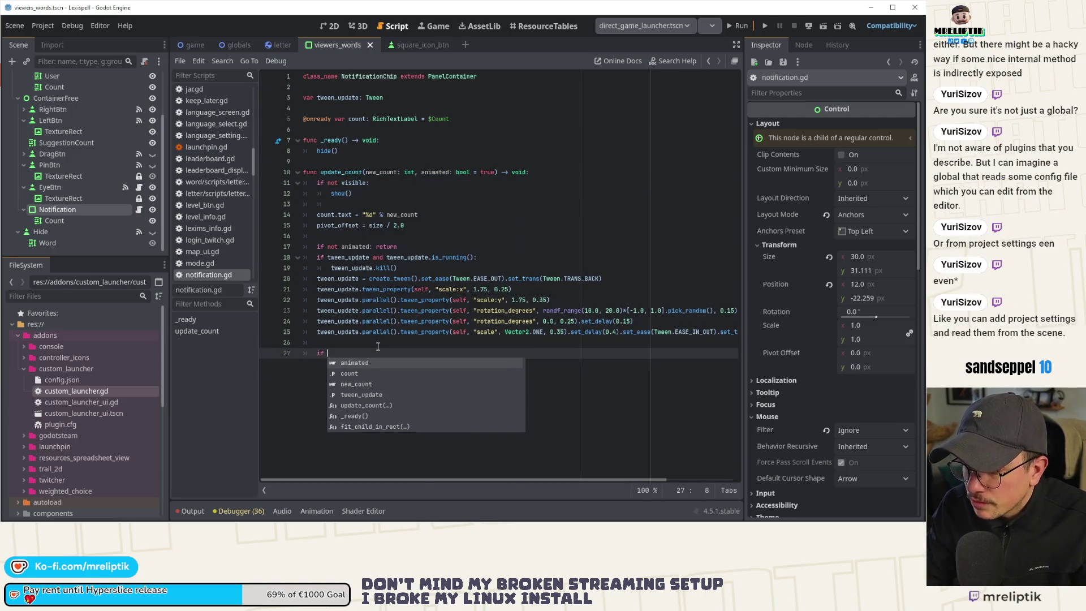
type("new_count")
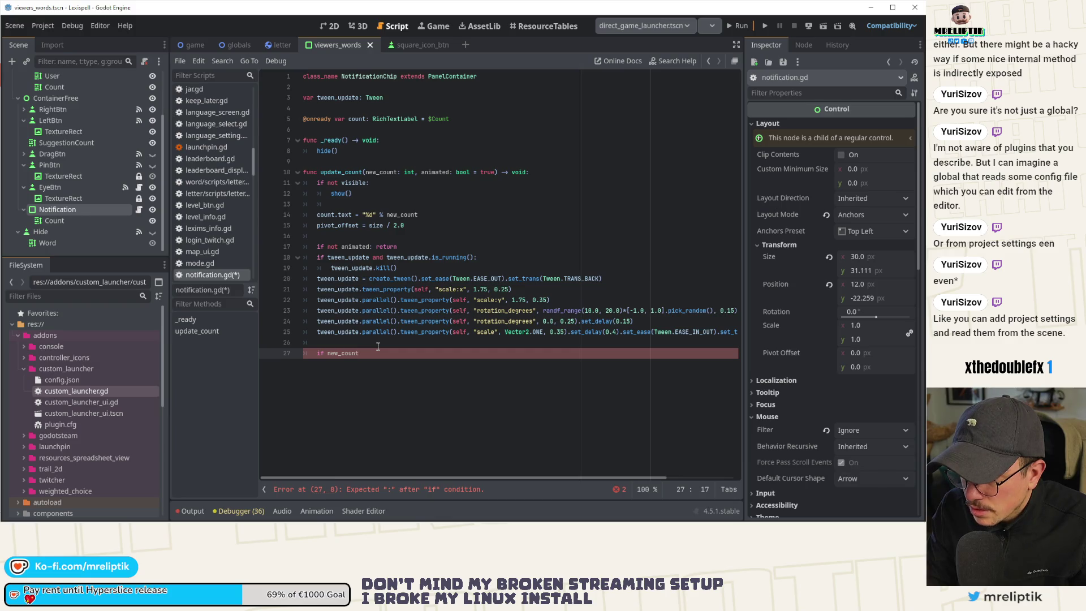
type("= 0")
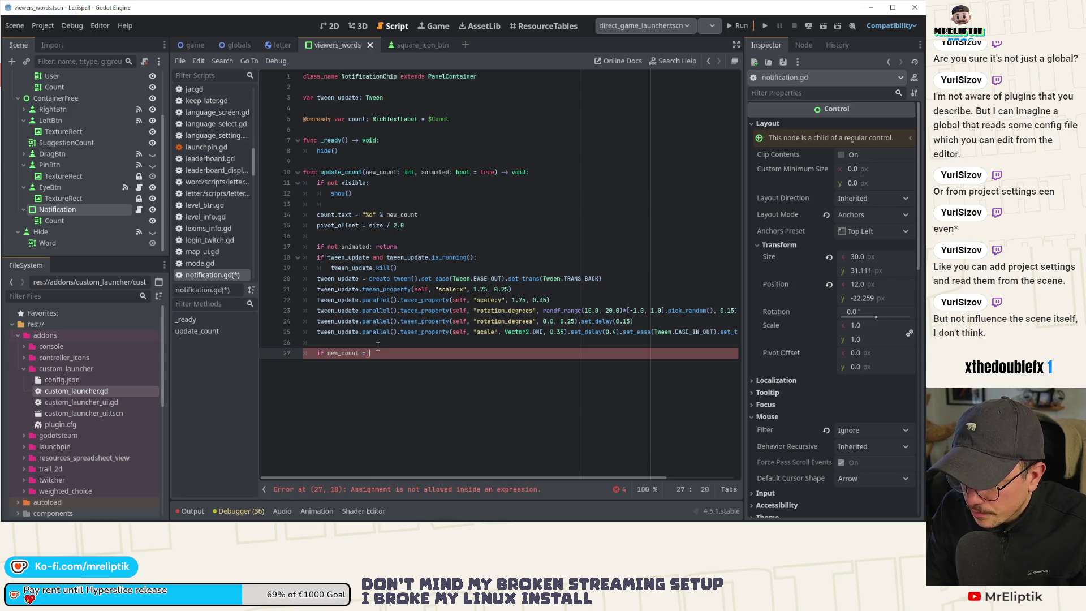
type("=")
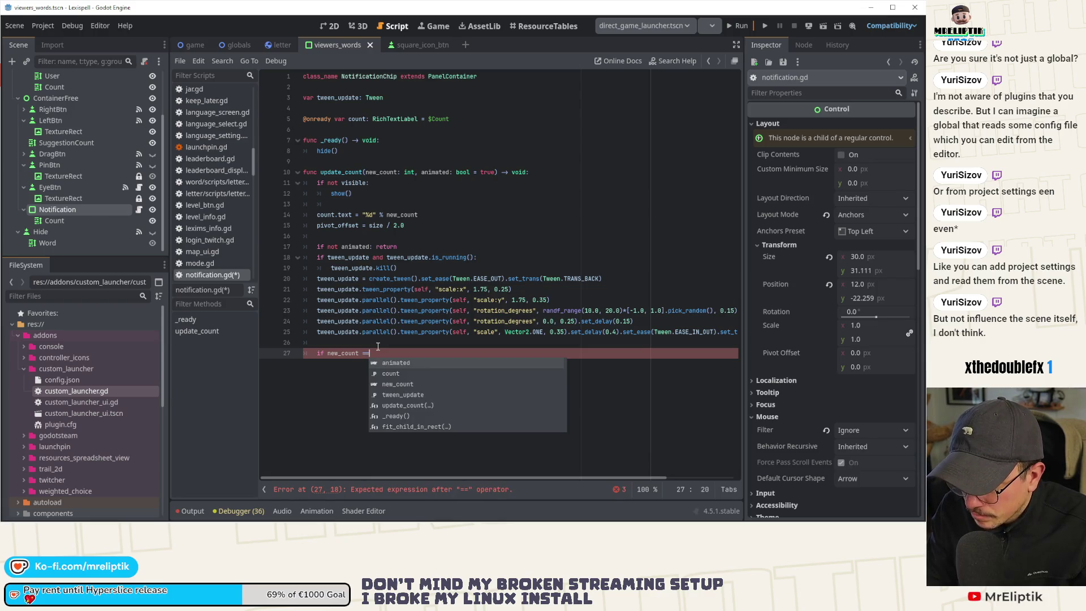
type(" hi")
key("Return")
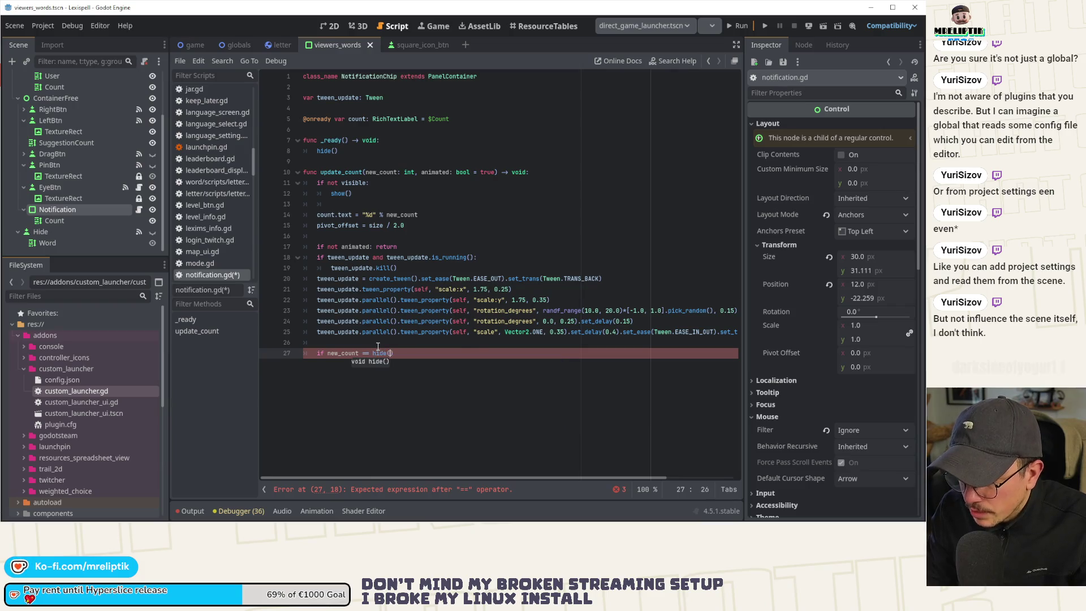
key("Left")
key("Left")
key("Left")
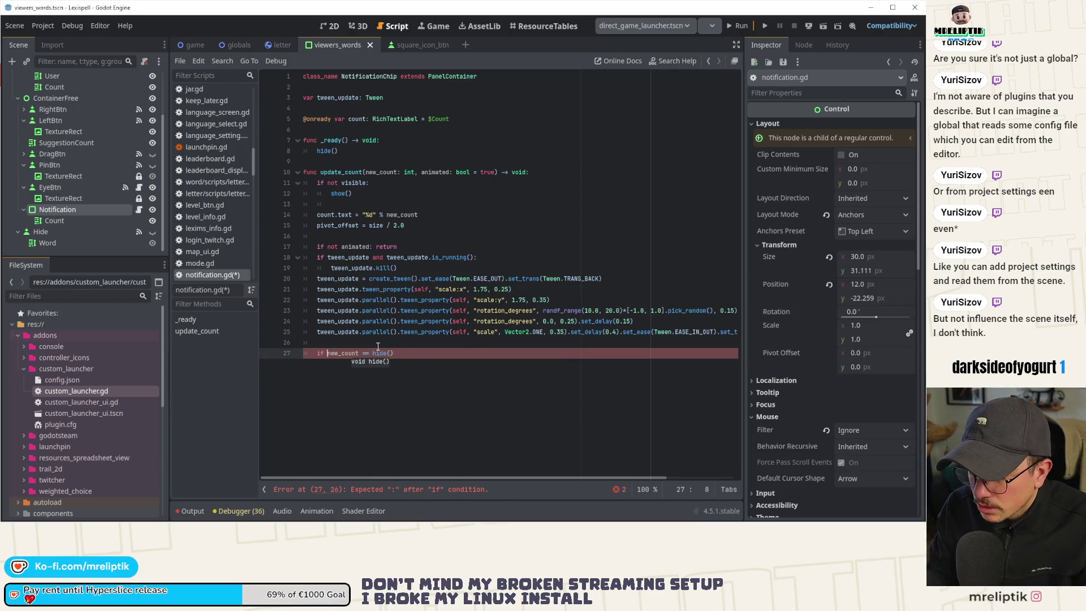
type("0:")
key("Return")
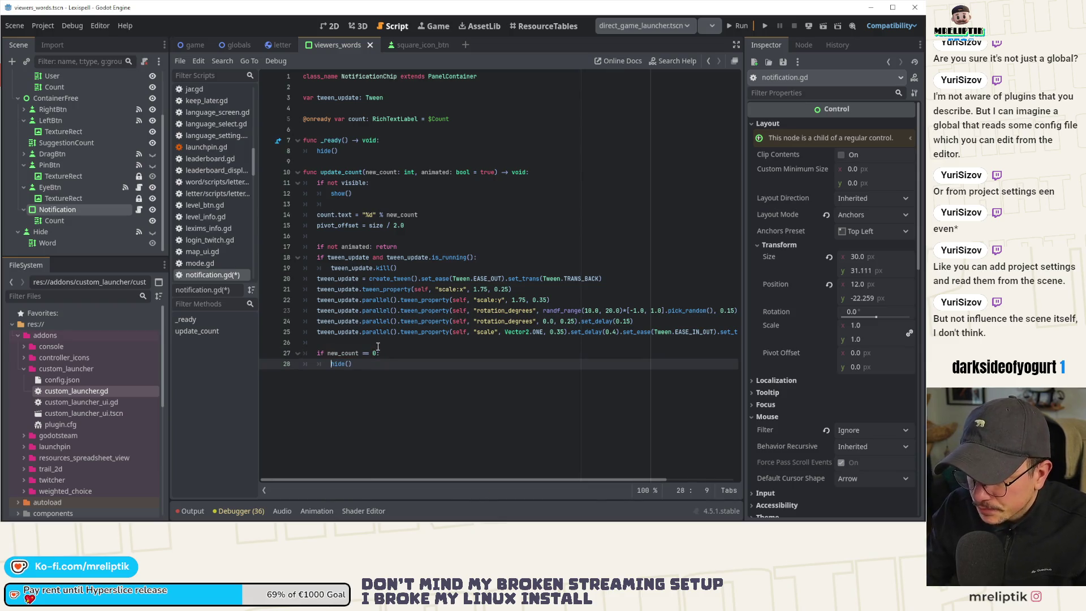
- Move the zero-count check to the top of update_count, add return, and save
left_click_drag(371, 369, 259, 348)
key("ctrl+x")
left_click(559, 171)
key("Return")
key("ctrl+v")
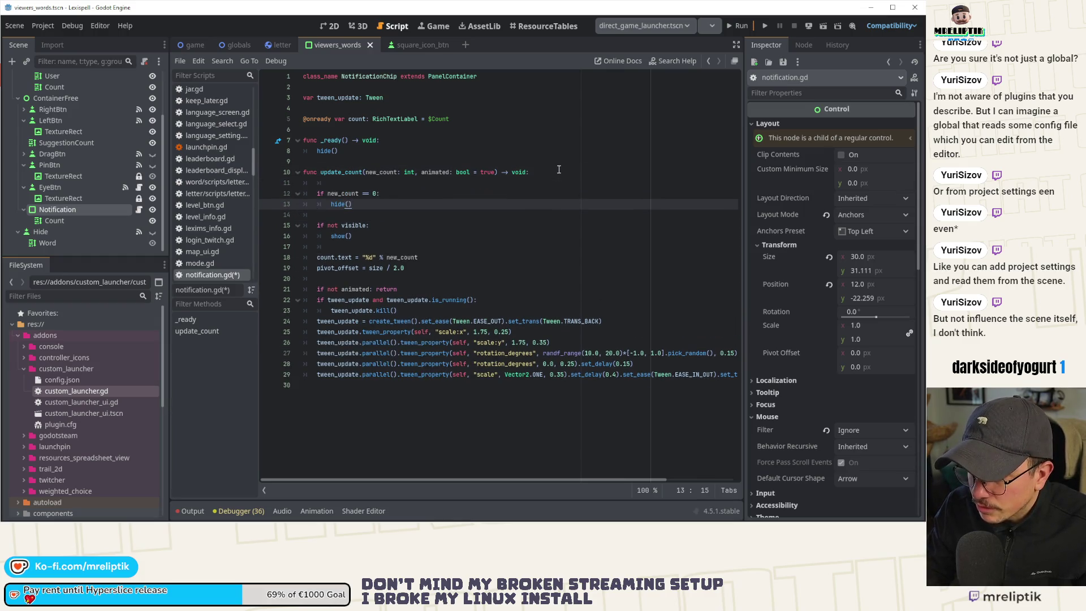
key("Return")
type("return")
key("Up")
key("Up")
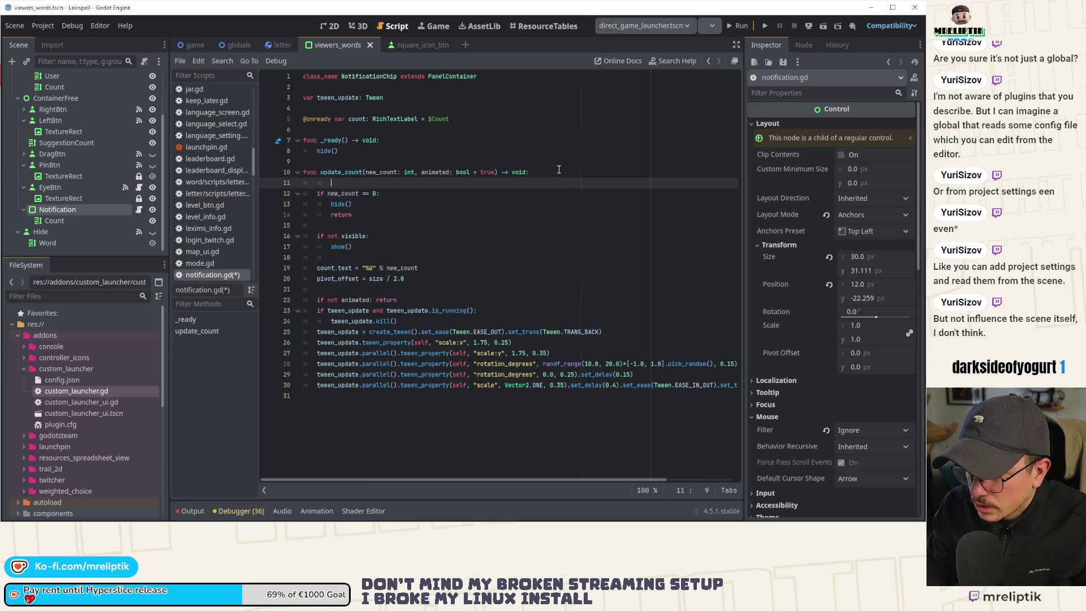
key("ctrl+shift+k")
key("ctrl+s")
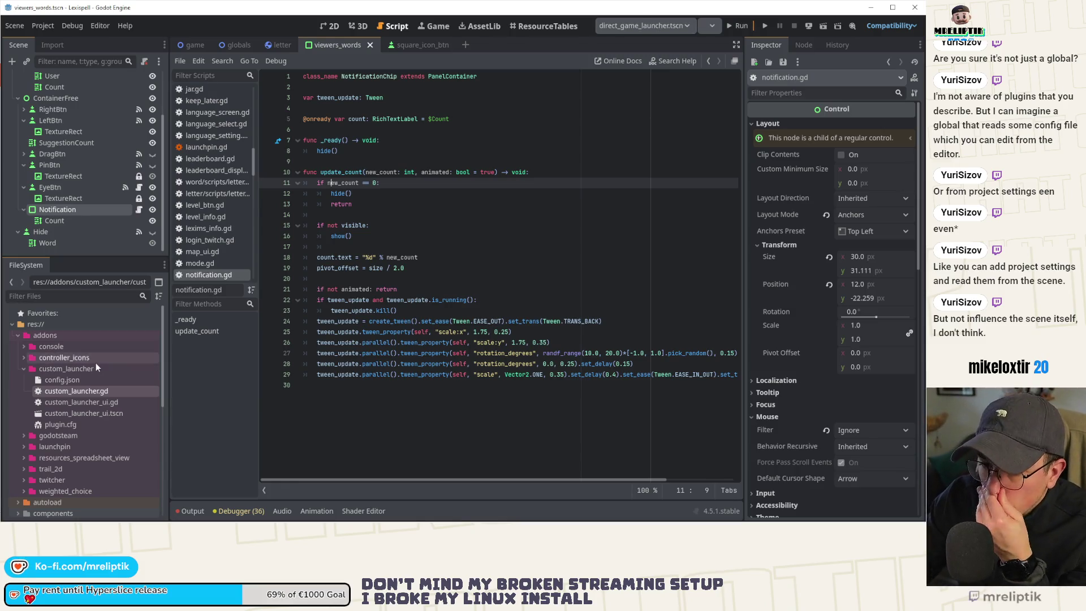
left_click(58, 298)
- Filter the FileSystem dock for 'direct' and open direct_game_launcher.tscn
type("direct")
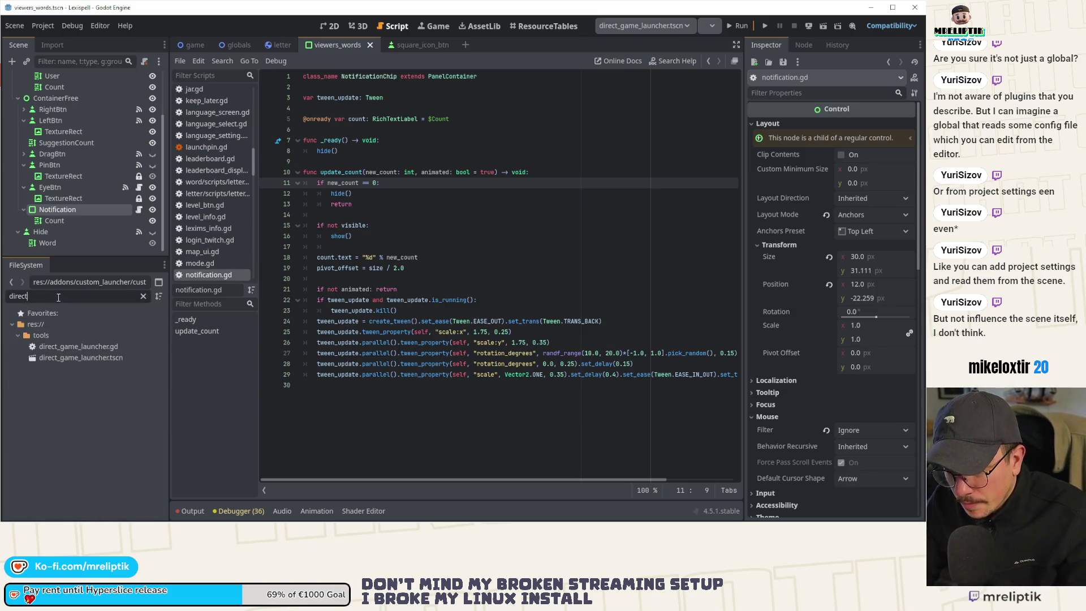
double_click(71, 356)
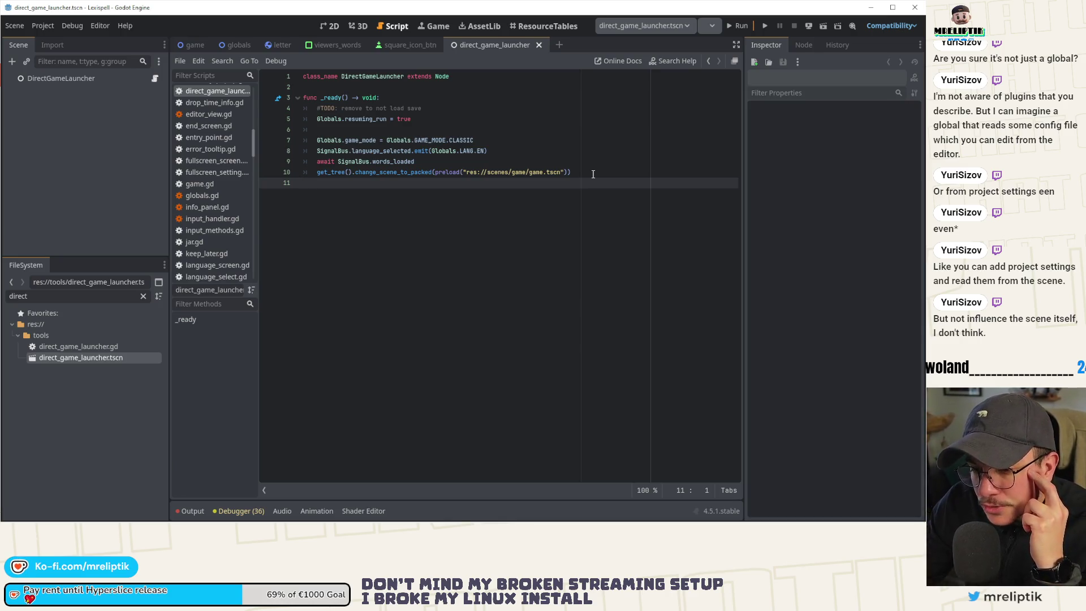
- Review direct_game_launcher.gd, the DirectGameLauncher node's signals and the resuming_run line, then bring up the Project menu
left_click(76, 350)
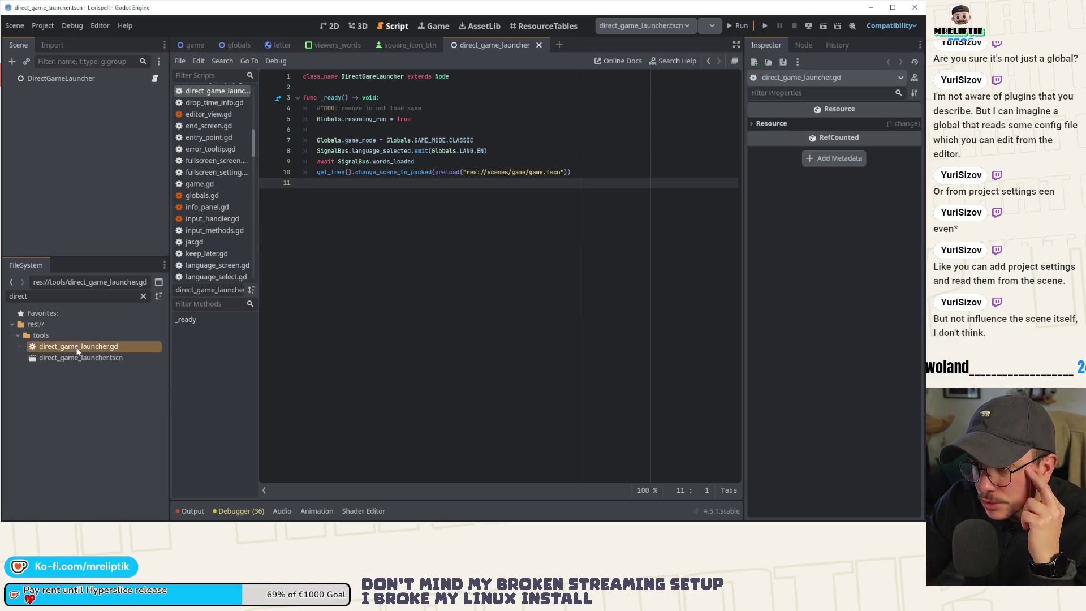
left_click(796, 46)
double_click(83, 78)
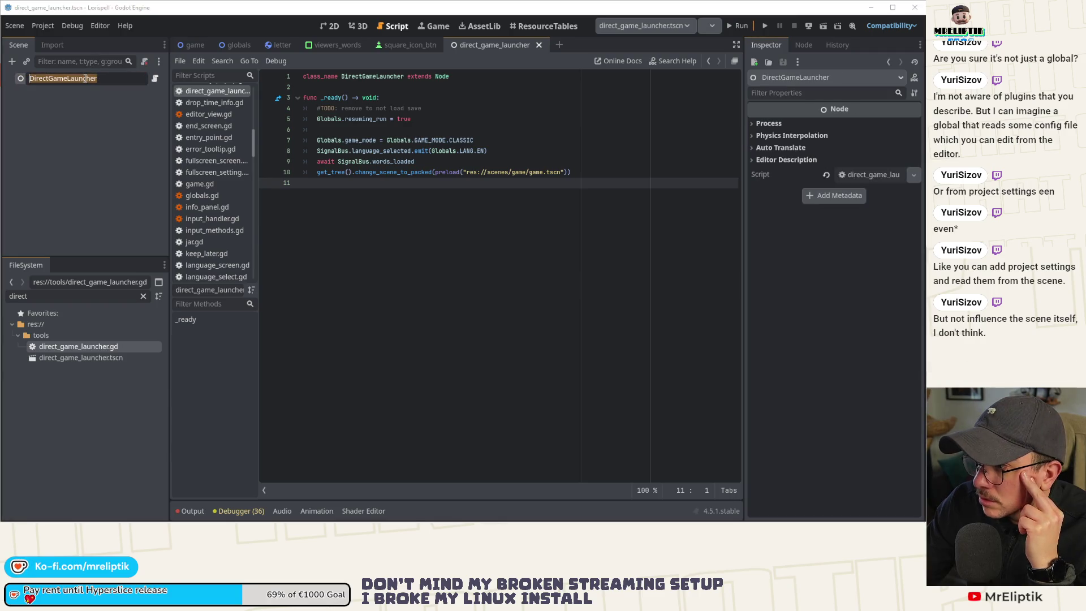
key("Escape")
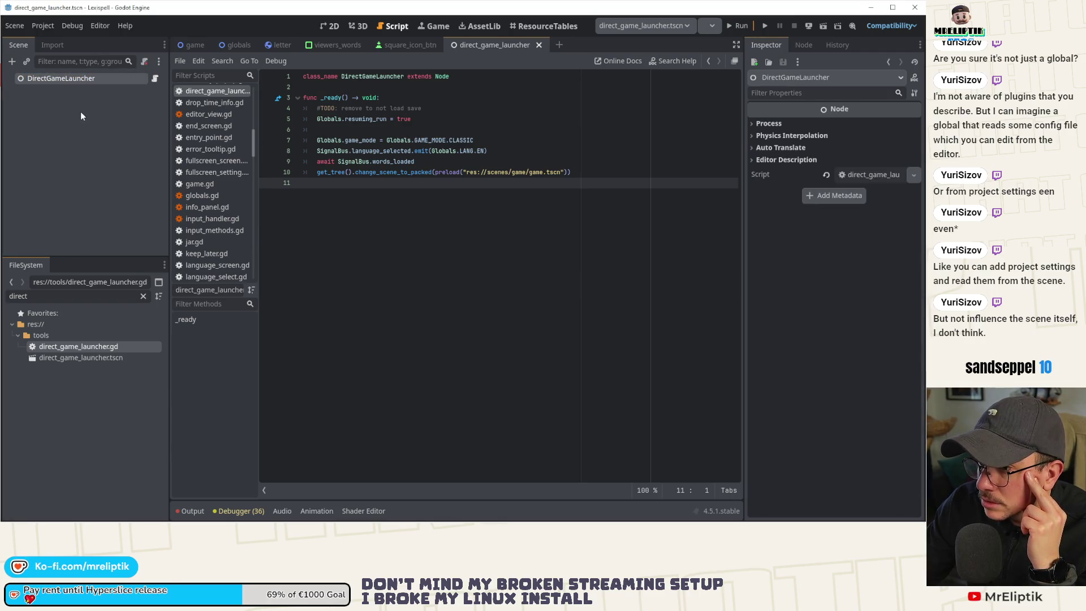
left_click(465, 117)
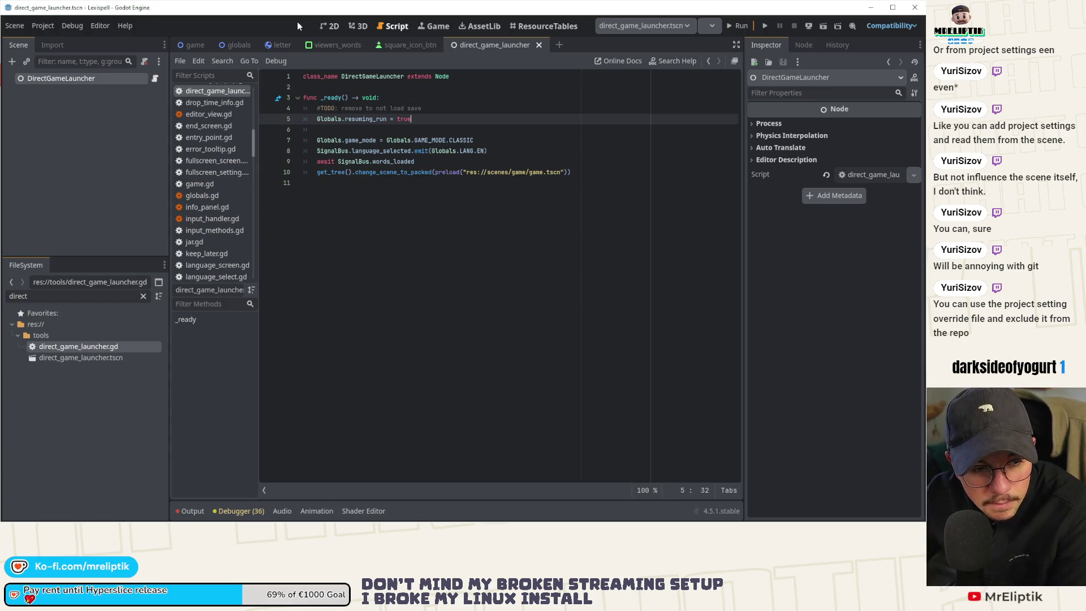
left_click(43, 25)
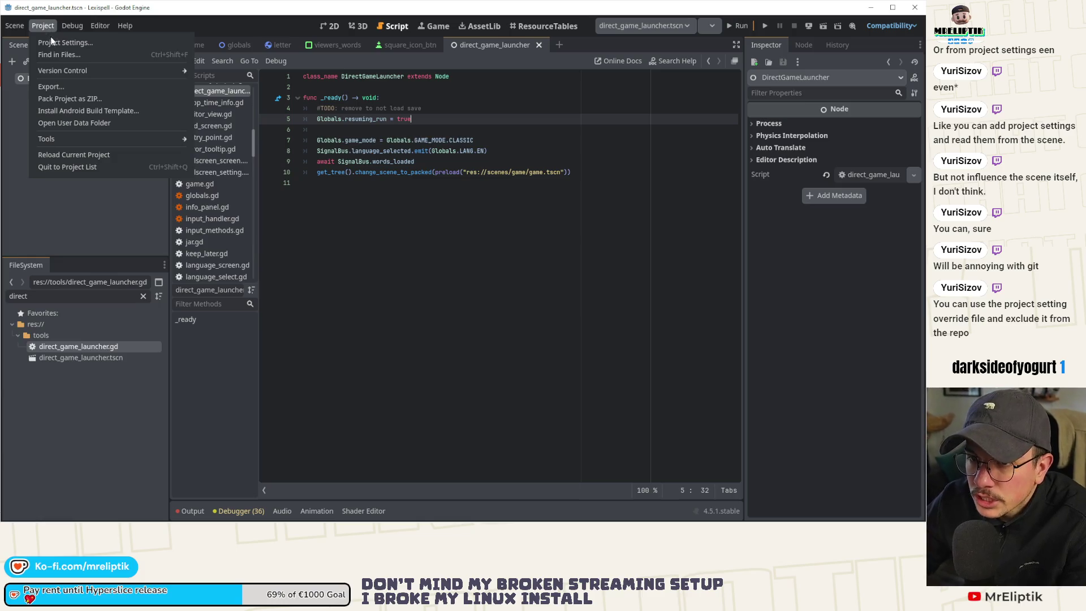
- In Project Settings, check Run, filter for 'override' to find the Config override setting, then close
left_click(50, 37)
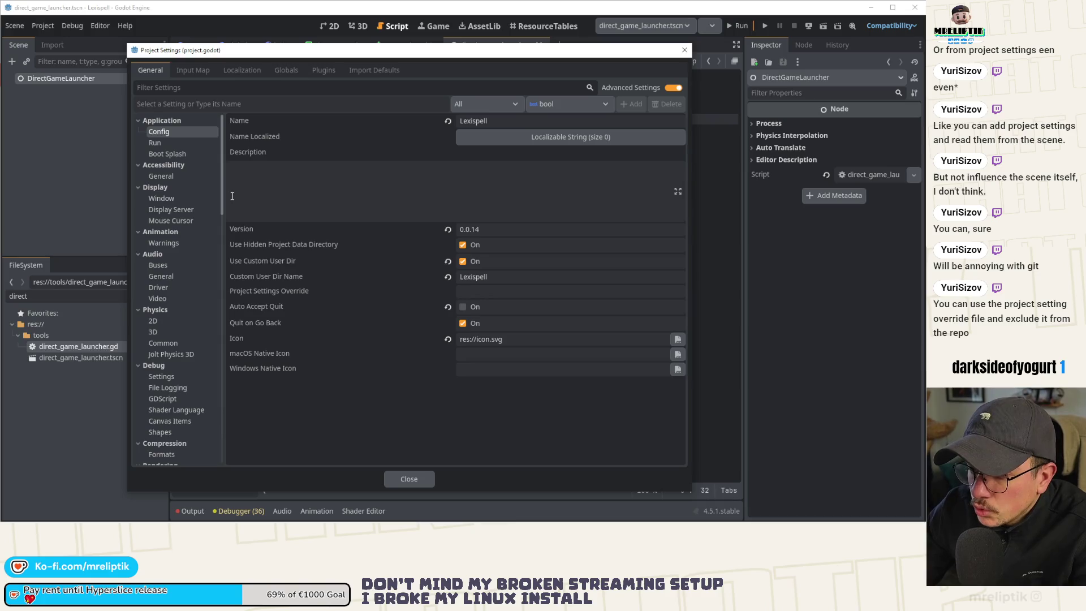
left_click(179, 141)
left_click(222, 87)
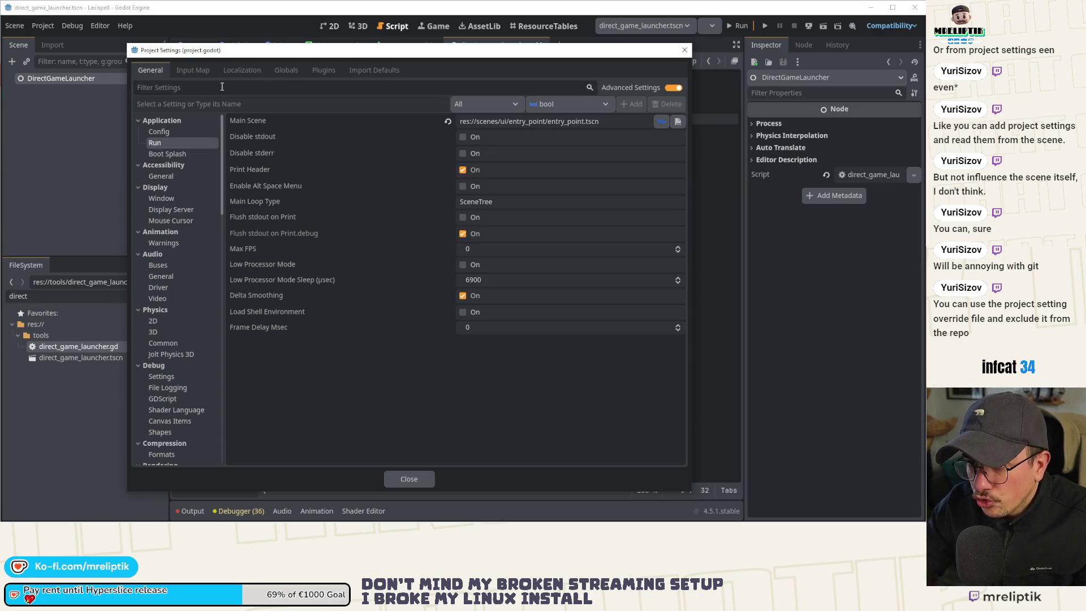
type("override")
left_click(189, 134)
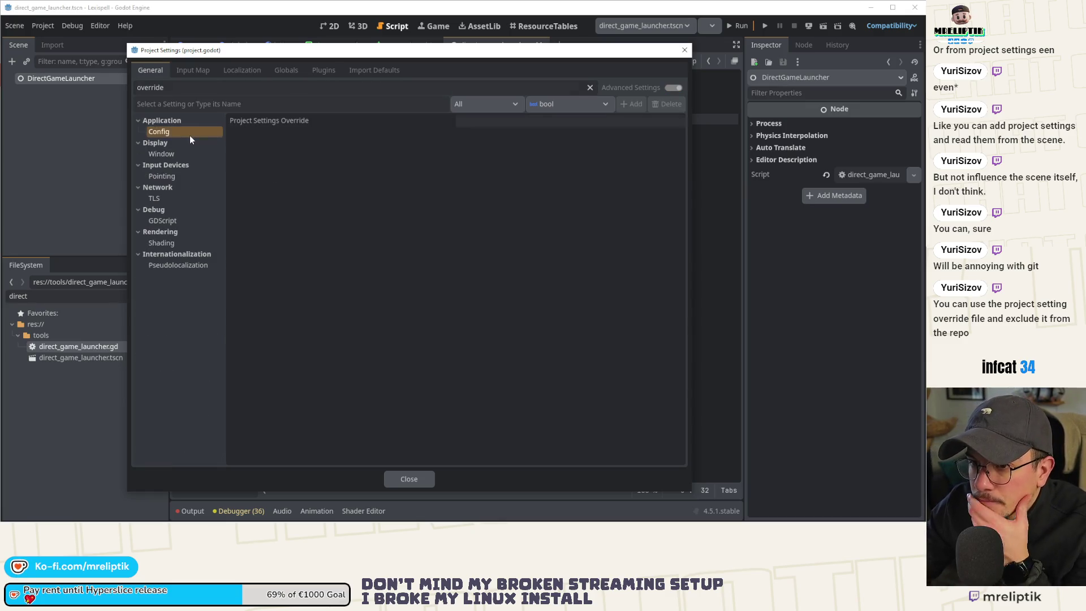
mouse_move(276, 120)
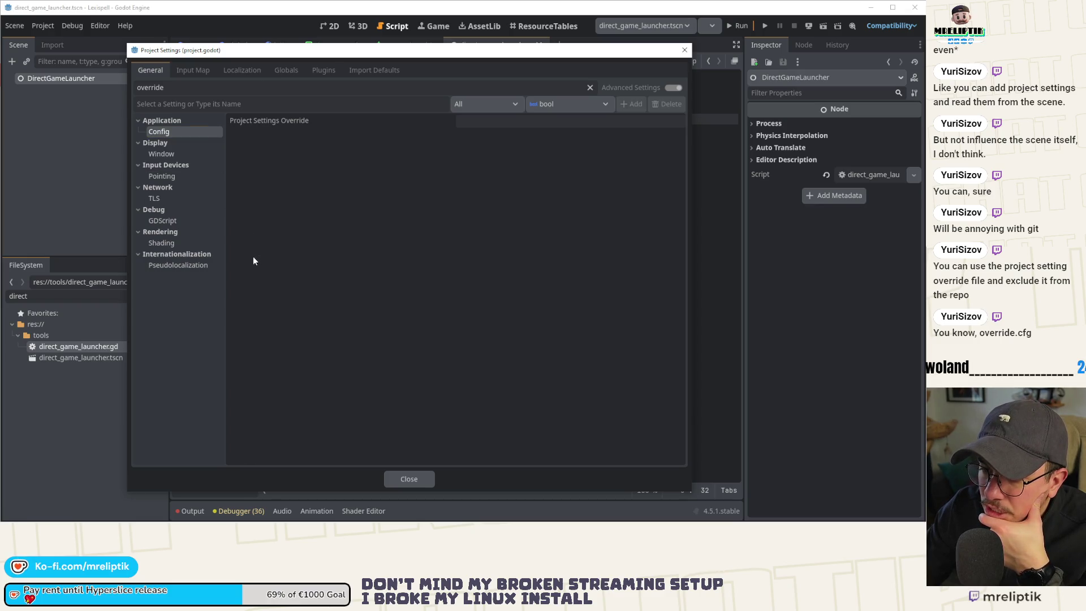
left_click(412, 478)
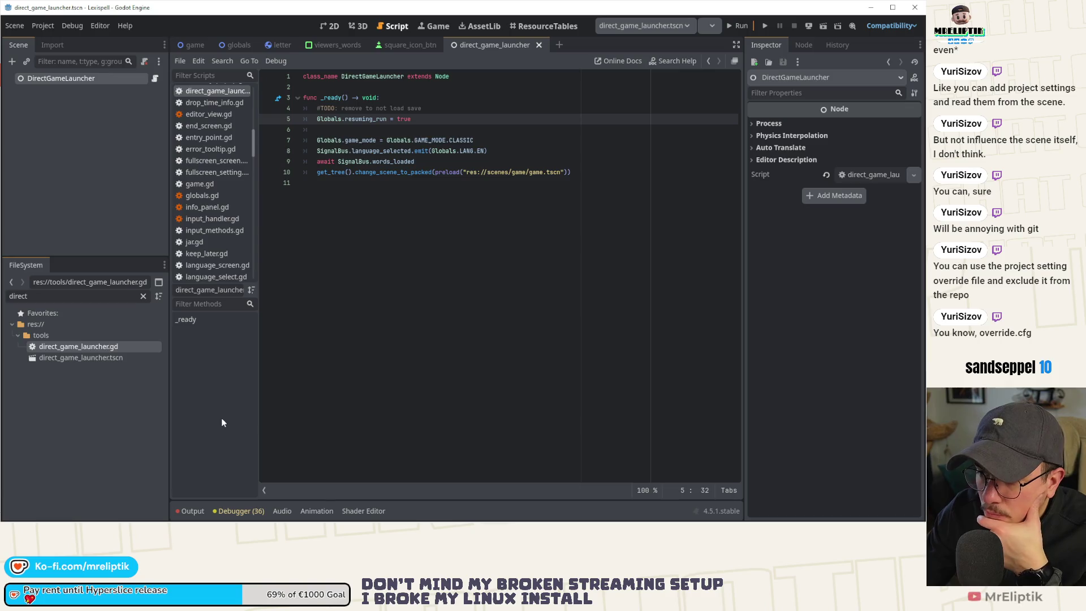
- Clear the FileSystem filter, scroll to the top and collapse the addons folder
left_click(144, 296)
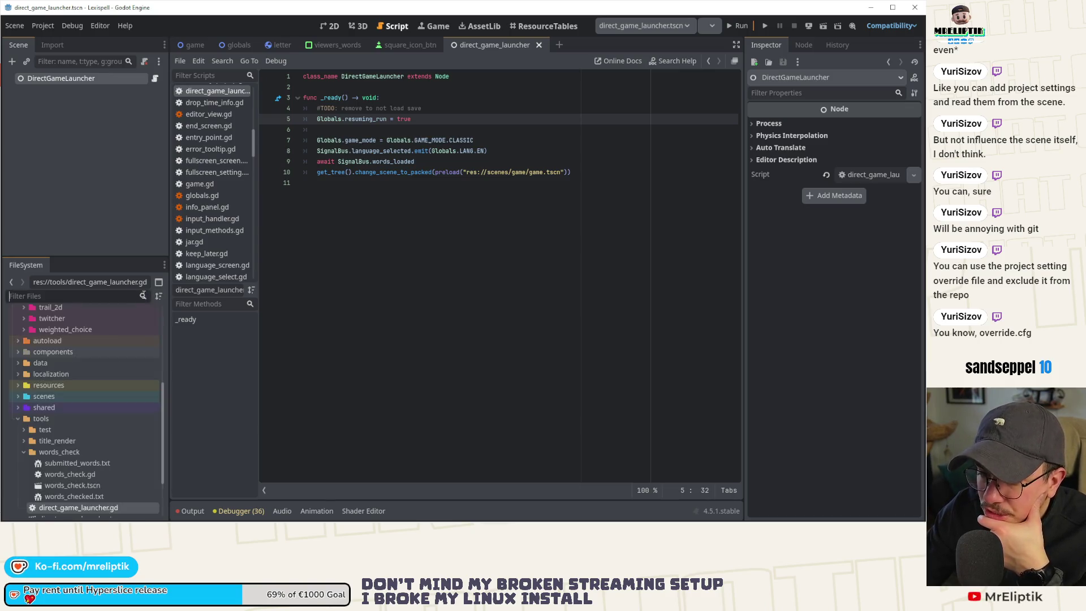
scroll(77, 415, "up", 5)
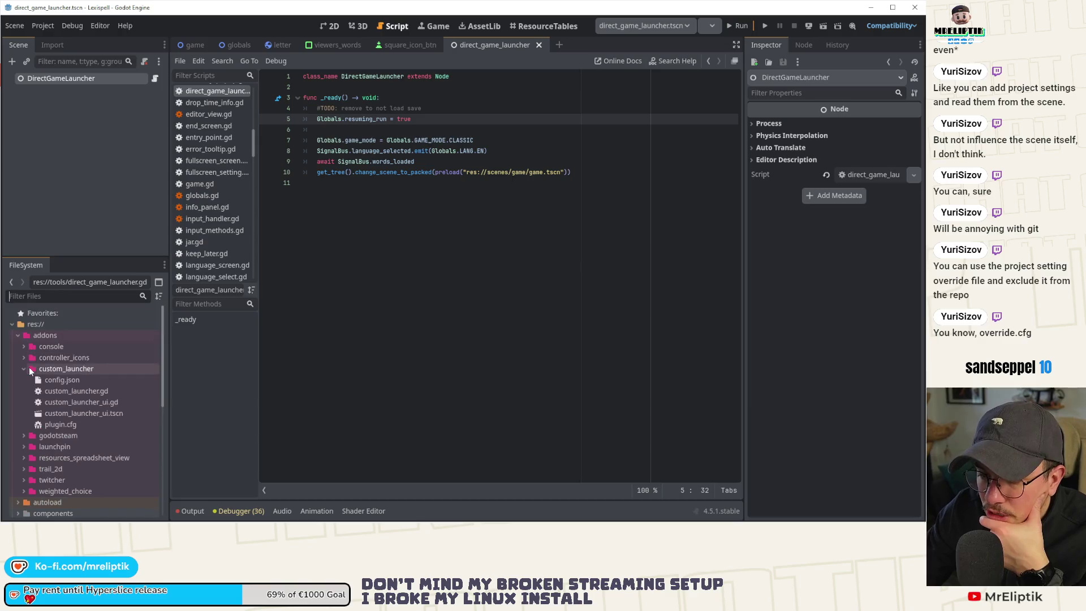
left_click(17, 335)
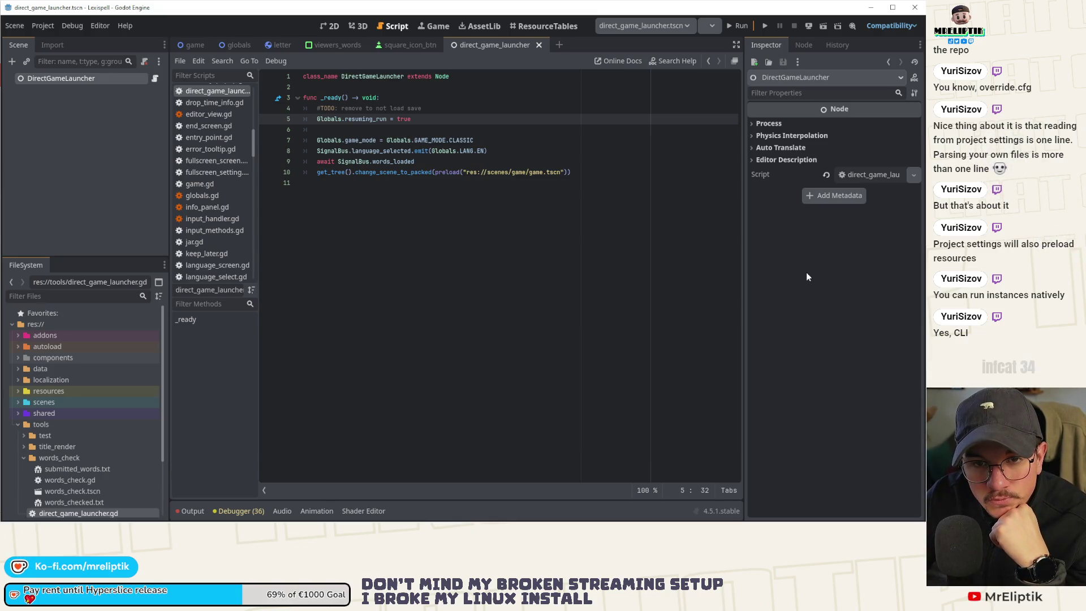
- Show the run-scene list with game.tscn, direct_game_launcher.tscn and words_check.tscn
left_click(643, 26)
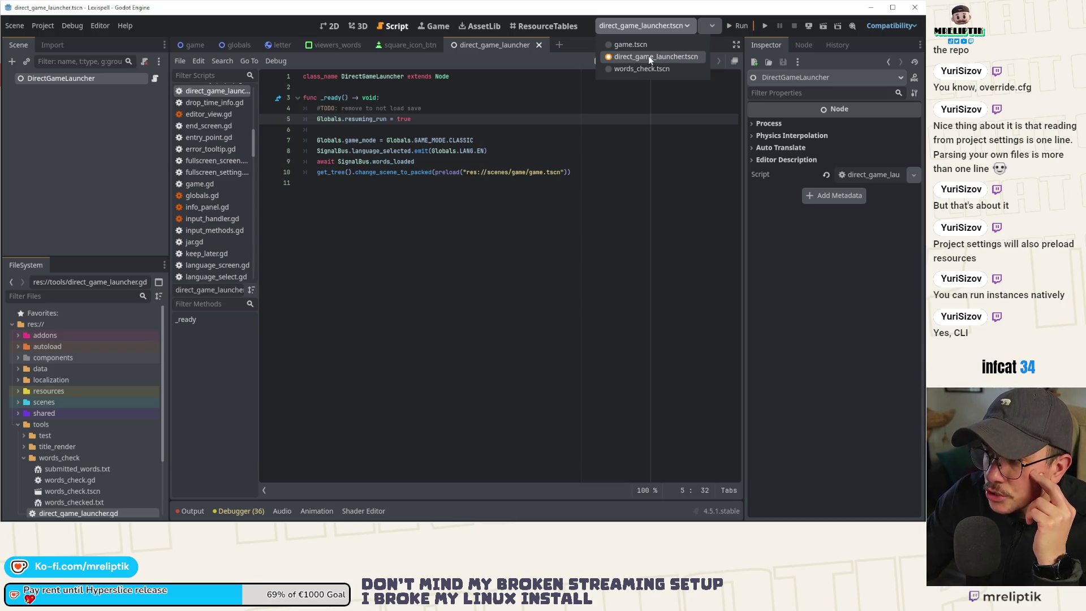
- Keep direct_game_launcher.tscn selected as the scene to run
left_click(650, 58)
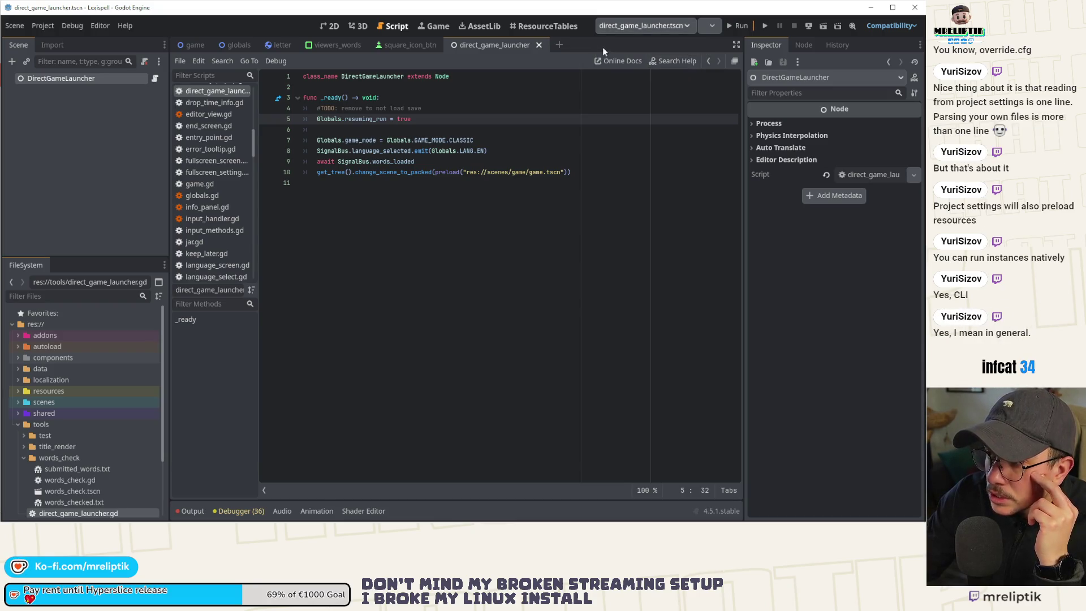
left_click(627, 22)
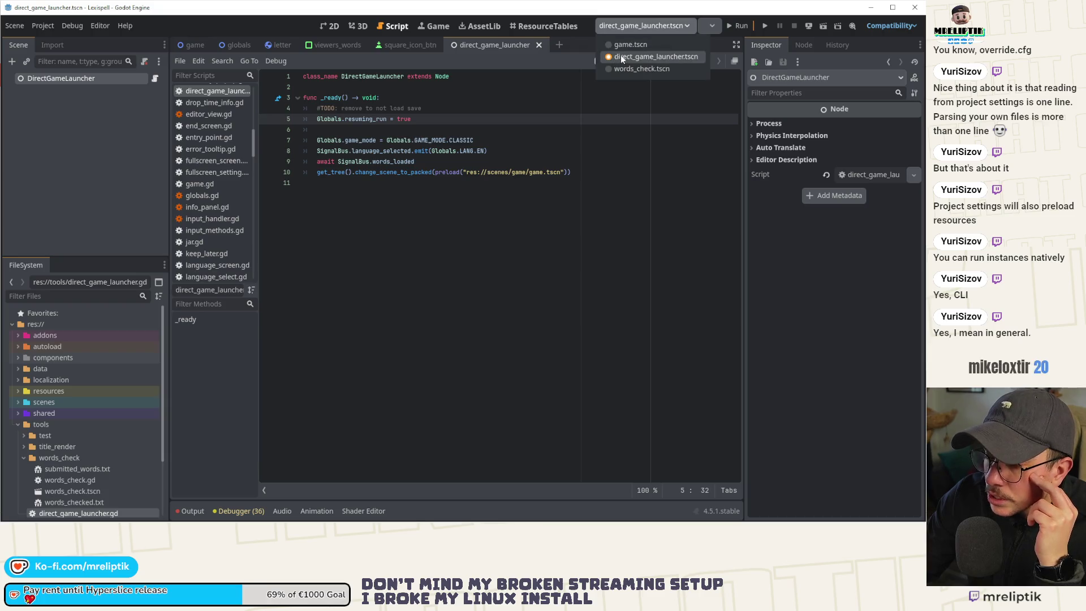
left_click(660, 33)
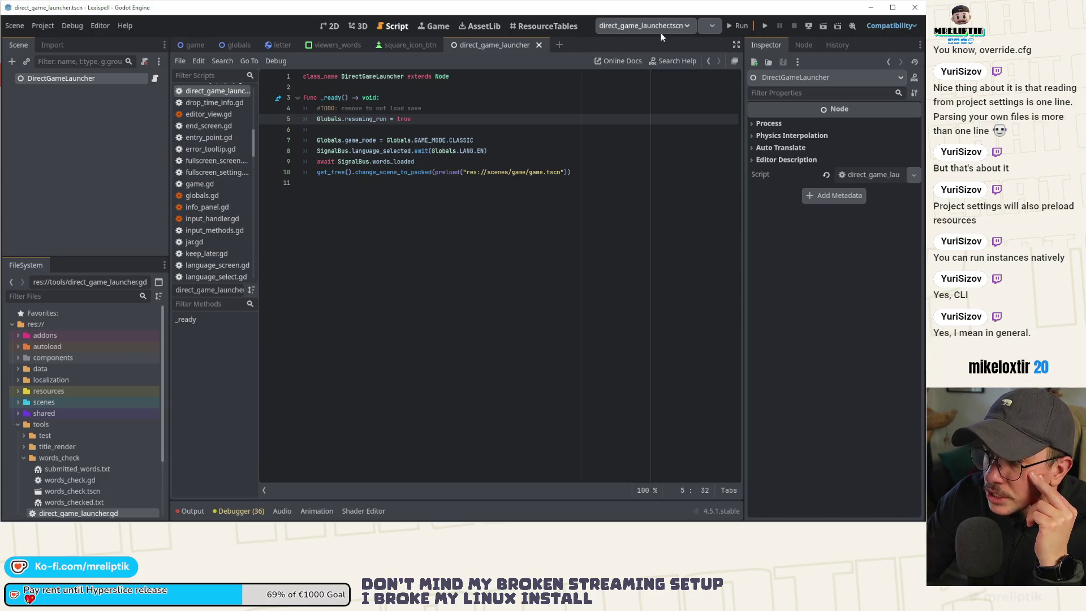
left_click(661, 29)
left_click(641, 55)
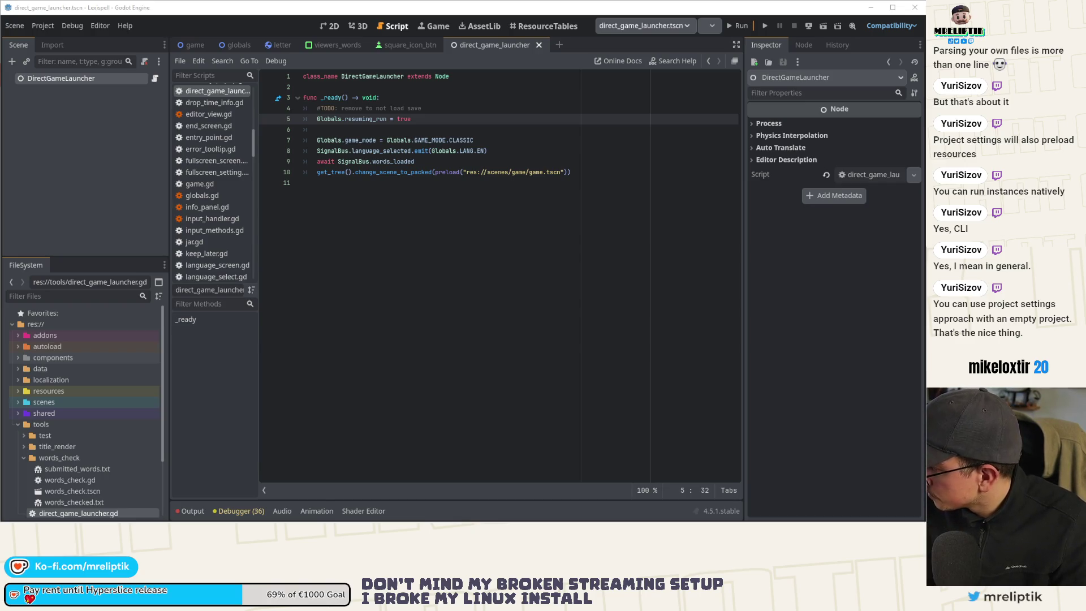
- Browse to the scenes/ui folder in the run-scene file picker
left_click(627, 25)
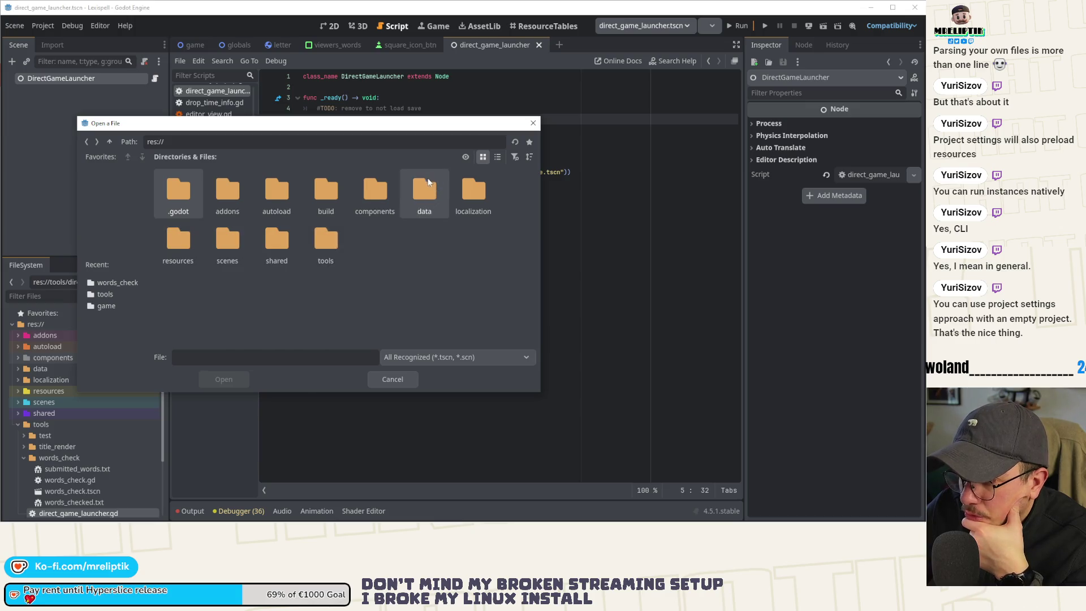
double_click(223, 242)
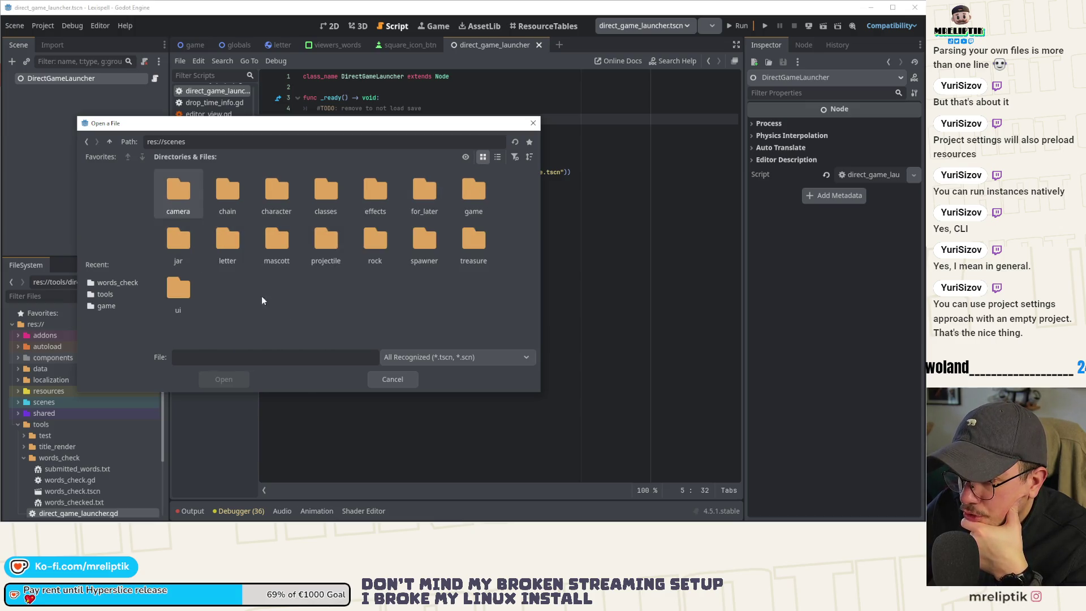
double_click(178, 292)
scroll(256, 171, "down", 5)
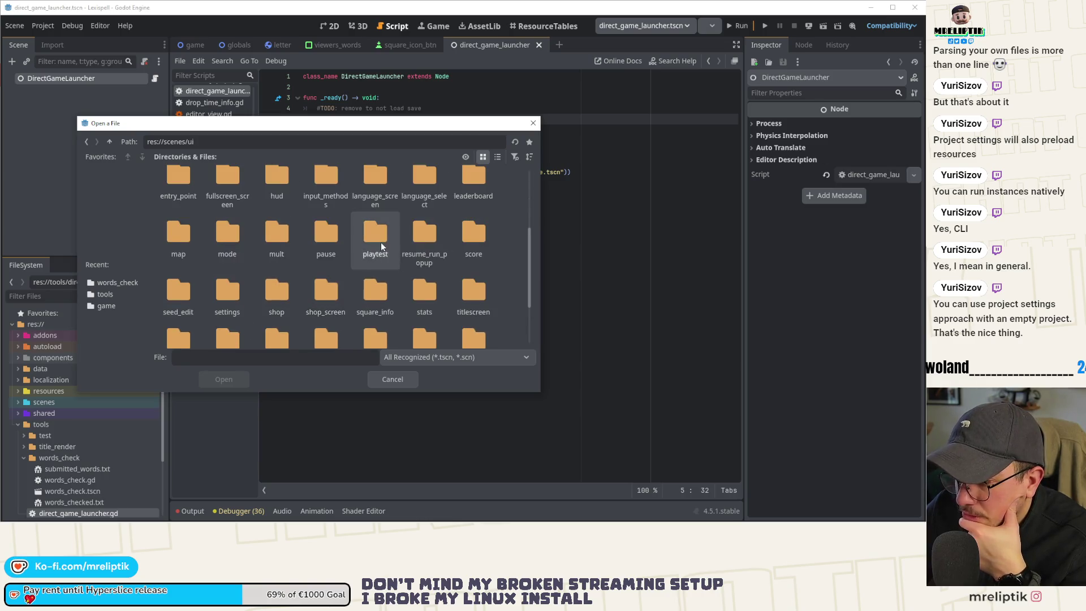
scroll(270, 300, "down", 1)
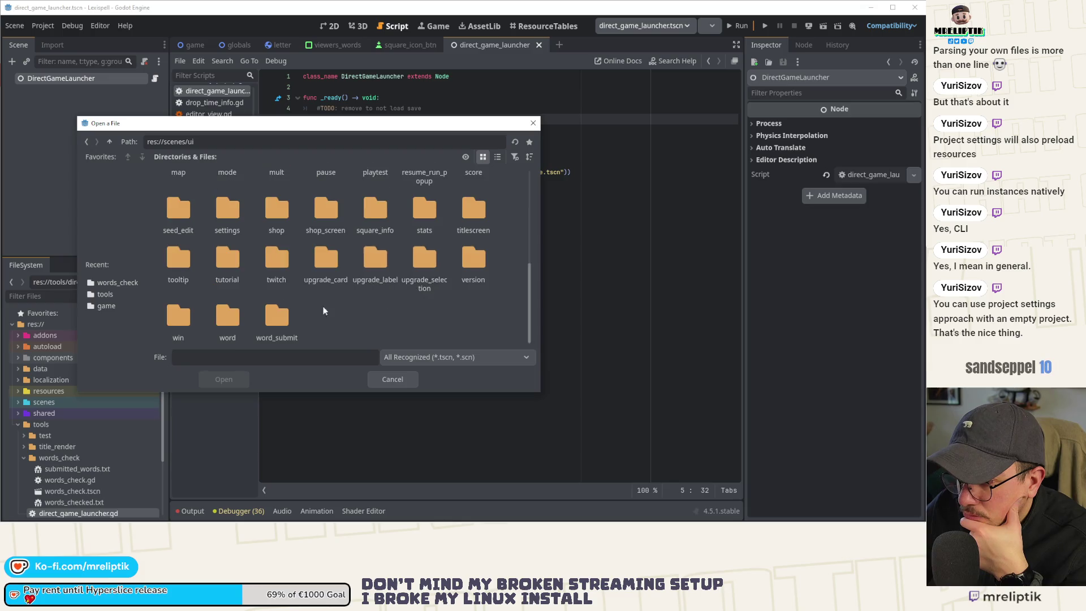
scroll(204, 314, "up", 6)
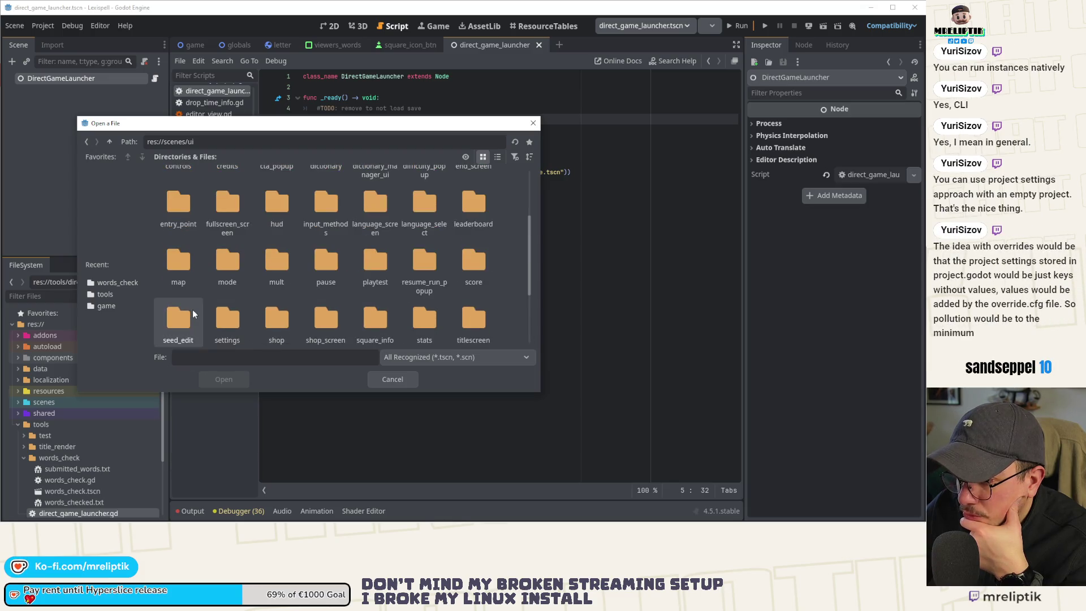
scroll(280, 271, "down", 1)
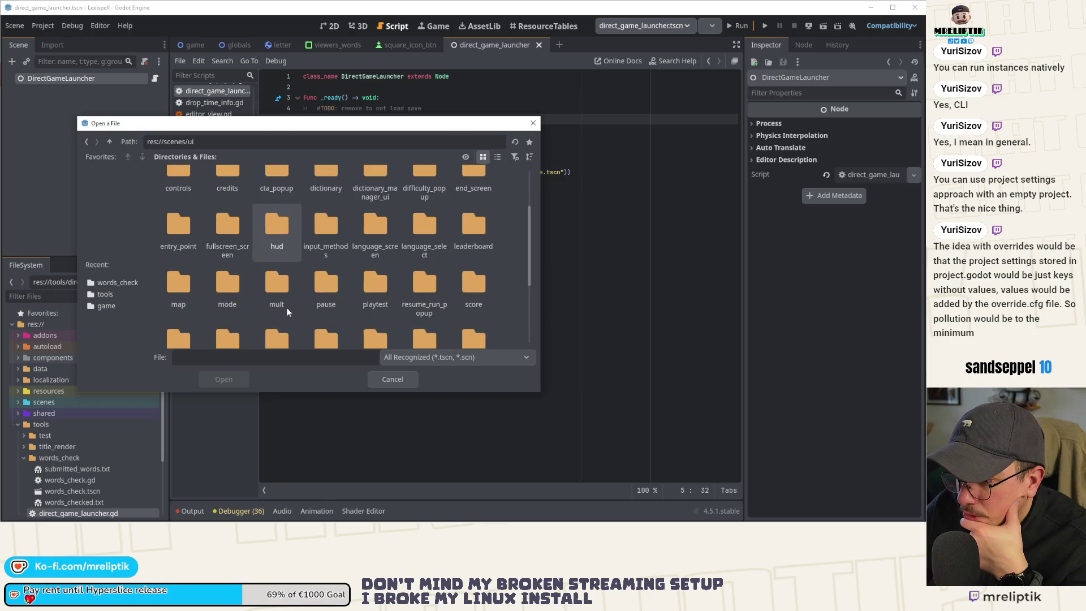
scroll(324, 238, "down", 2)
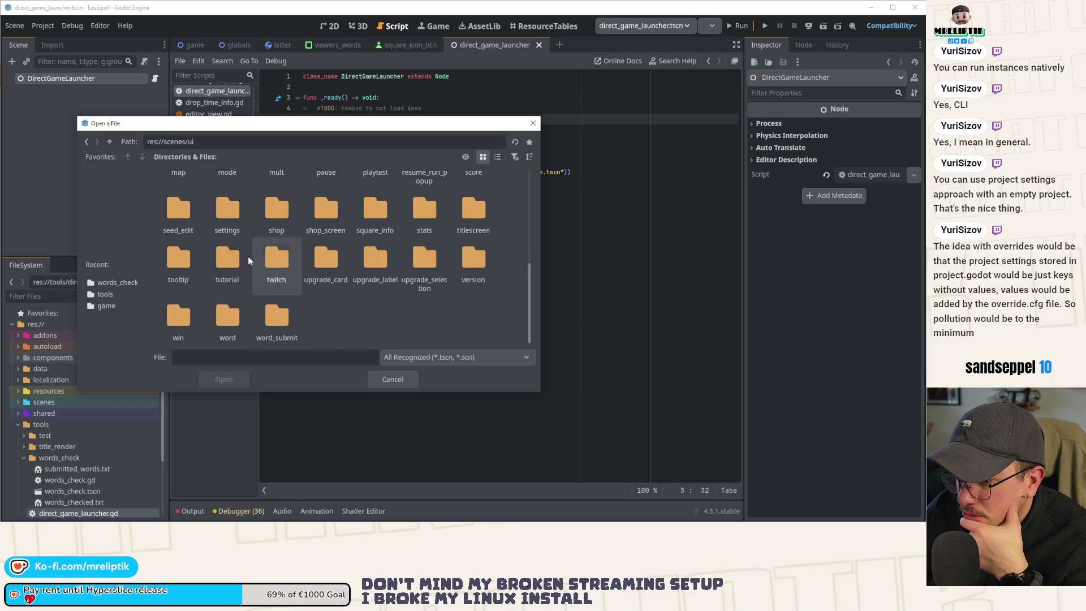
- Pick titlescreen/titlescreen.tscn as the run scene and launch the game
double_click(474, 208)
double_click(228, 192)
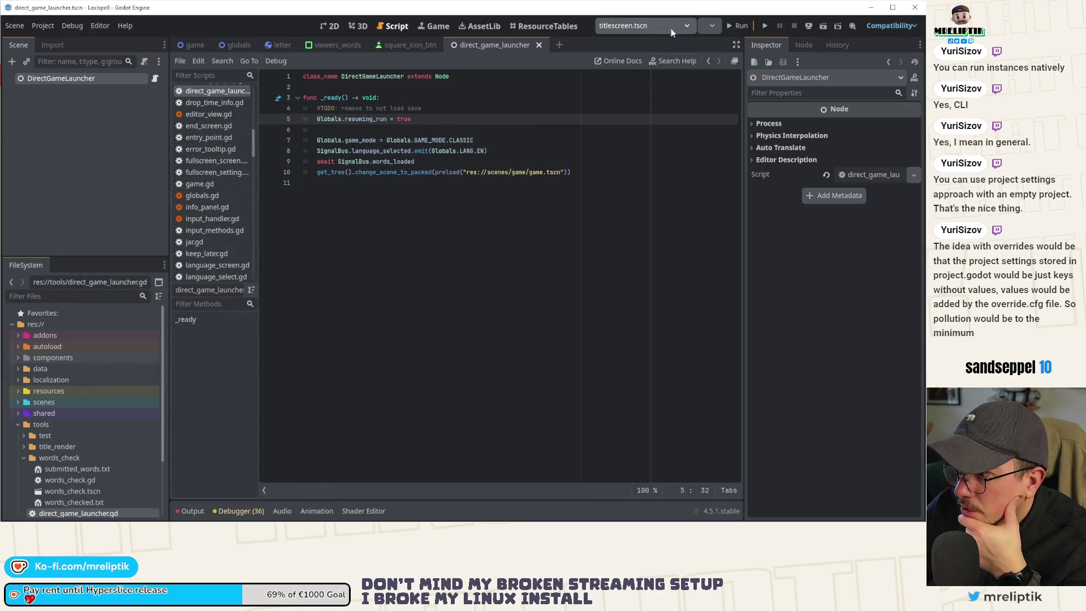
left_click(736, 26)
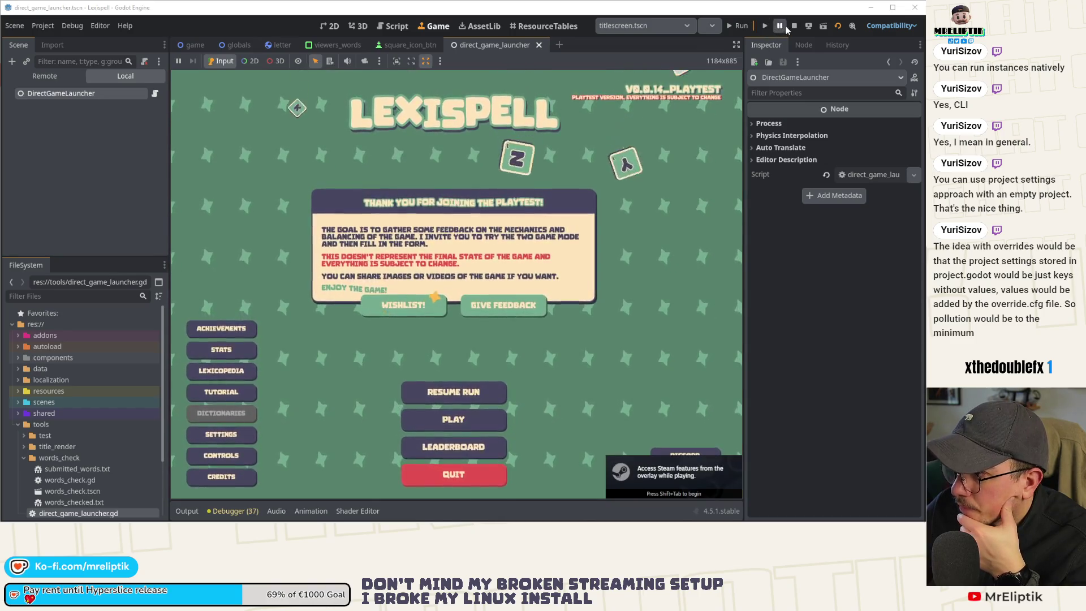
- Stop the running game and switch the run scene back to direct_game_launcher.tscn
left_click(794, 26)
left_click(706, 26)
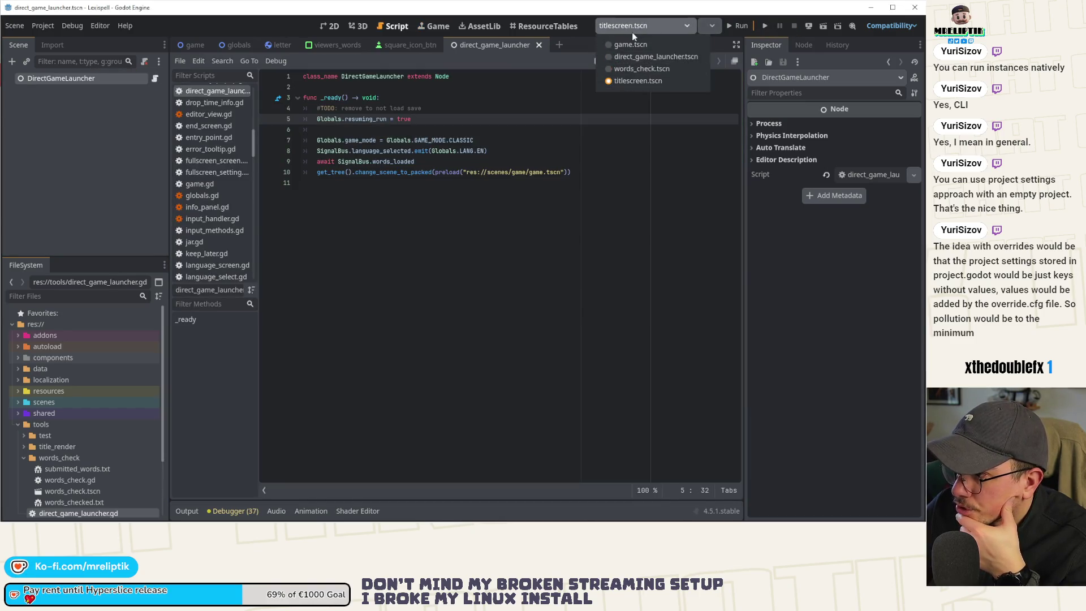
left_click(626, 57)
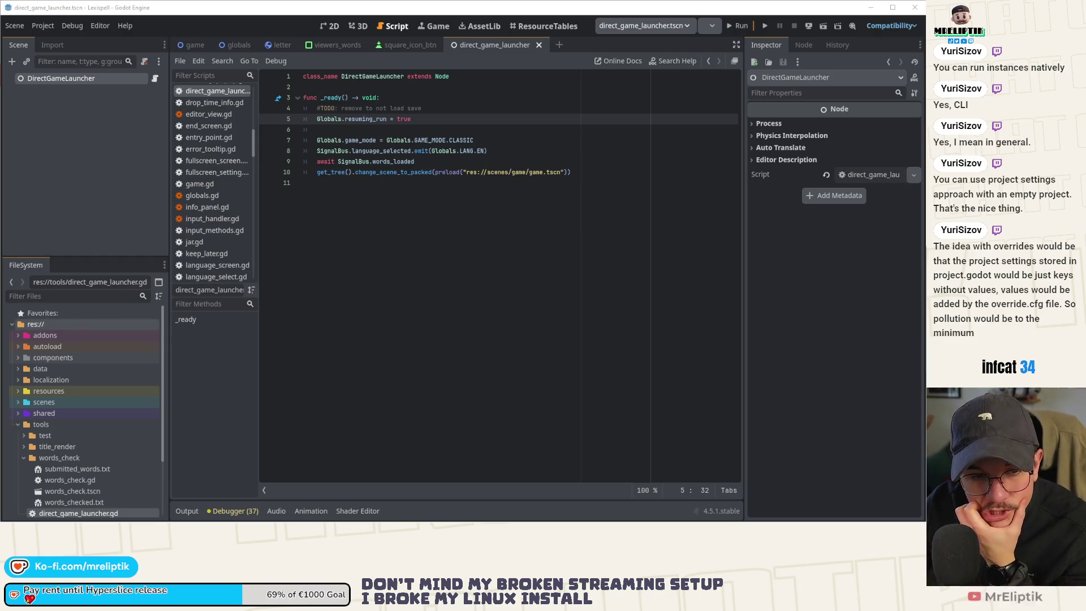
left_click(477, 242)
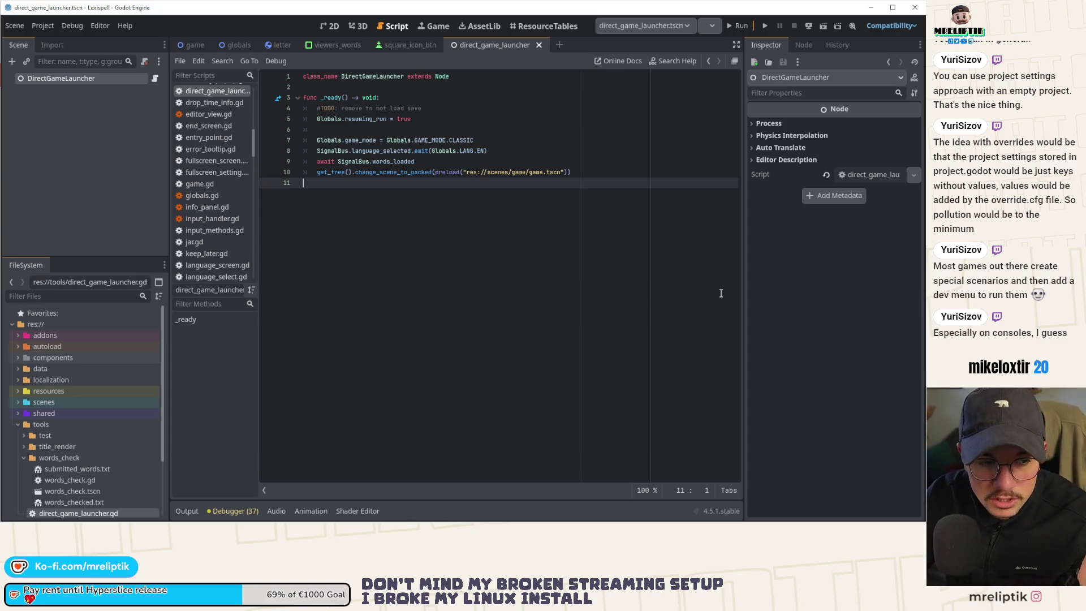
- Deselect the launcher node, switch to 2D, and close the direct_game_launcher and square_icon_btn tabs
left_click(110, 182)
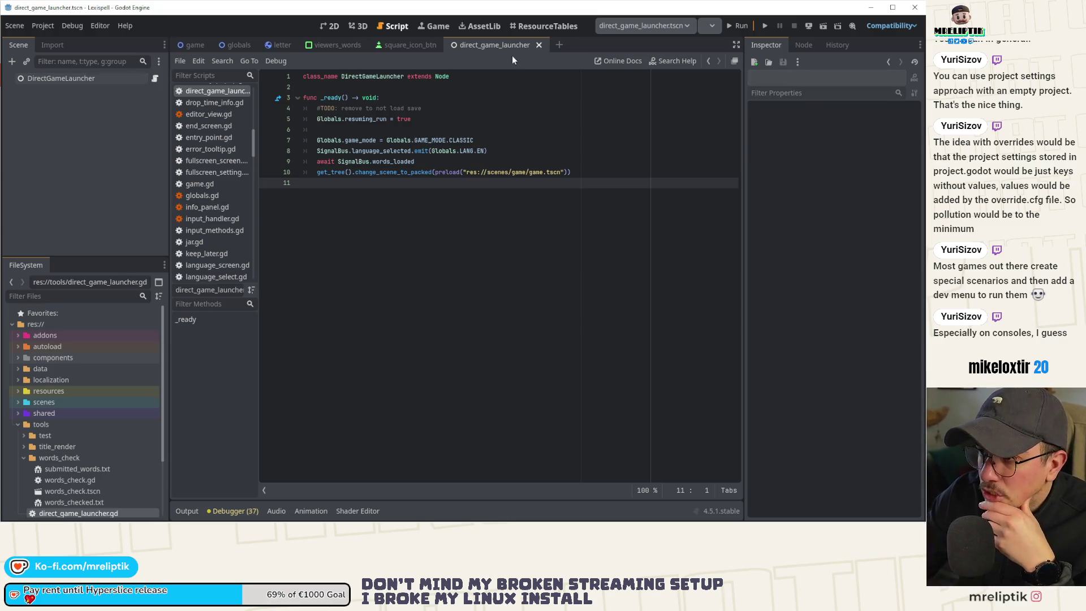
left_click(332, 26)
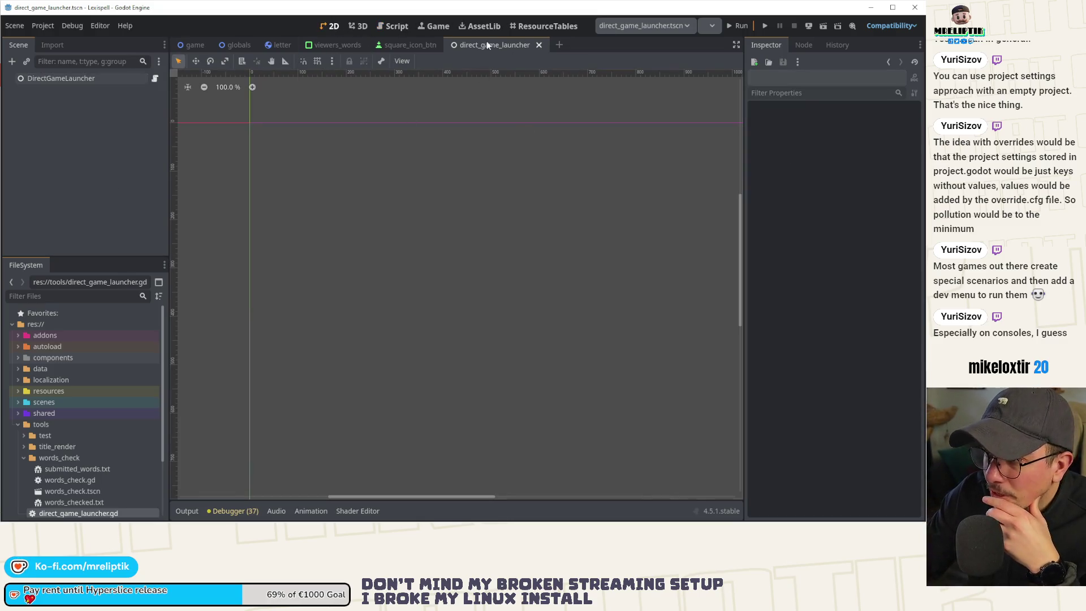
middle_click(503, 43)
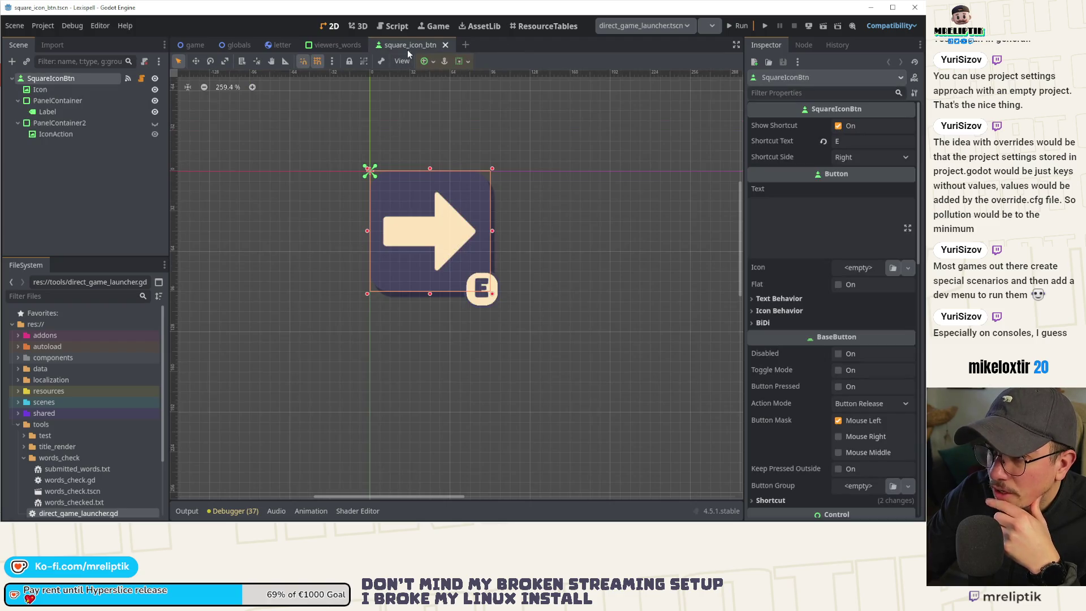
middle_click(407, 49)
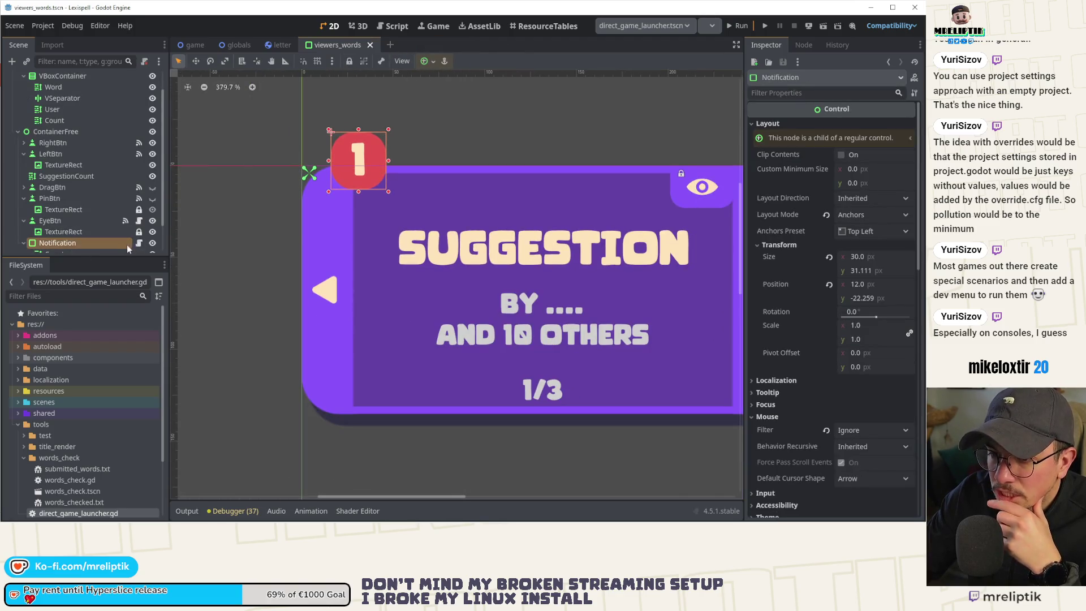
- Run Lexispell, leave the shop, enter level 4, then pause and resume
left_click(735, 27)
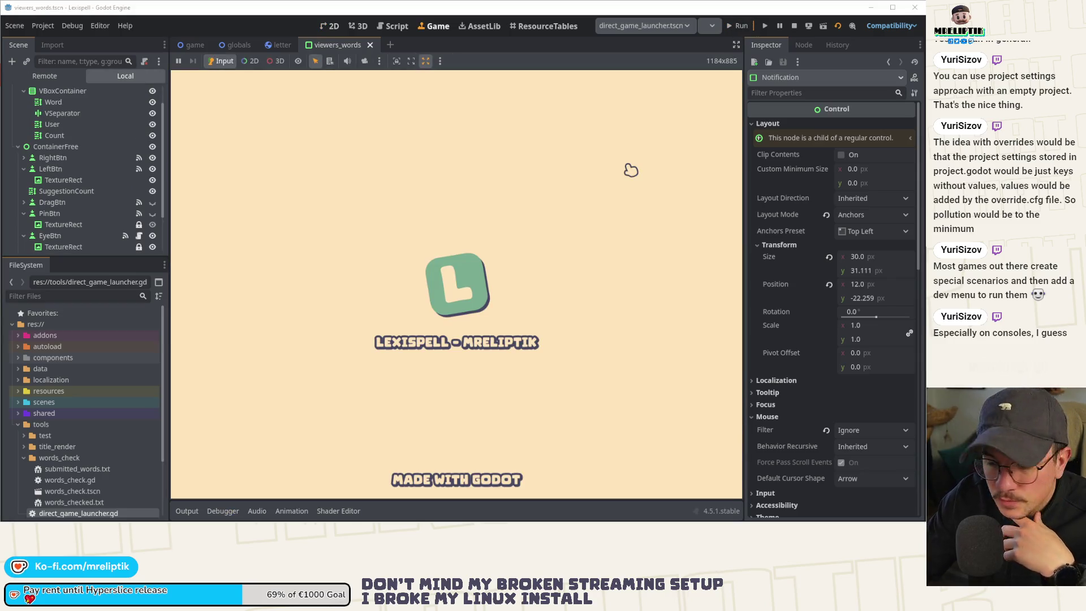
mouse_move(522, 522)
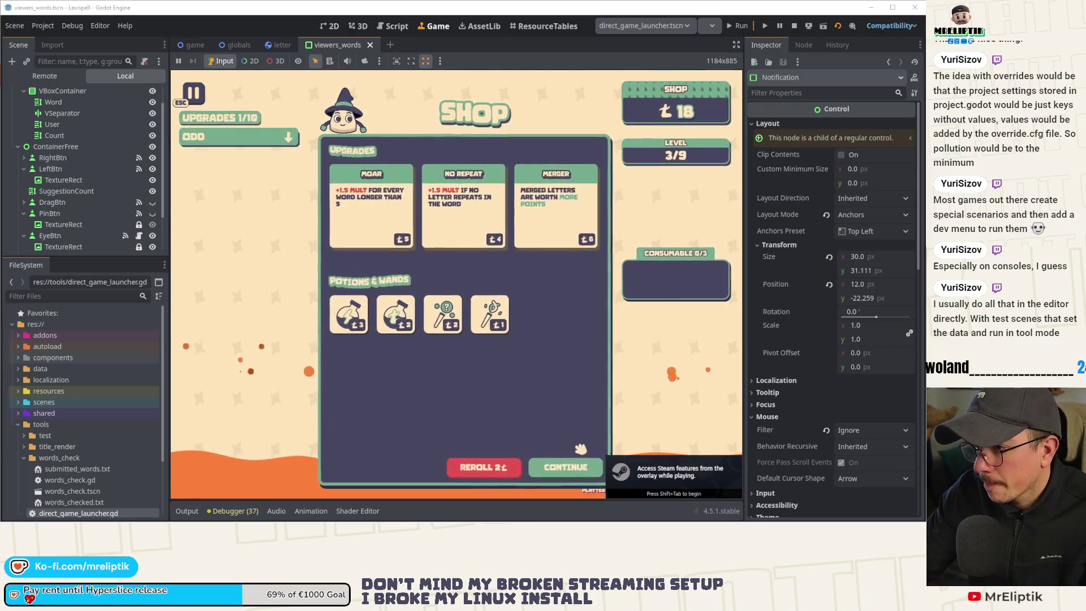
left_click(530, 468)
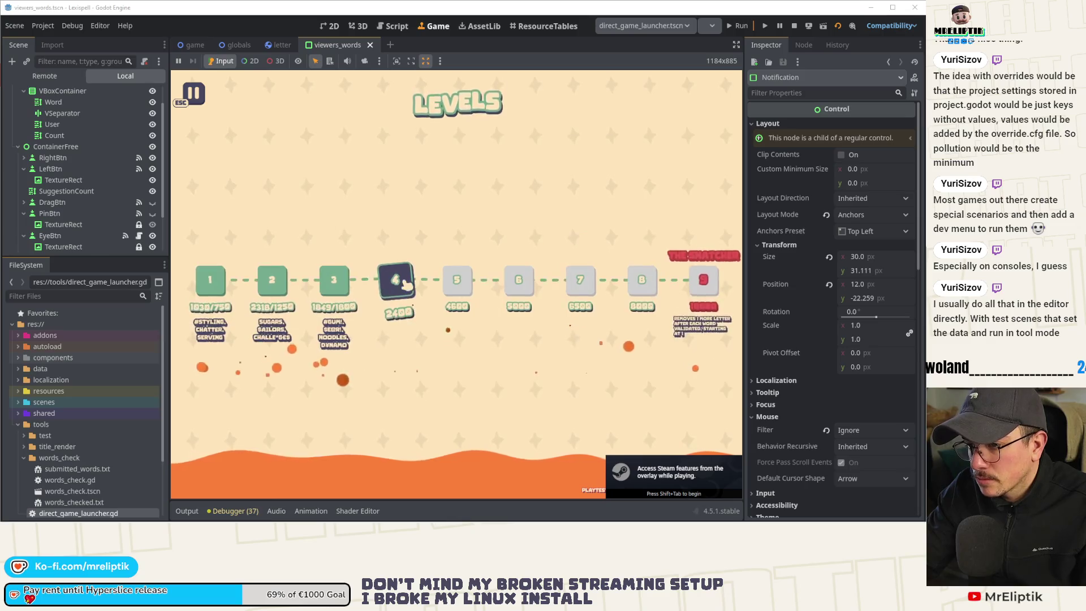
left_click(396, 277)
key("Escape")
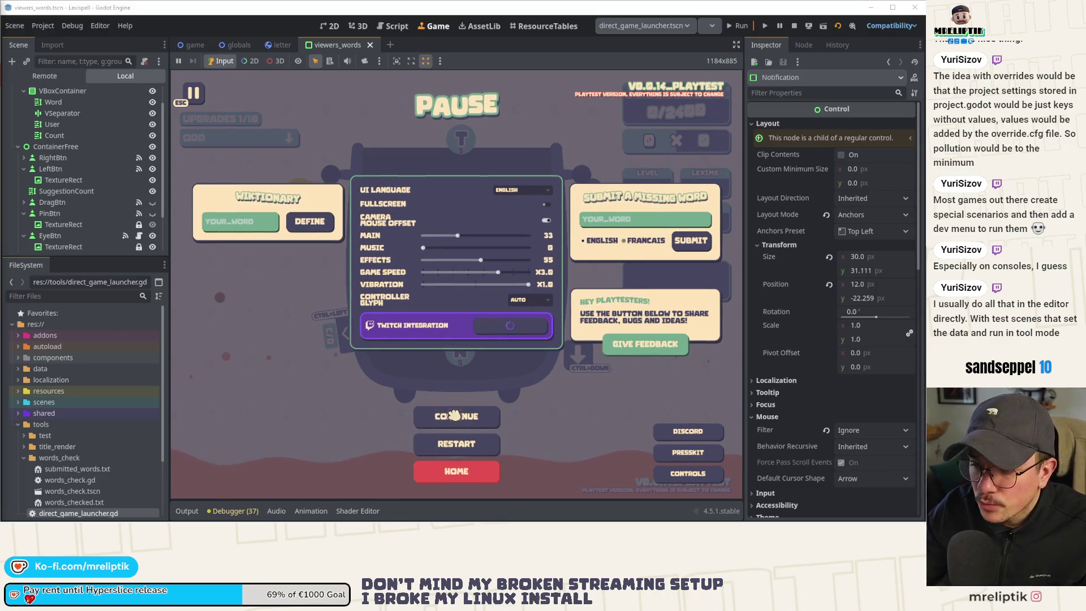
left_click(473, 416)
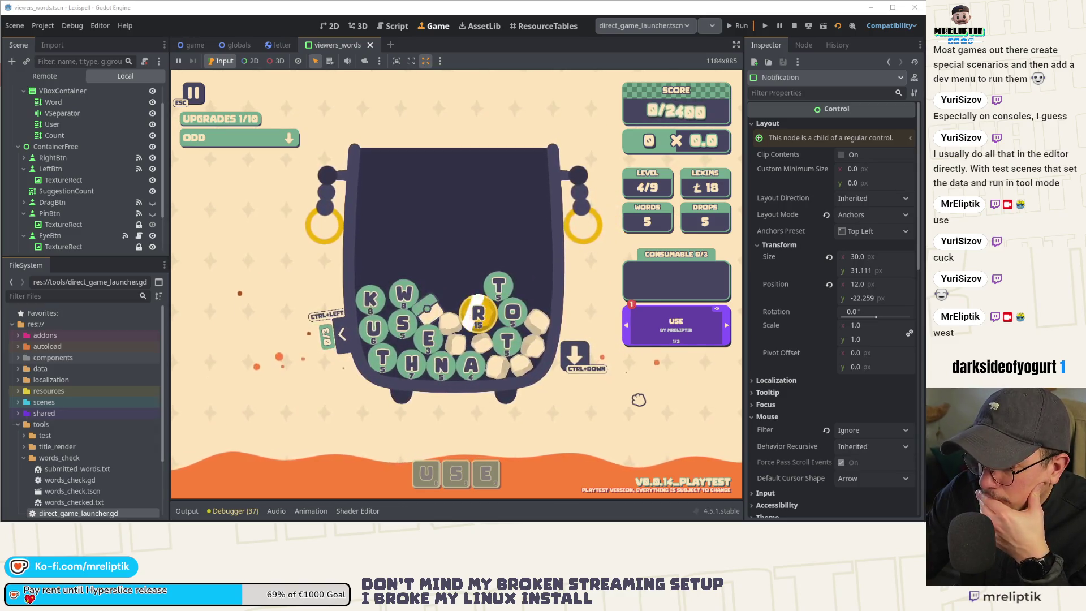
- Cycle the suggestion card between WEST and USE, then open notification.gd from the Notification node
scroll(95, 199, "down", 3)
scroll(94, 196, "down", 1)
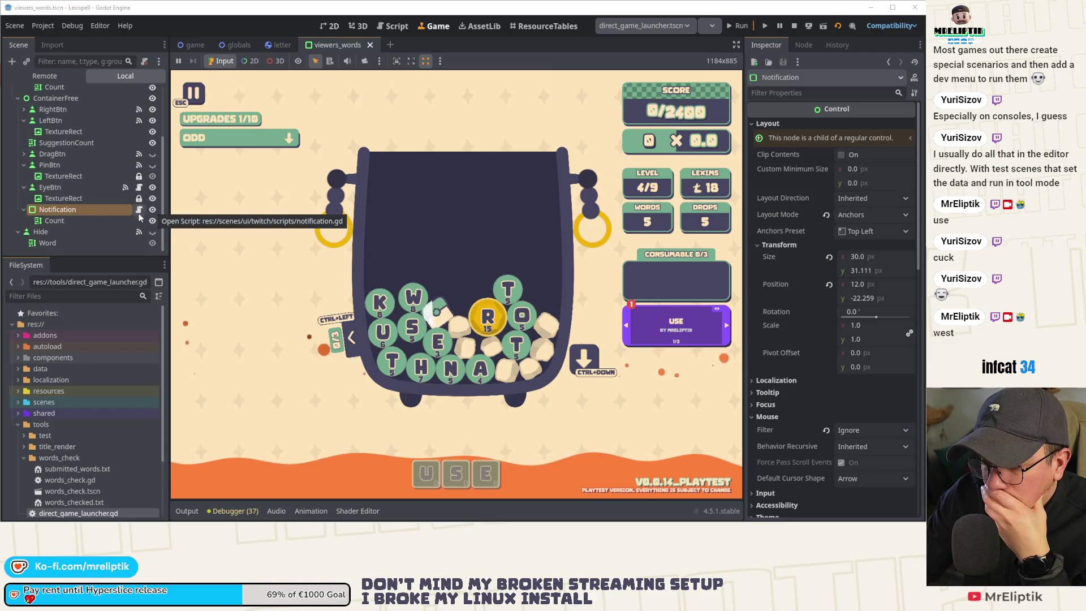
left_click(726, 325)
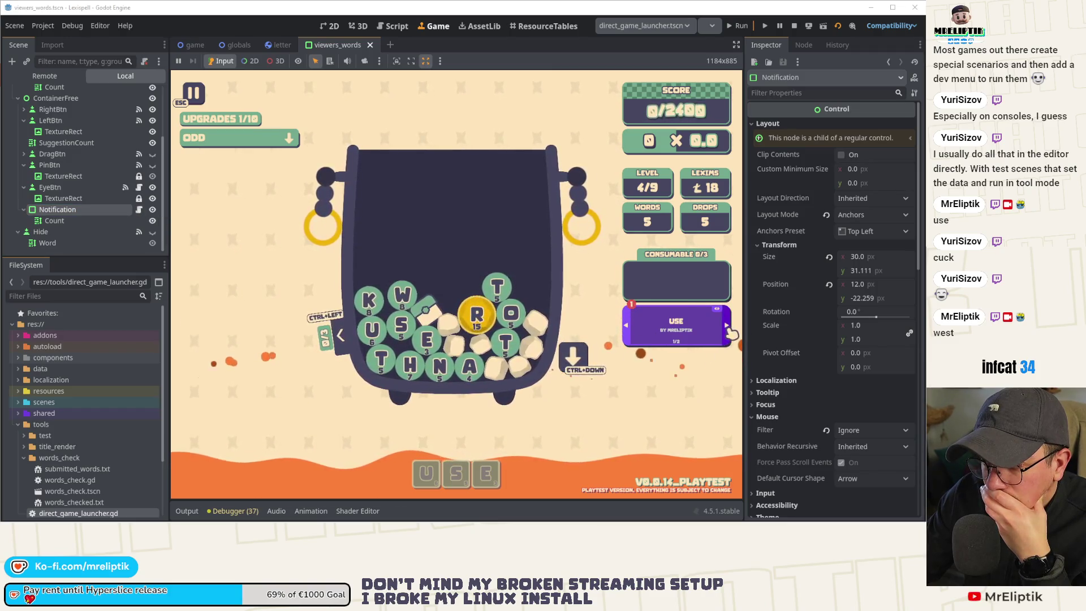
left_click(626, 326)
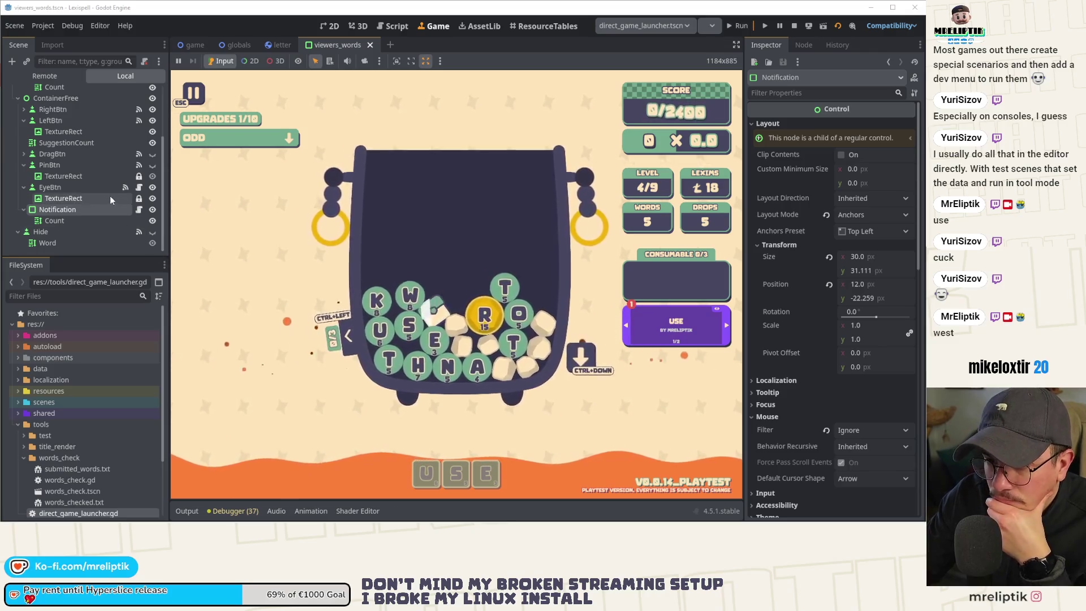
left_click(138, 210)
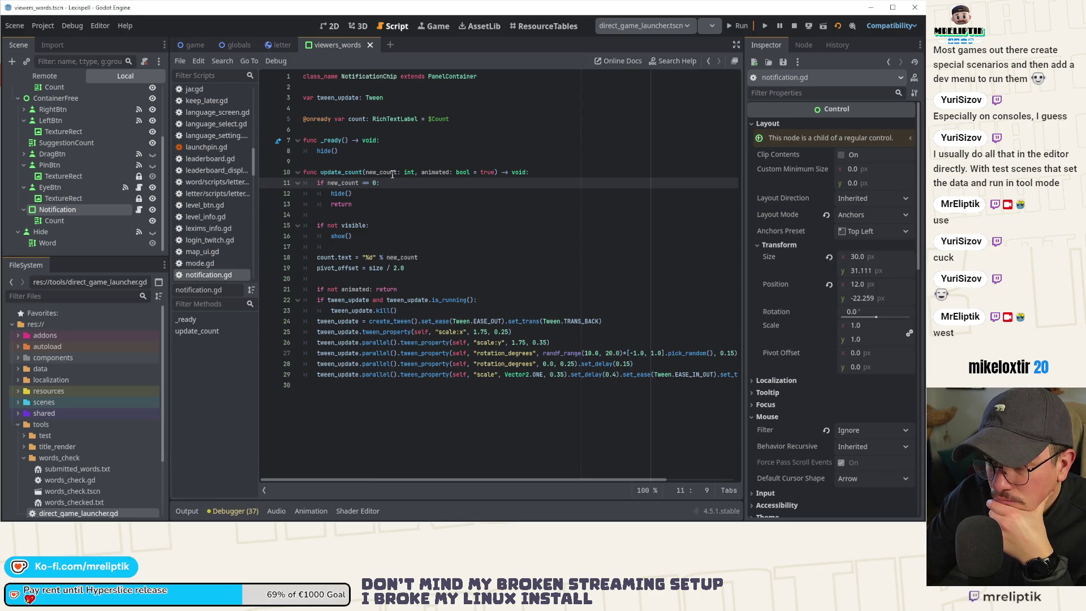
- Open viewers_words.gd and turn line 116's += into an assignment from unseen_count
scroll(133, 163, "up", 3)
left_click(138, 93)
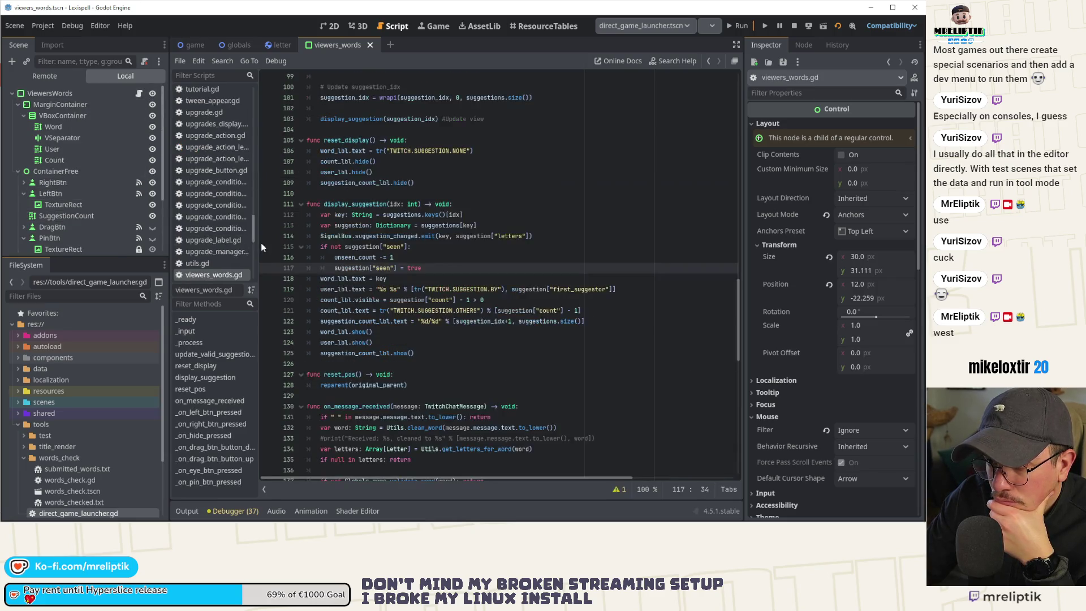
double_click(355, 258)
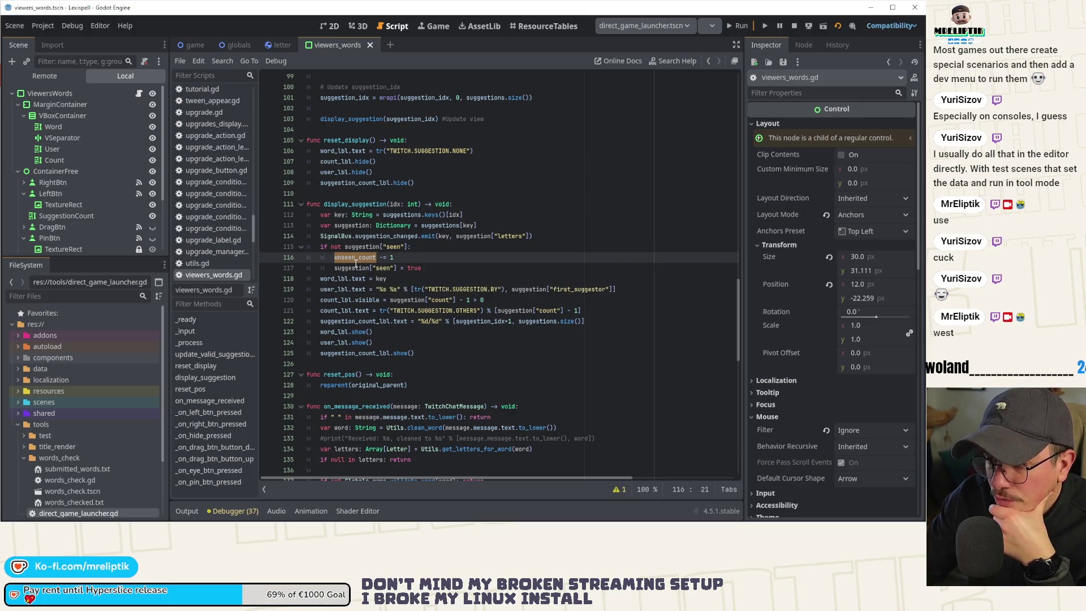
left_click(391, 257)
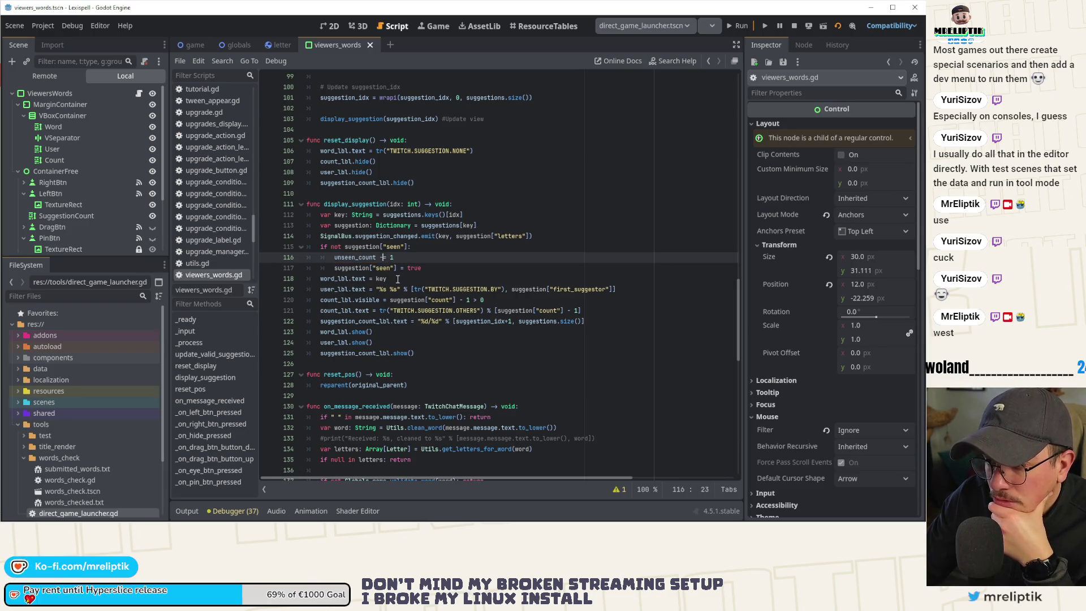
key("BackSpace")
key("BackSpace")
type("unser")
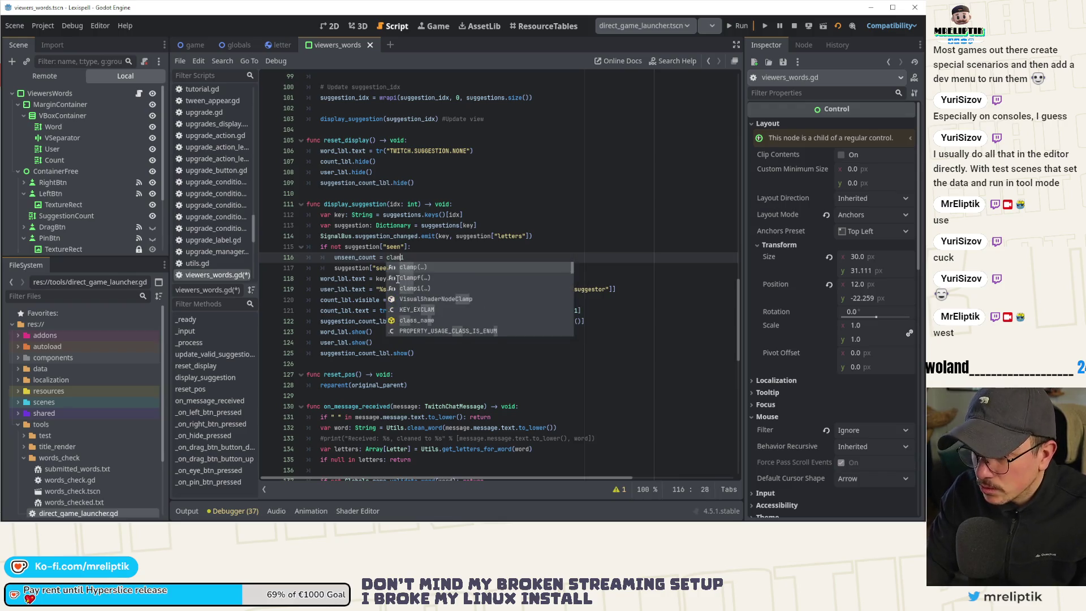
key("BackSpace")
key("BackSpace")
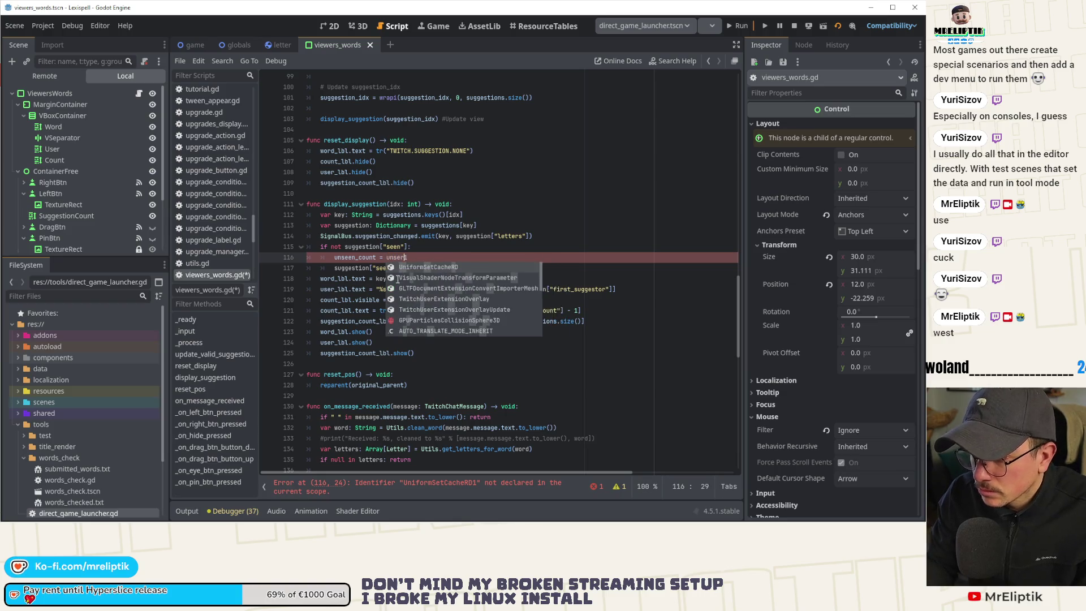
key("Return")
key("ctrl+Left")
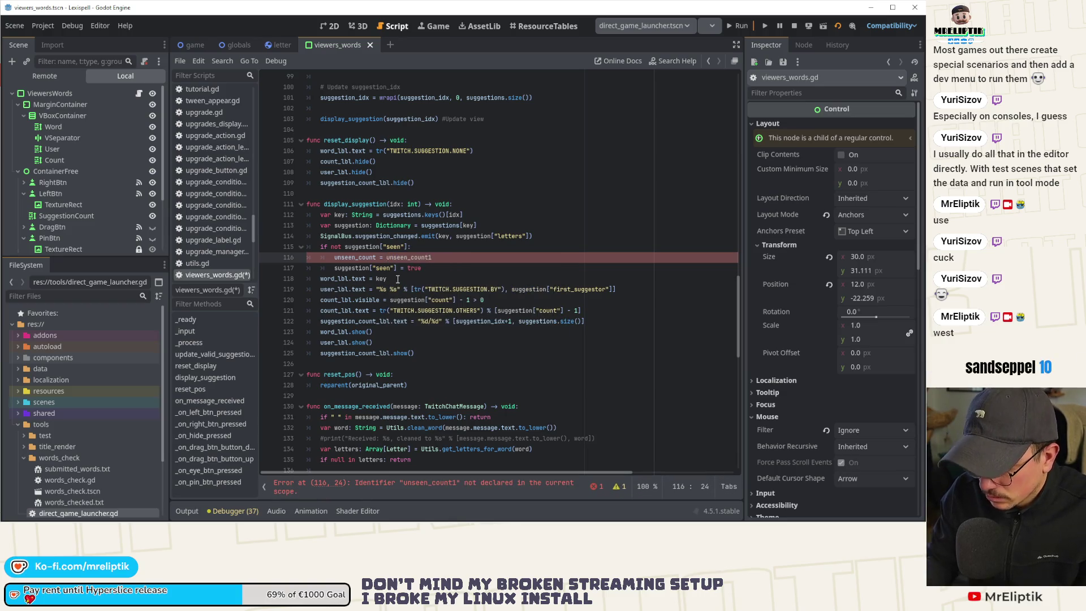
- Write the value as clampi(unseen_count-1, 0, 1000000) and save the script
type("clamp(")
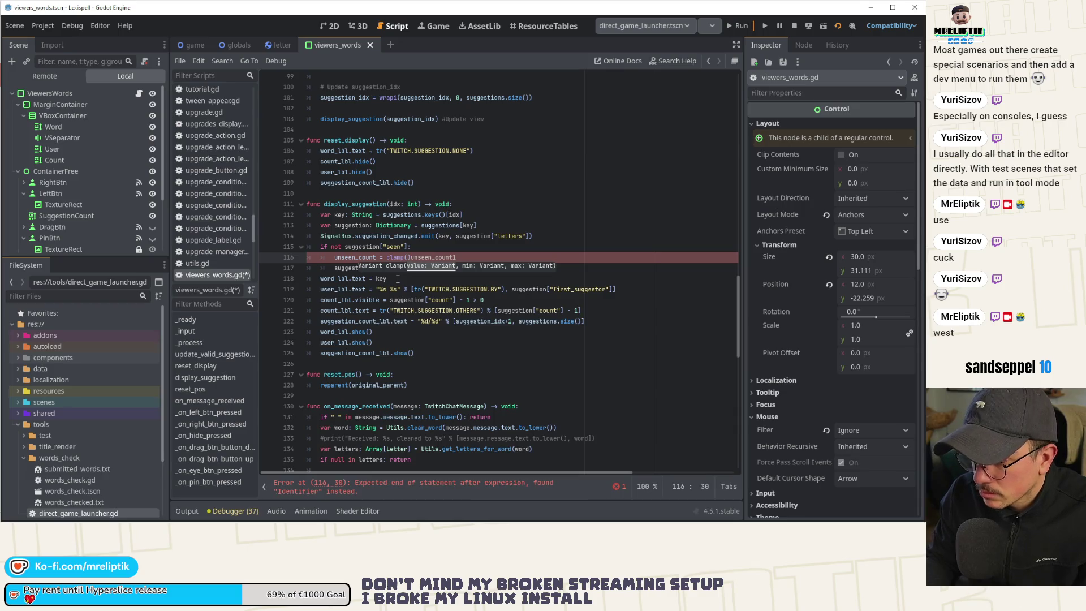
key("Right")
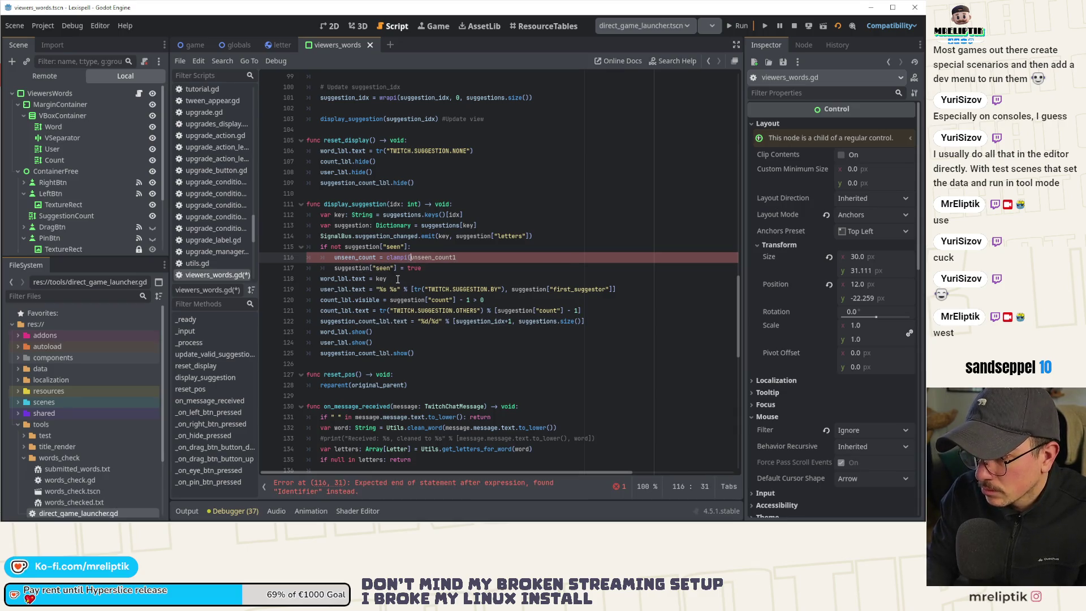
key("BackSpace")
key("End")
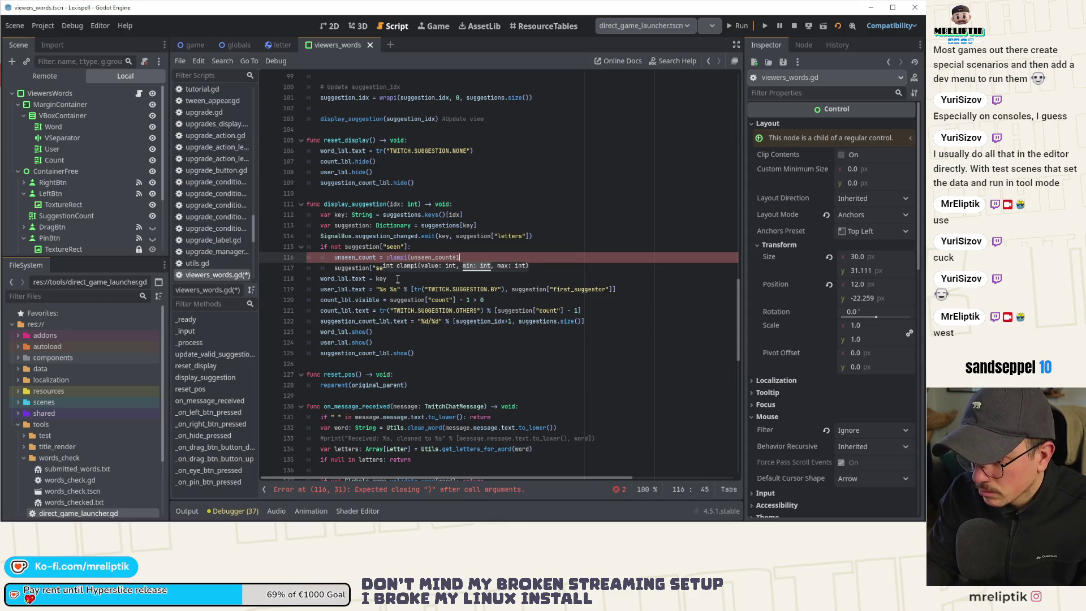
type("1, 0, 1000000=")
key("BackSpace")
type(")")
key("ctrl+s")
key("Up")
- Trace how unseen_count is passed to notification.update_count in on_message_received
scroll(503, 258, "down", 10)
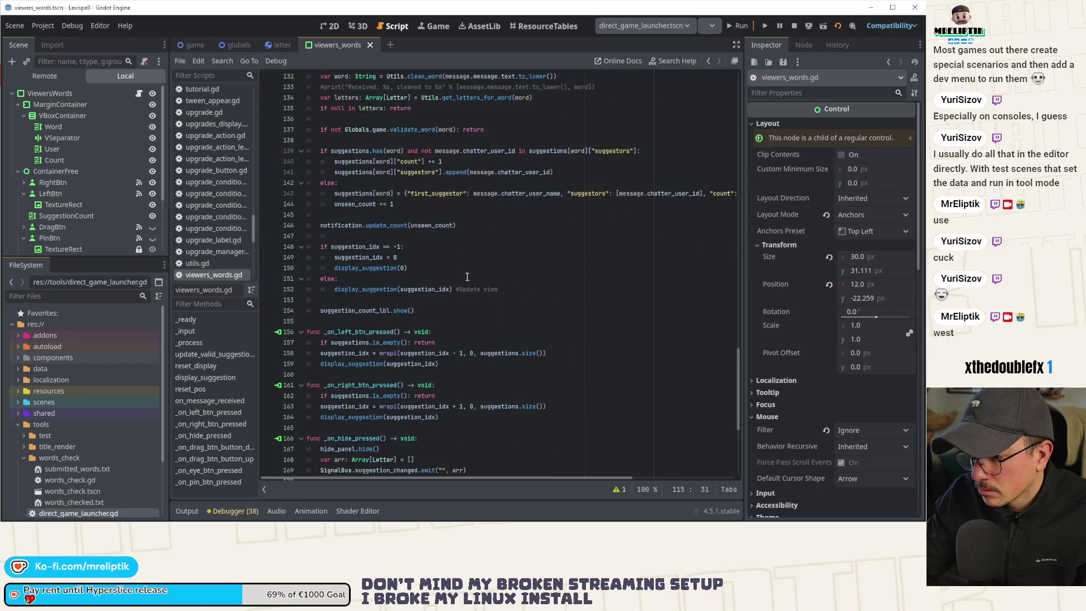
scroll(394, 294, "down", 7)
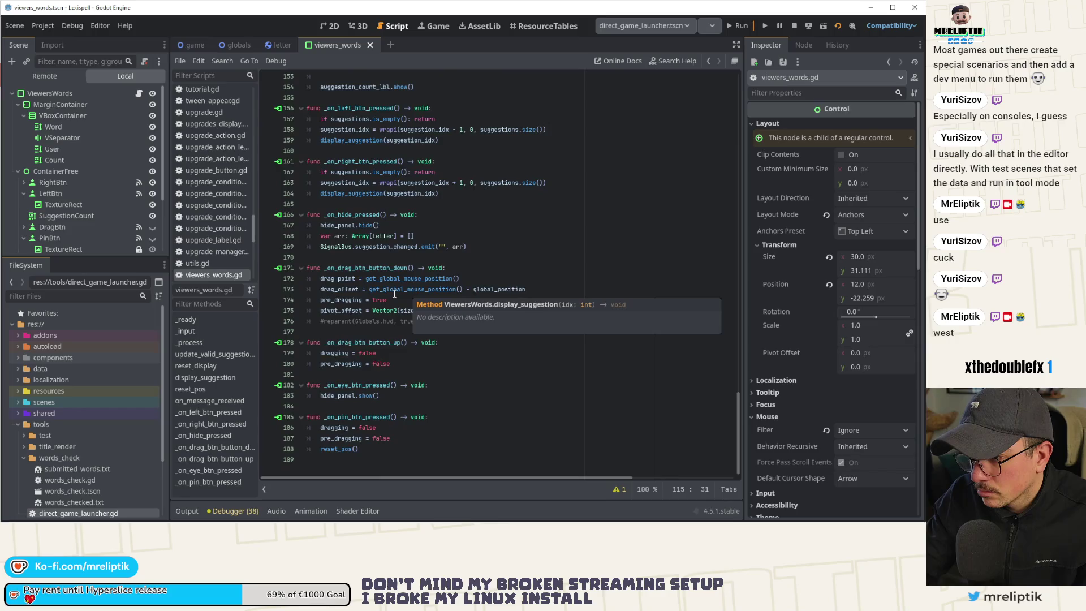
scroll(341, 277, "up", 12)
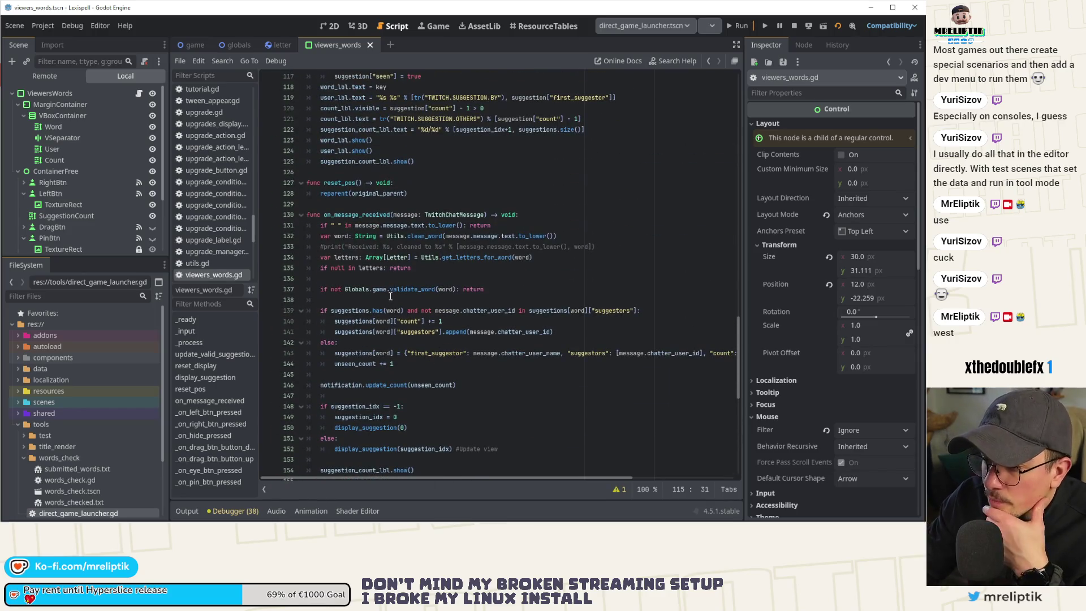
double_click(355, 364)
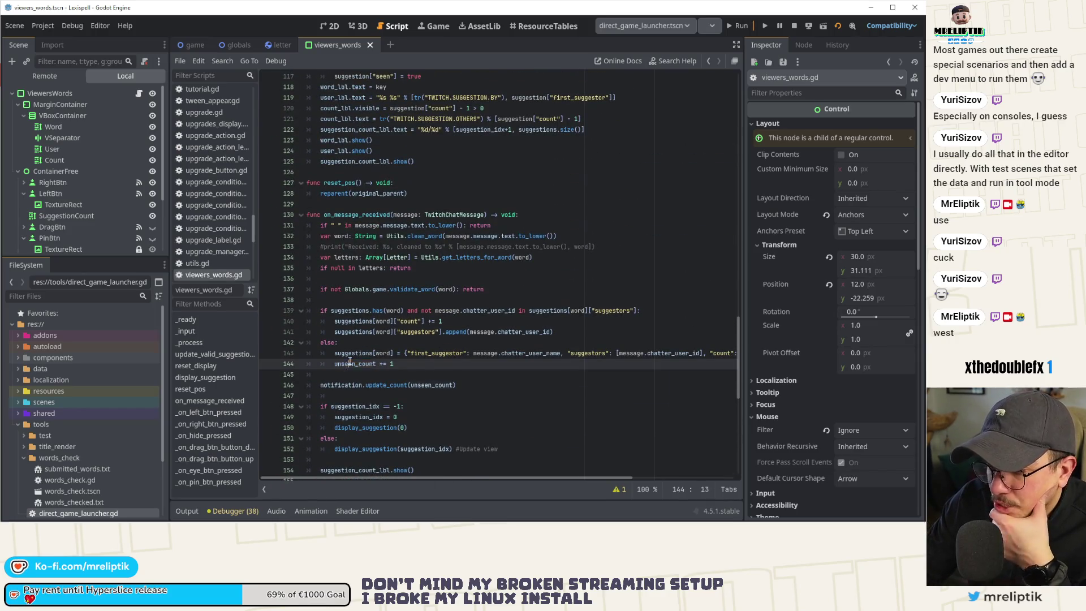
double_click(342, 386)
double_click(431, 385)
double_click(352, 386)
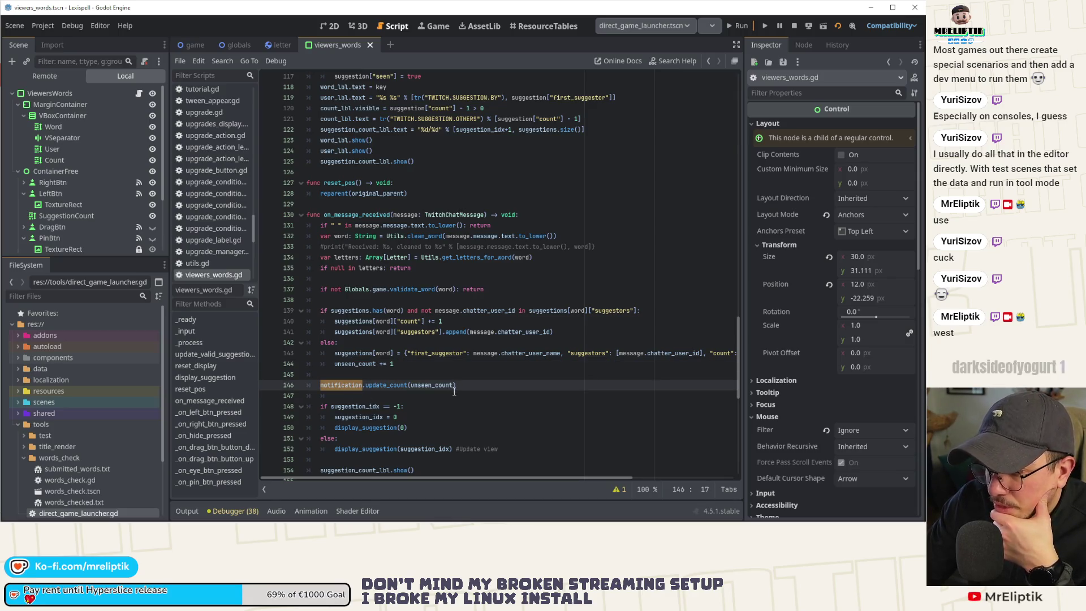
- Check the display_suggestion call and notification variable, then show the viewers_words scene in 2D
scroll(352, 389, "down", 2)
double_click(345, 364)
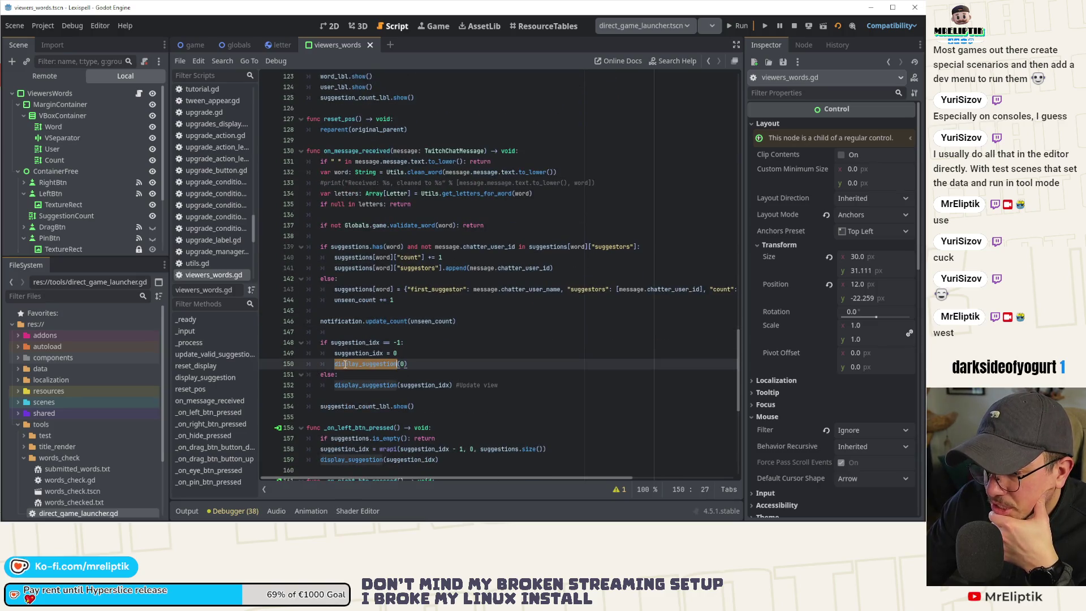
double_click(345, 321)
double_click(360, 364)
double_click(361, 321)
scroll(346, 132, "up", 11)
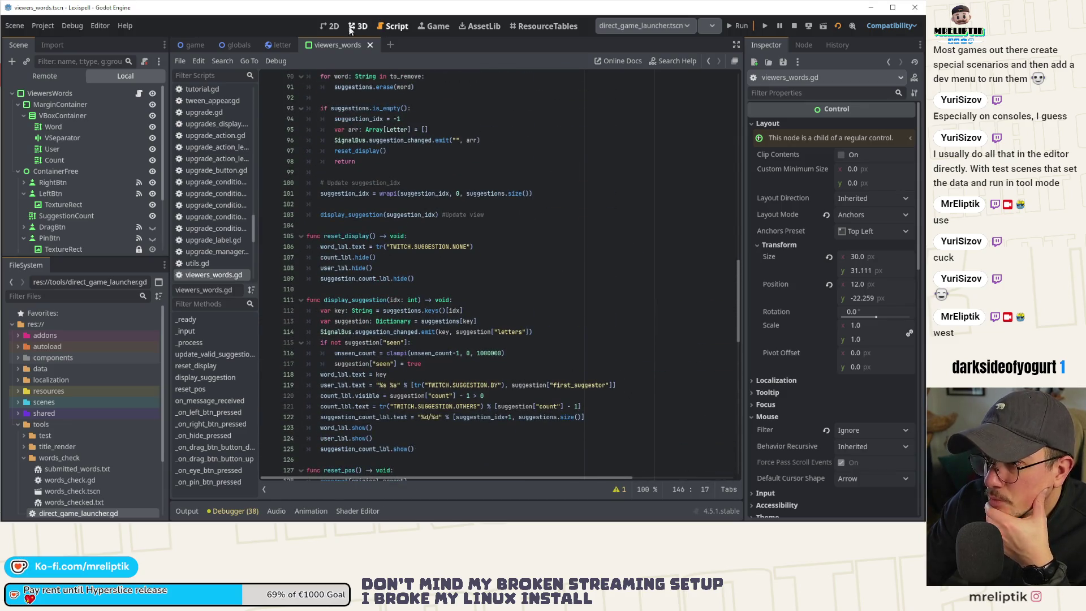
left_click(333, 26)
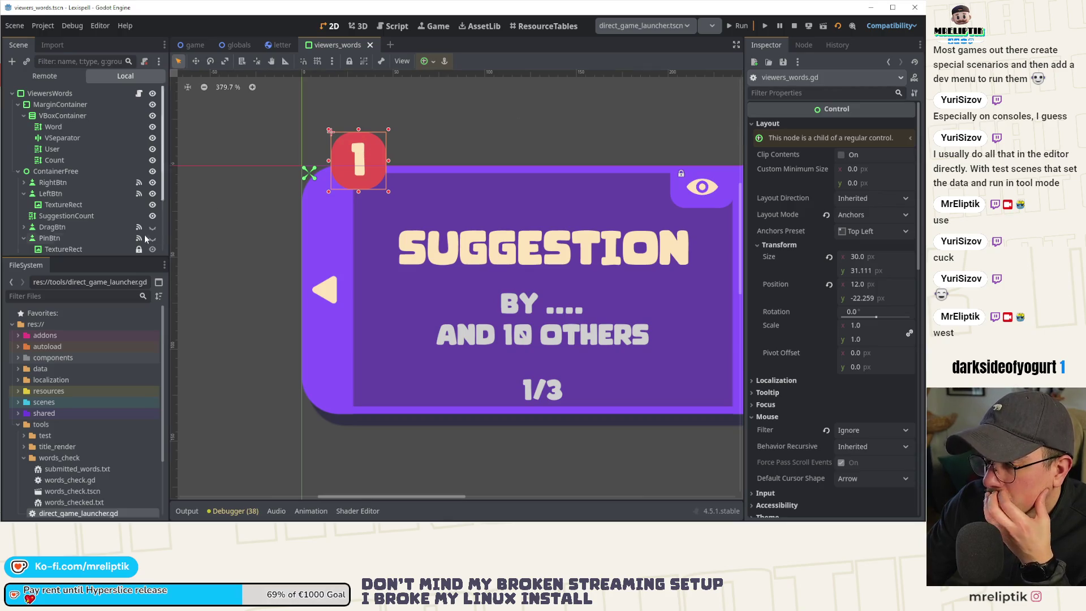
- Open notification.gd and shorten the final set_delay from 0.4 to 0.3, saving it
scroll(130, 215, "down", 3)
left_click(139, 210)
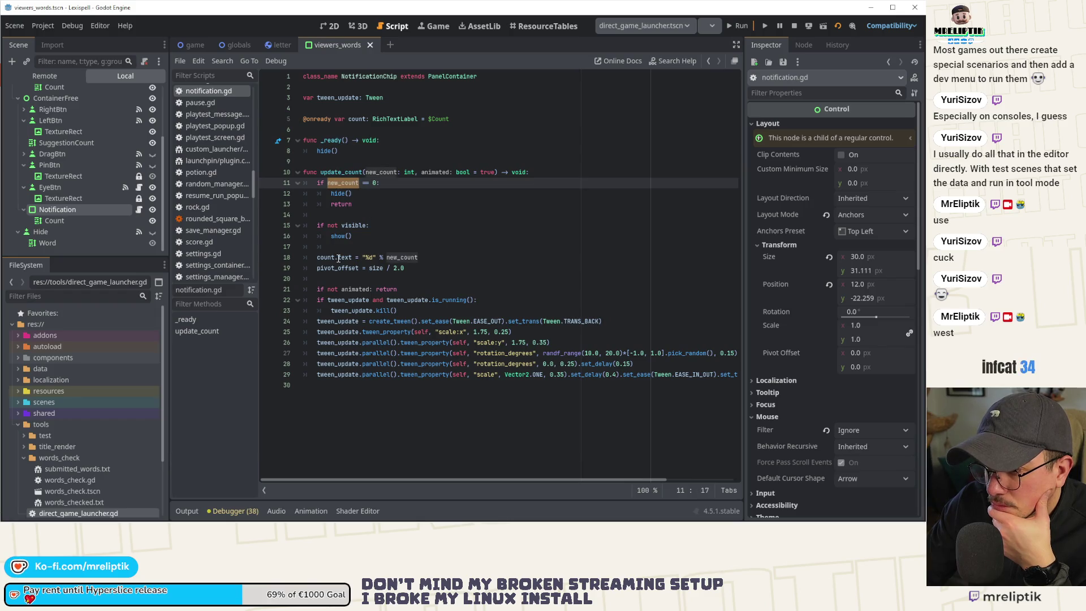
left_click(565, 388)
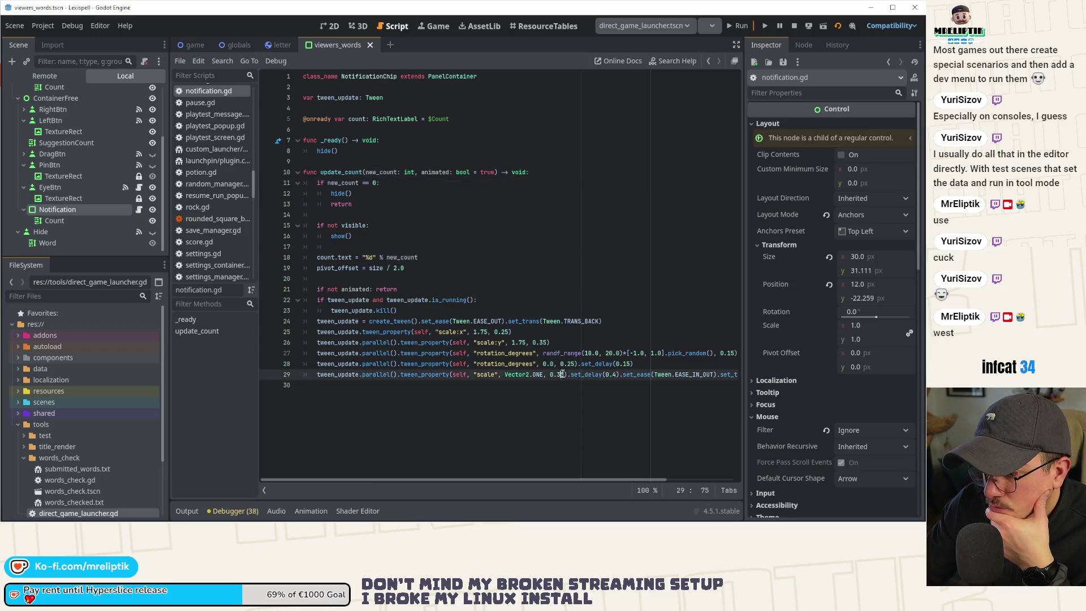
key("Delete")
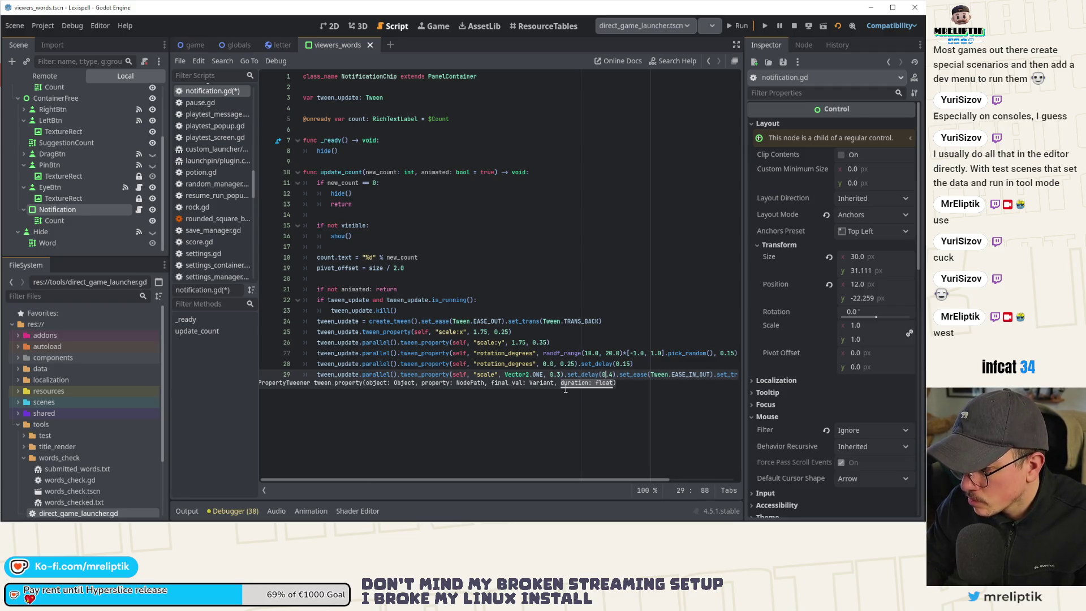
key("BackSpace")
type("3")
key("ctrl+s")
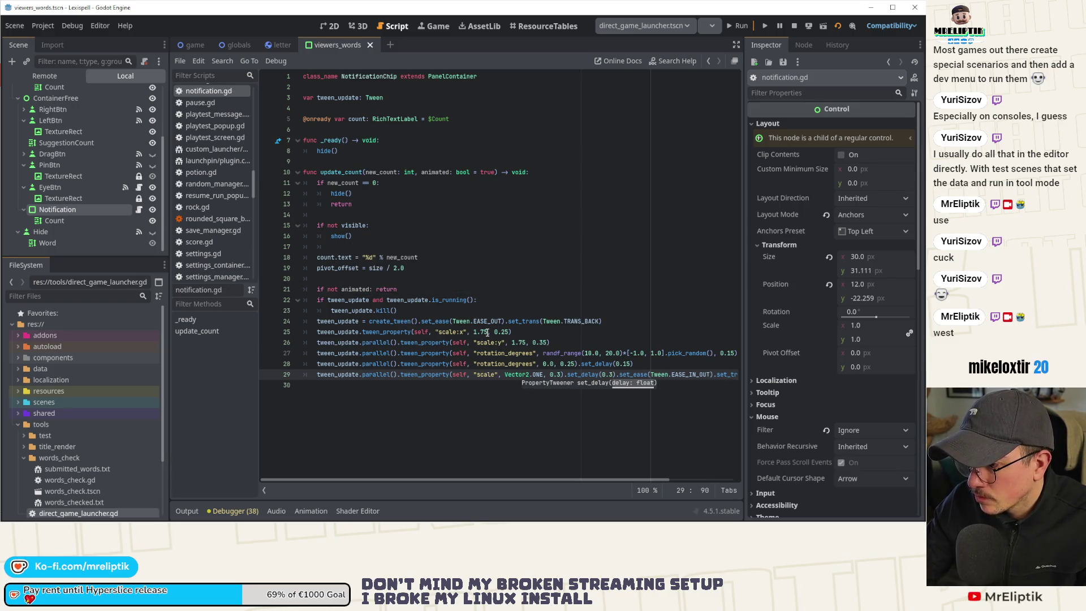
- Shorten the scale tween durations to 0.2 and 0.3 and save notification.gd
left_click(508, 333)
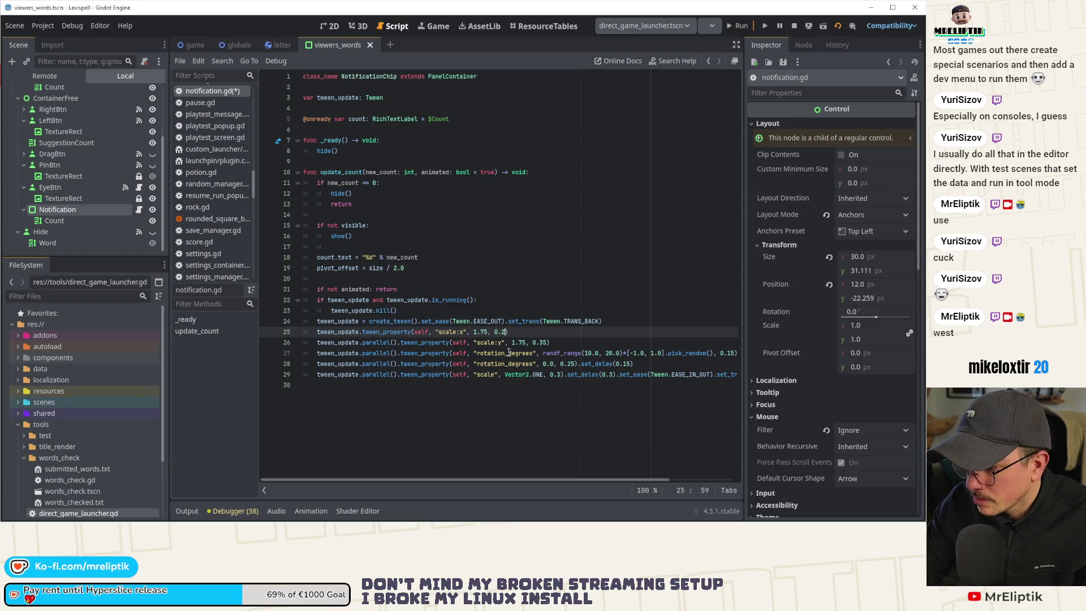
key("Down")
key("Right")
key("Right")
key("ctrl+s")
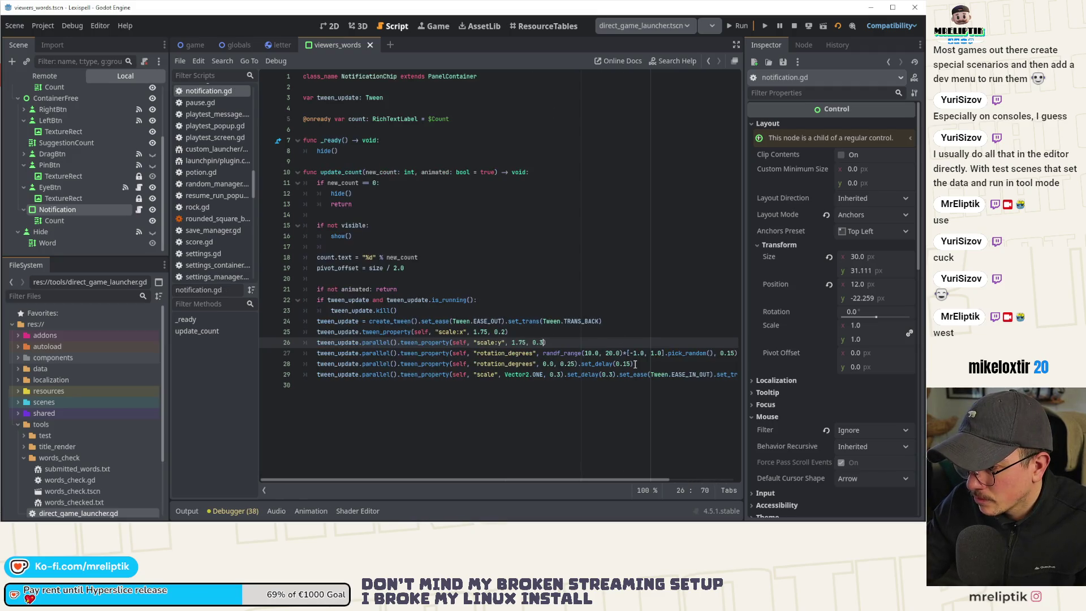
scroll(631, 375, "right", 2)
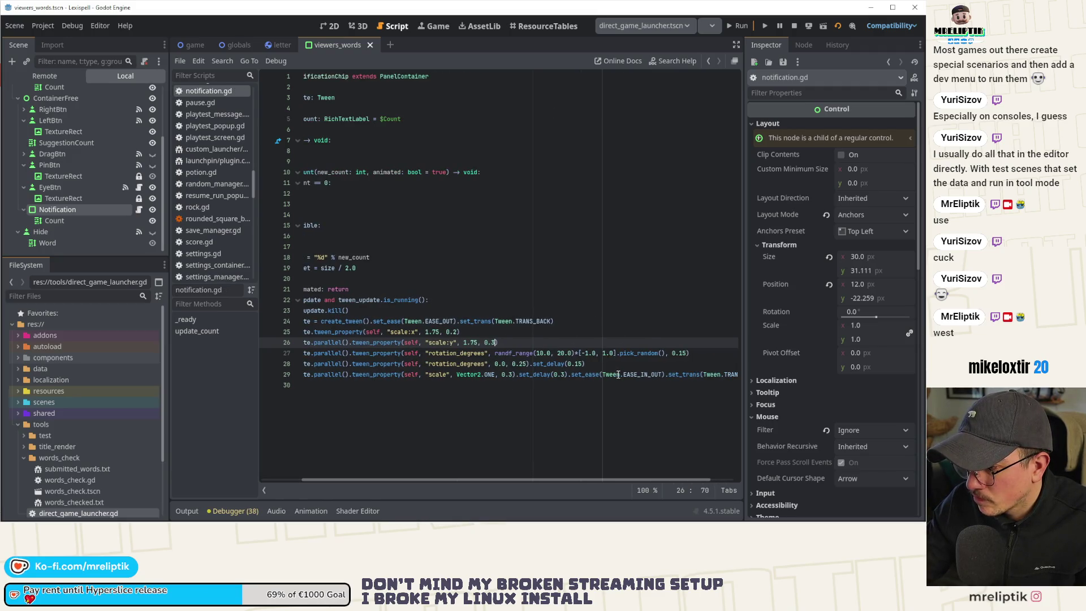
left_click(566, 374)
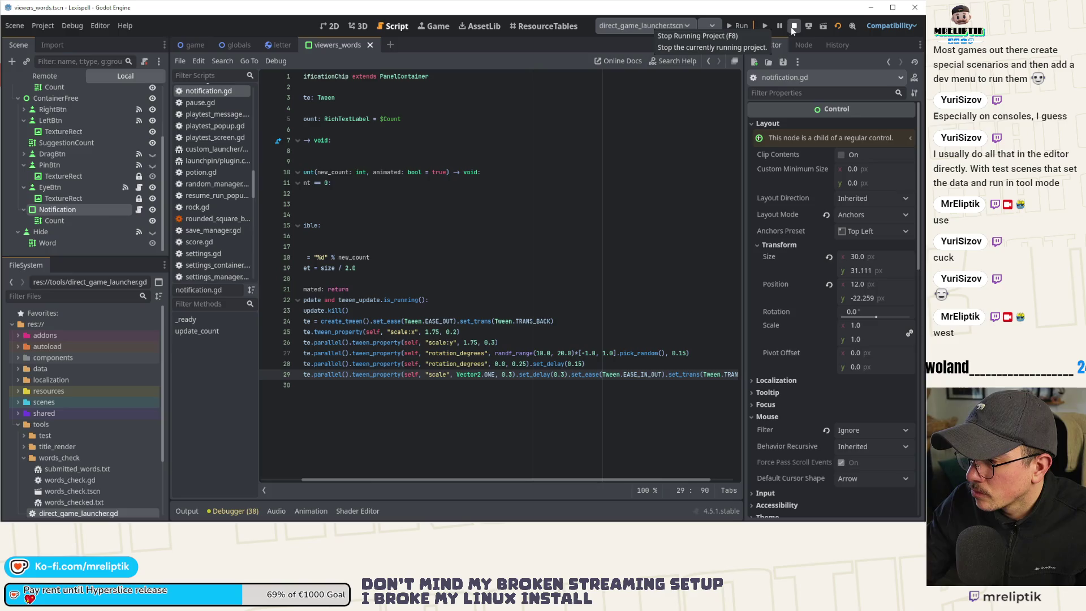
scroll(559, 204, "left", 2)
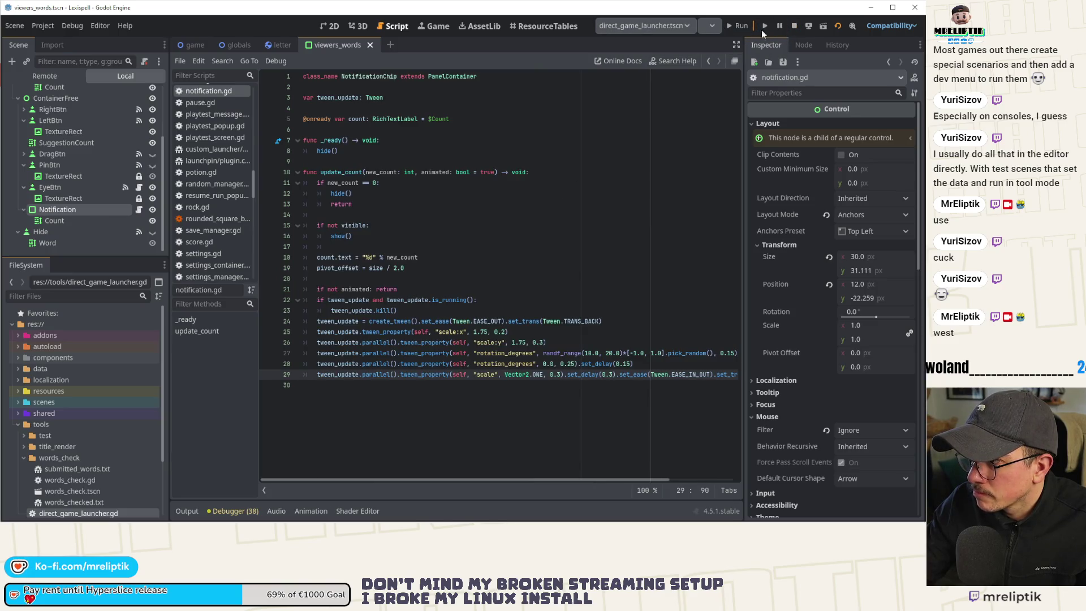
- Run direct_game_launcher.tscn, continue from the shop into a level, and open Project Settings
left_click(632, 28)
left_click(738, 26)
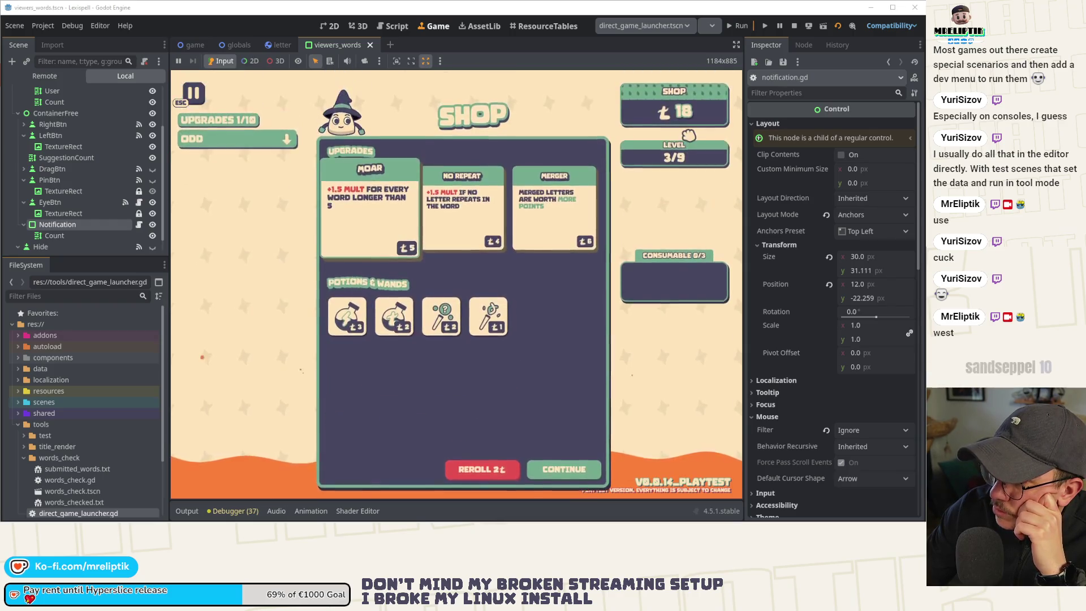
left_click(563, 469)
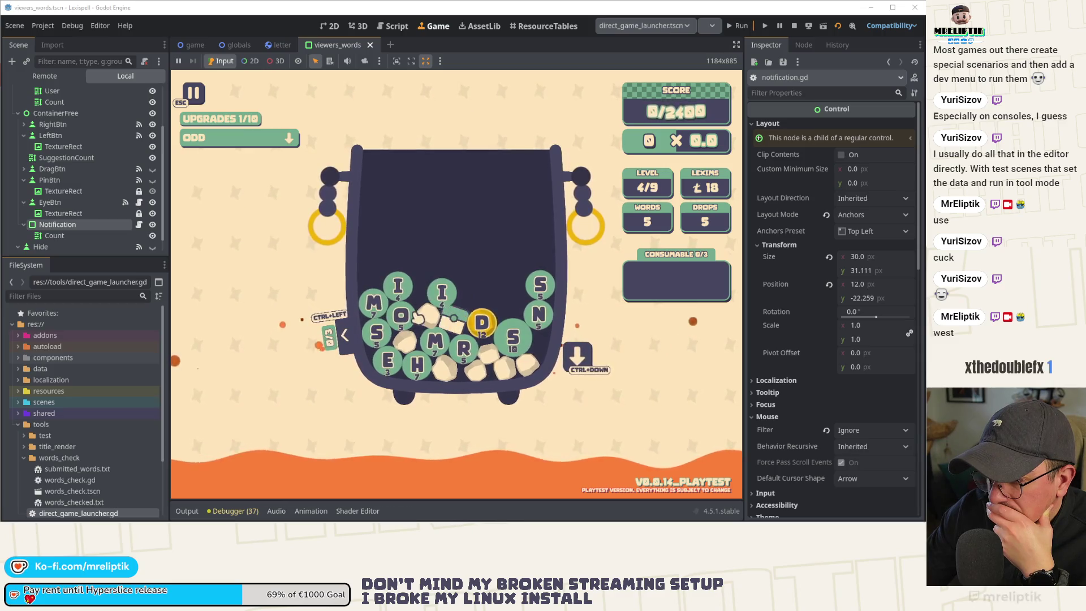
left_click(43, 26)
left_click(57, 41)
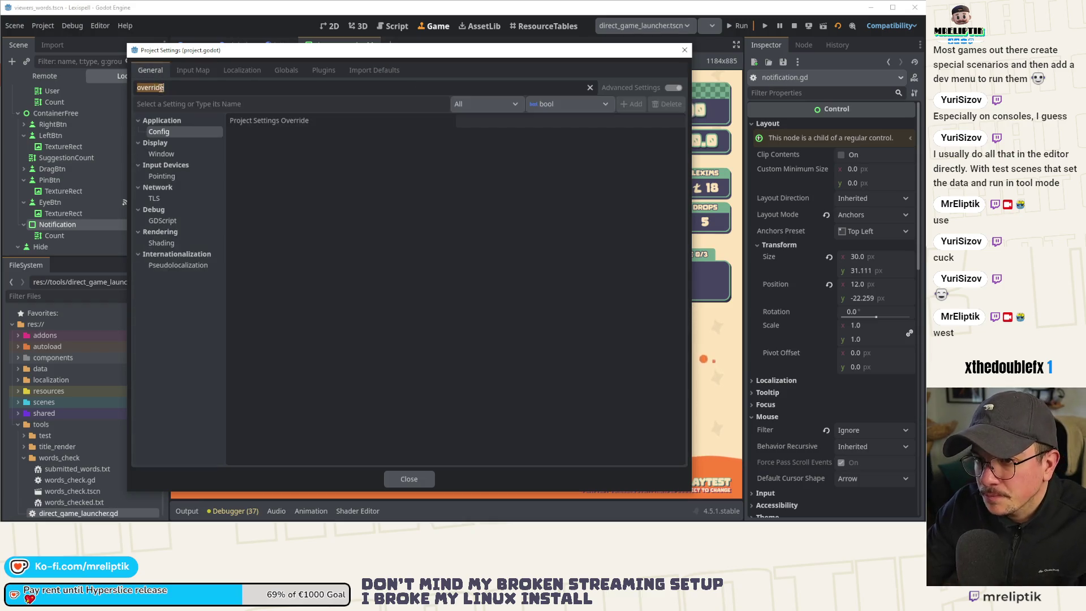
- Filter Project Settings for 'auto' to read Auto Accept Quit, close it, and pause the game
type("auto")
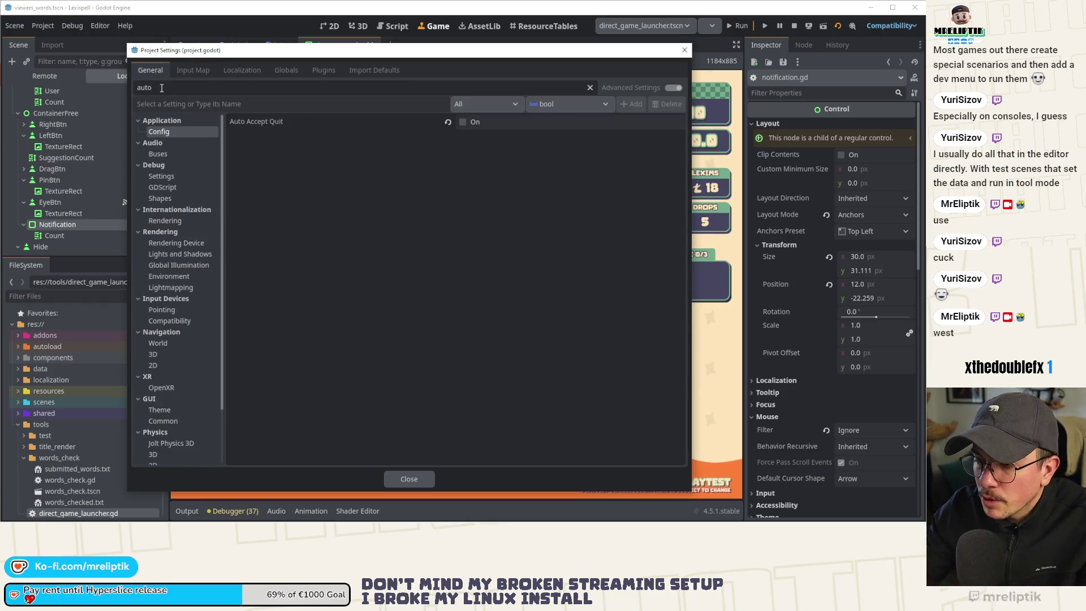
mouse_move(259, 121)
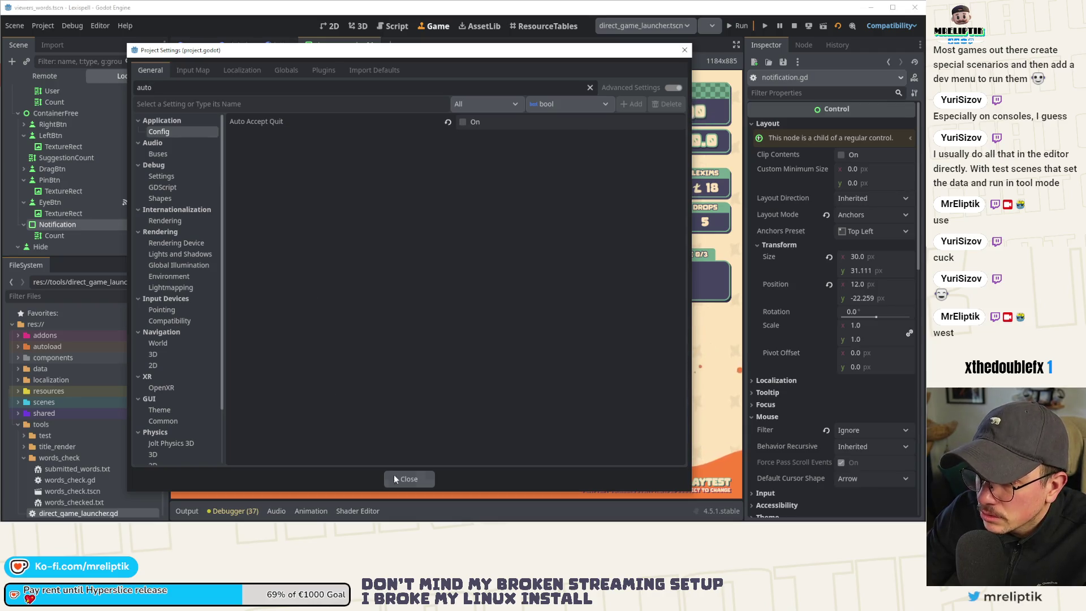
left_click(409, 478)
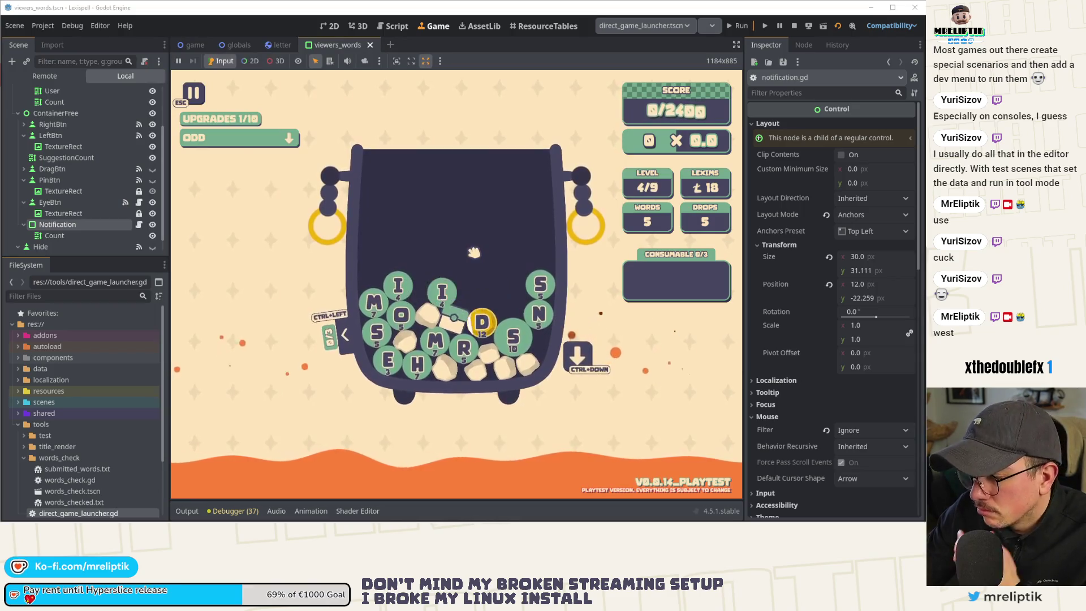
key("Escape")
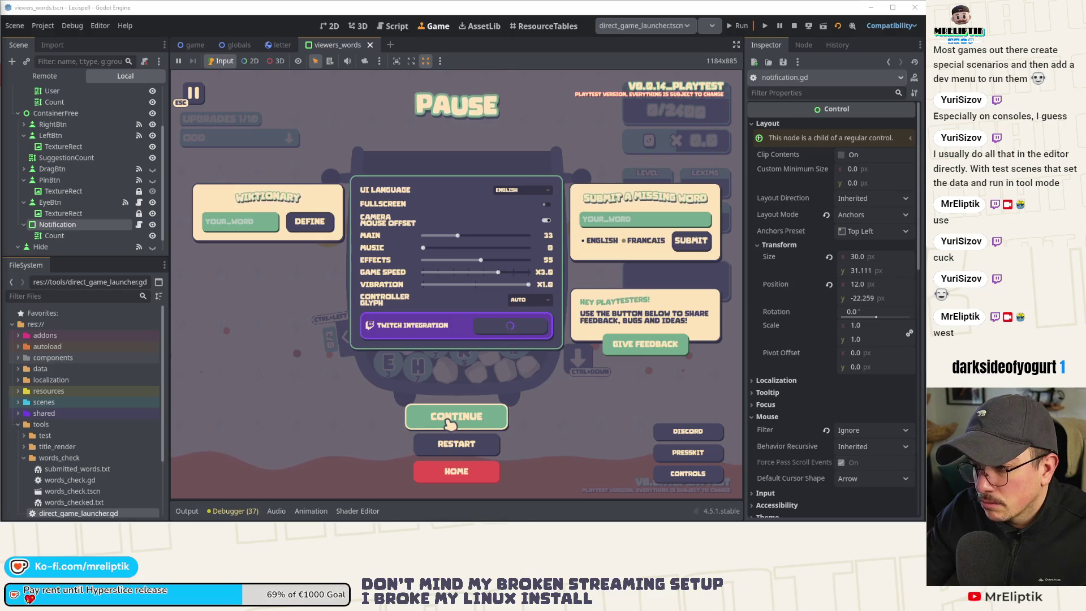
- Resume the game, page the suggestion card back to SONS, then reopen the Notification script
left_click(451, 422)
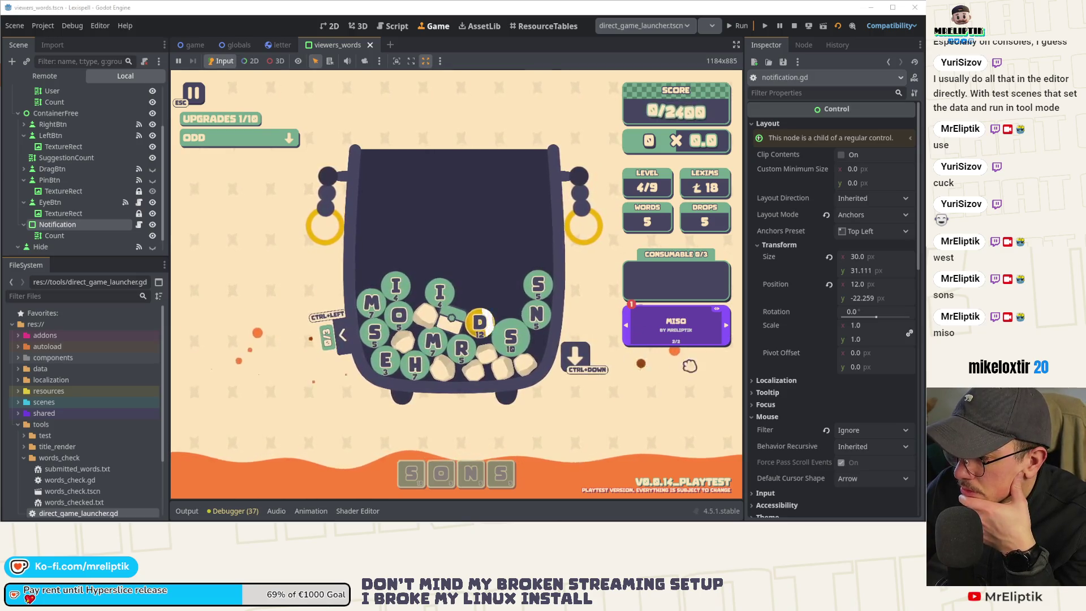
left_click(628, 326)
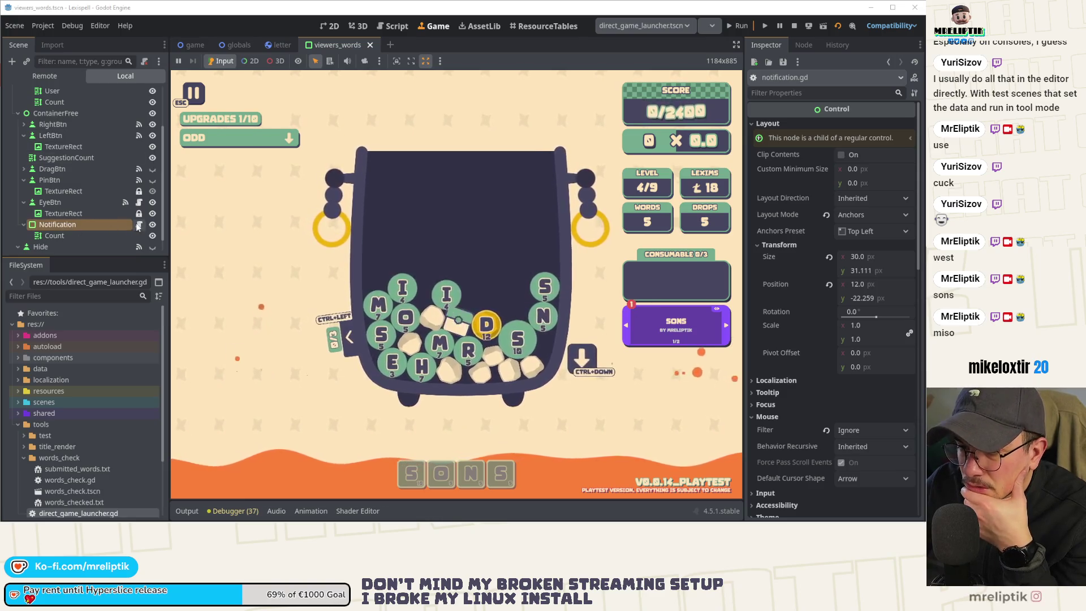
left_click(139, 226)
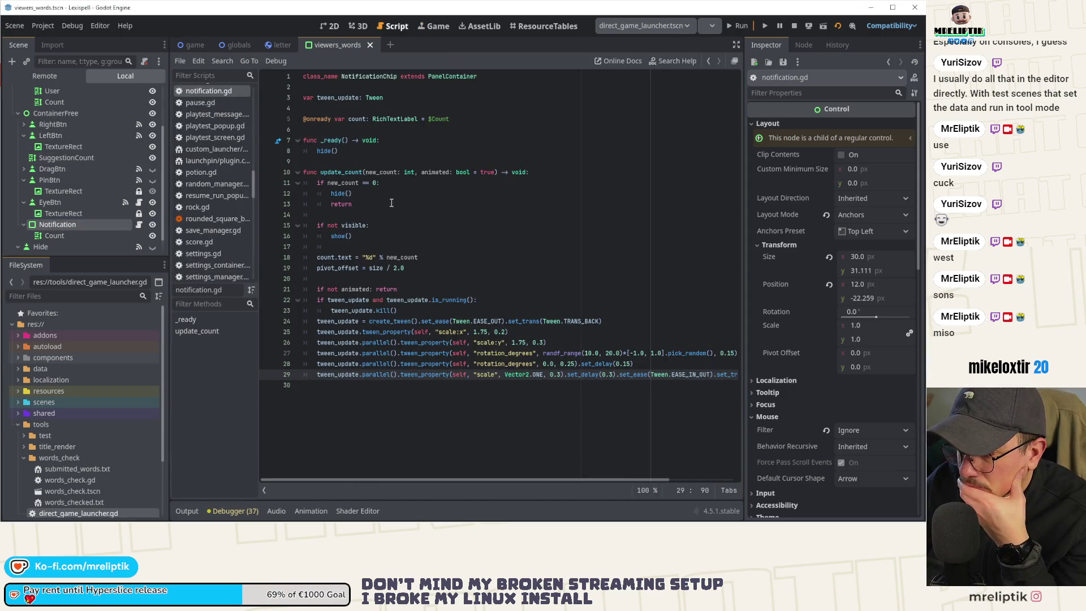
- Check the running game, inspect update_count in notification.gd, then open viewers_words.gd
mouse_move(343, 183)
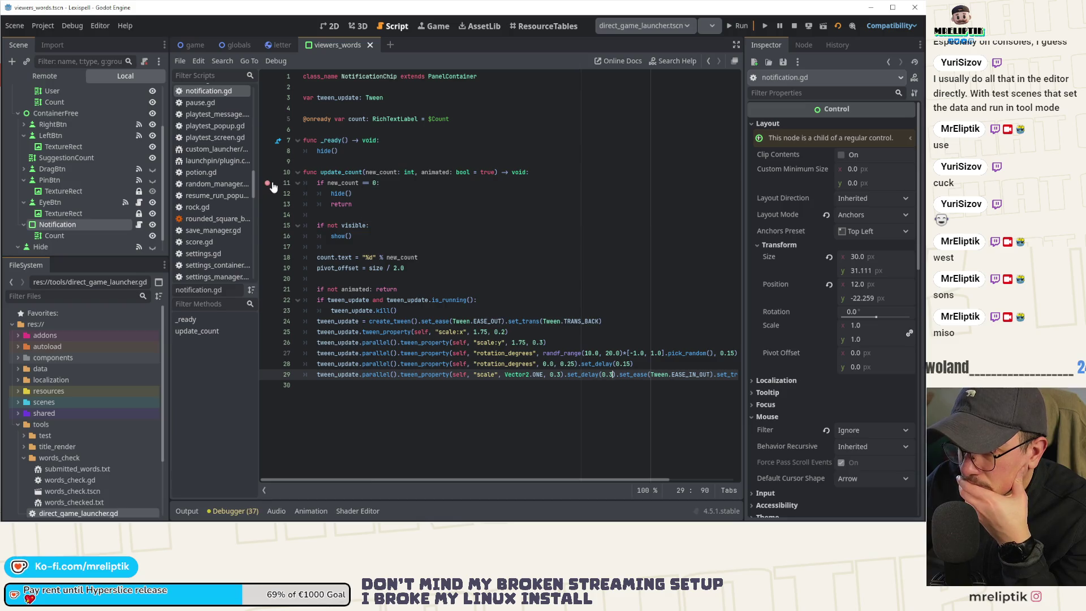
left_click(435, 26)
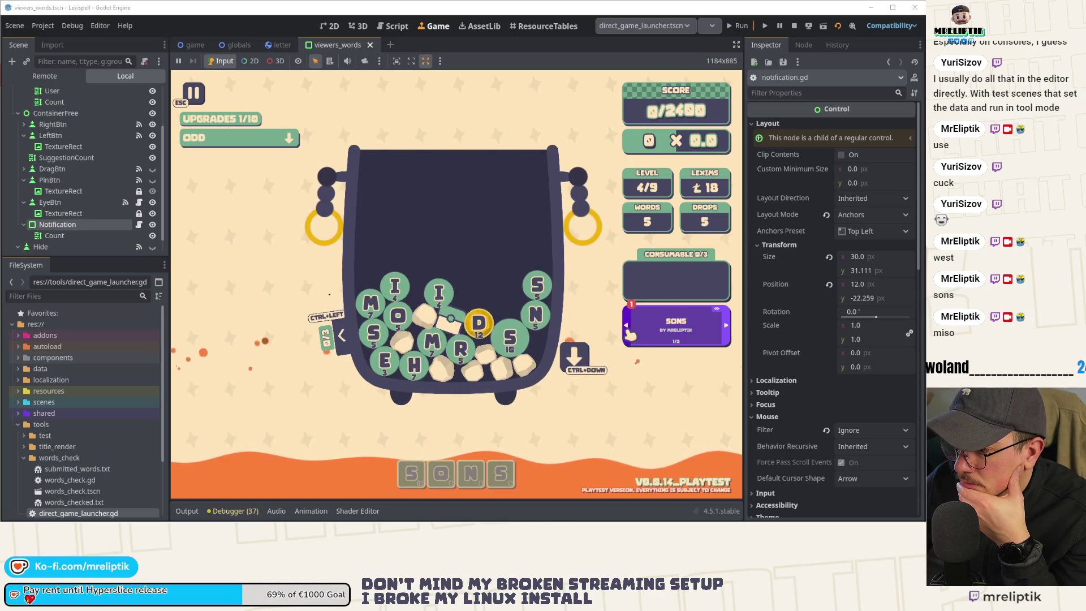
left_click(138, 225)
double_click(326, 173)
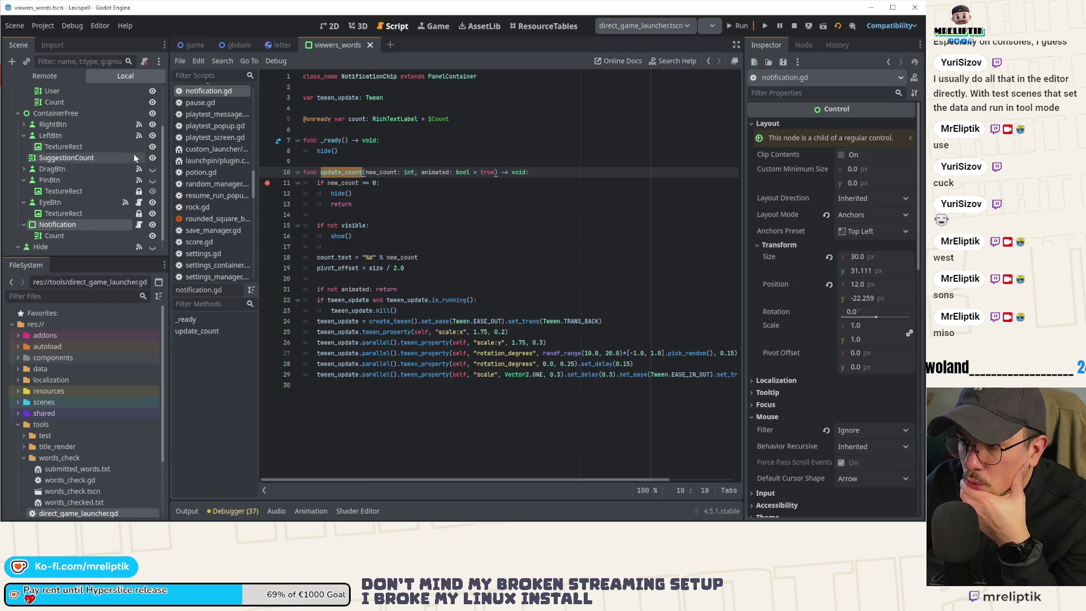
scroll(125, 164, "up", 3)
left_click(140, 94)
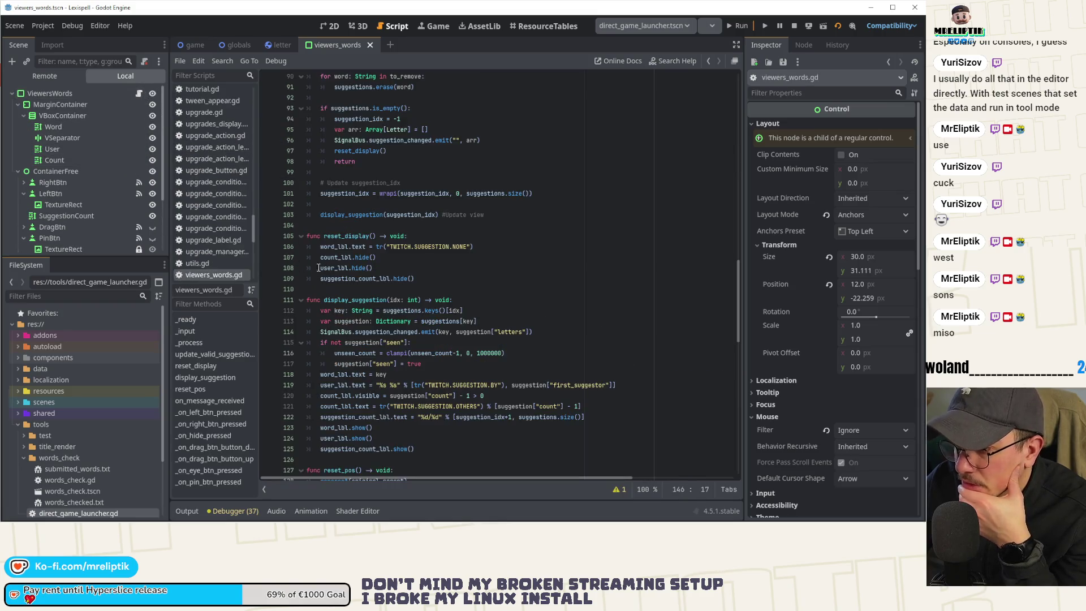
- Locate the display_suggestion function and its word_lbl line in viewers_words.gd
double_click(354, 215)
scroll(385, 232, "down", 1)
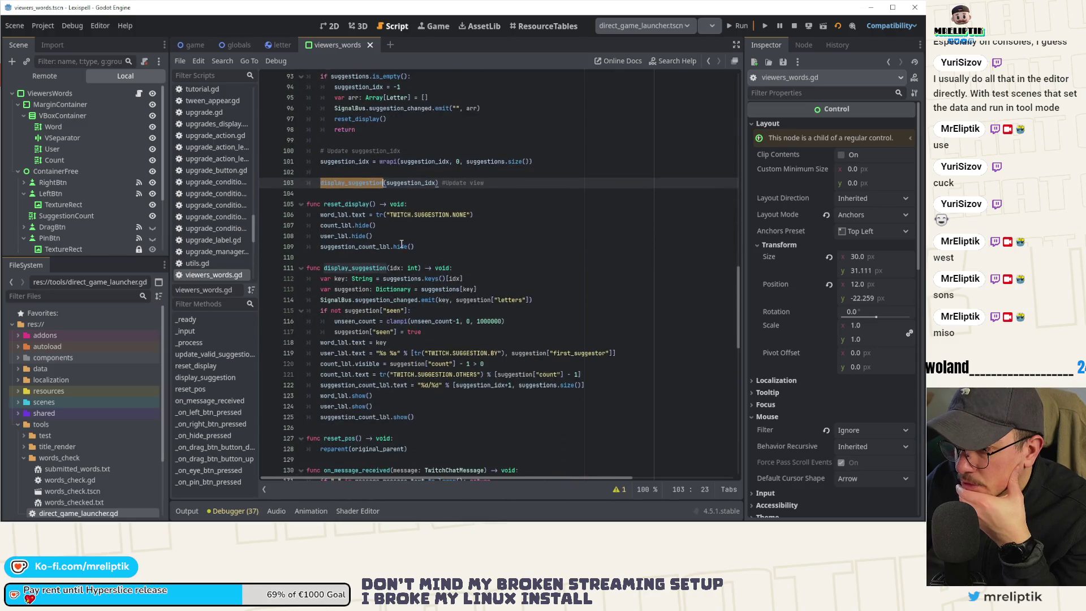
double_click(354, 269)
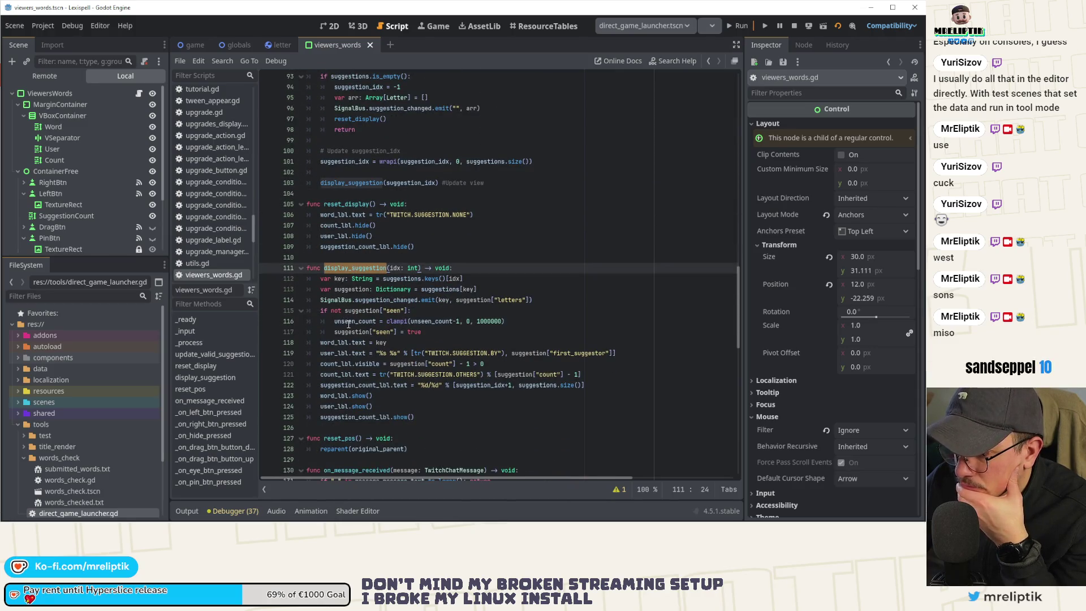
double_click(338, 343)
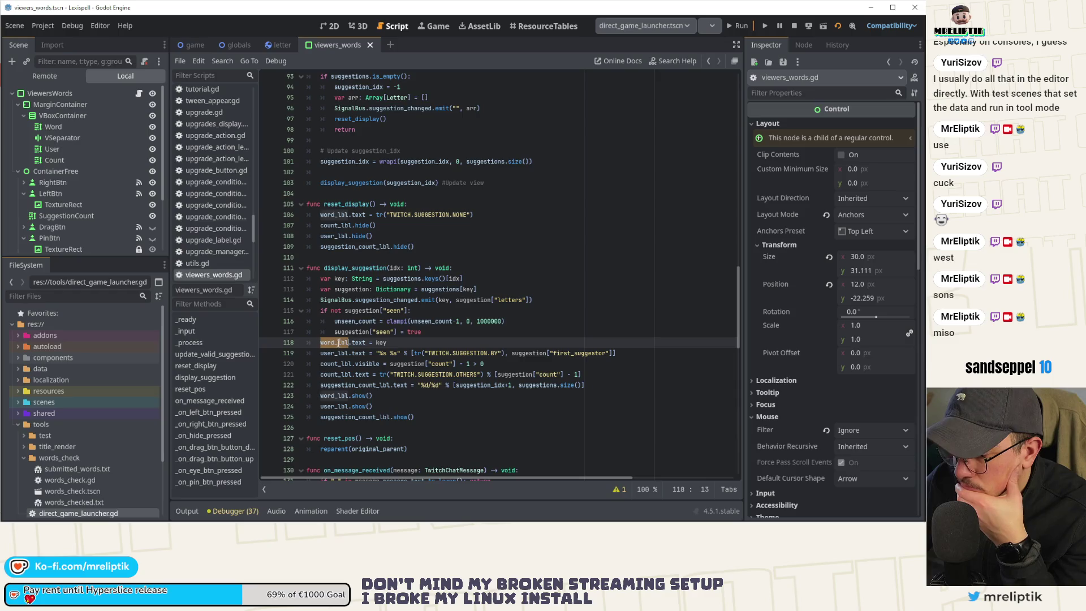
- Add notification.update_count(unseen_count) after line 117 and save viewers_words.gd
left_click(432, 334)
key("Return")
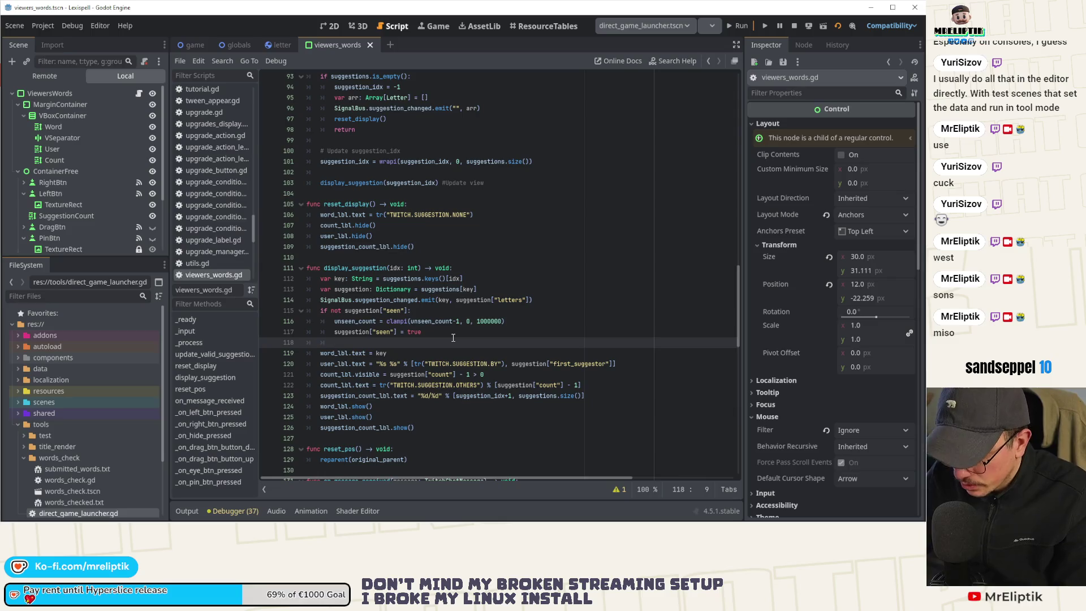
type("dis")
key("BackSpace")
key("BackSpace")
key("BackSpace")
type("displ")
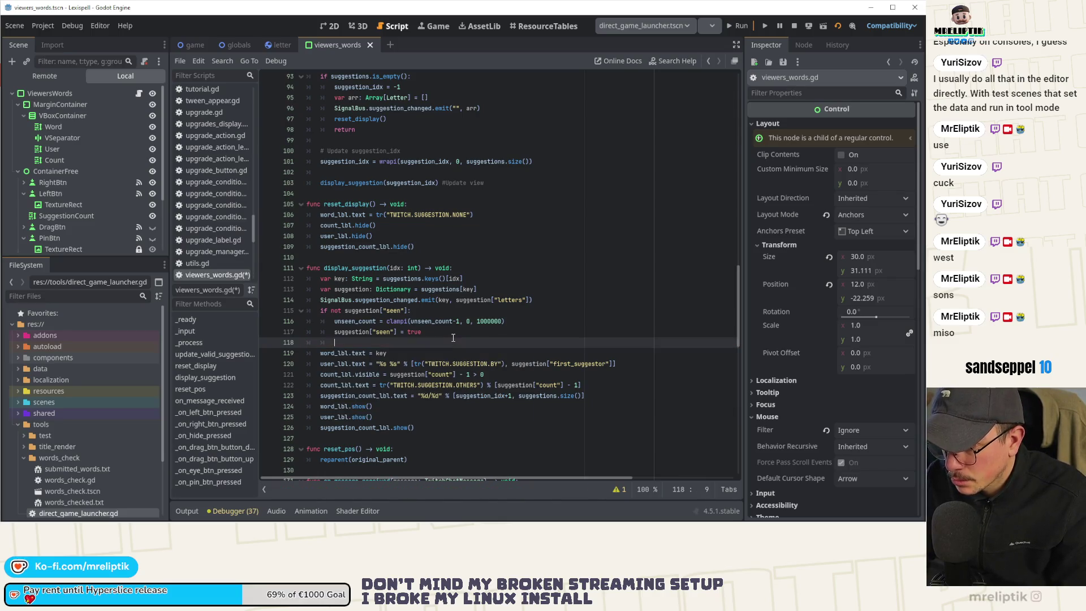
key("BackSpace")
key("BackSpace")
key("BackSpace")
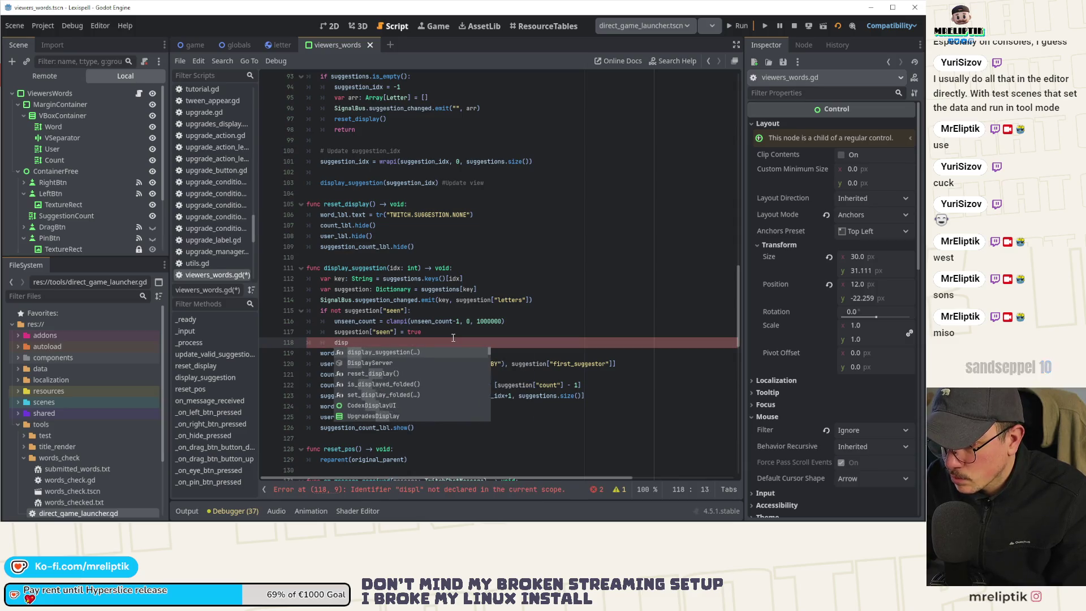
type("noti")
key("Return")
type(".")
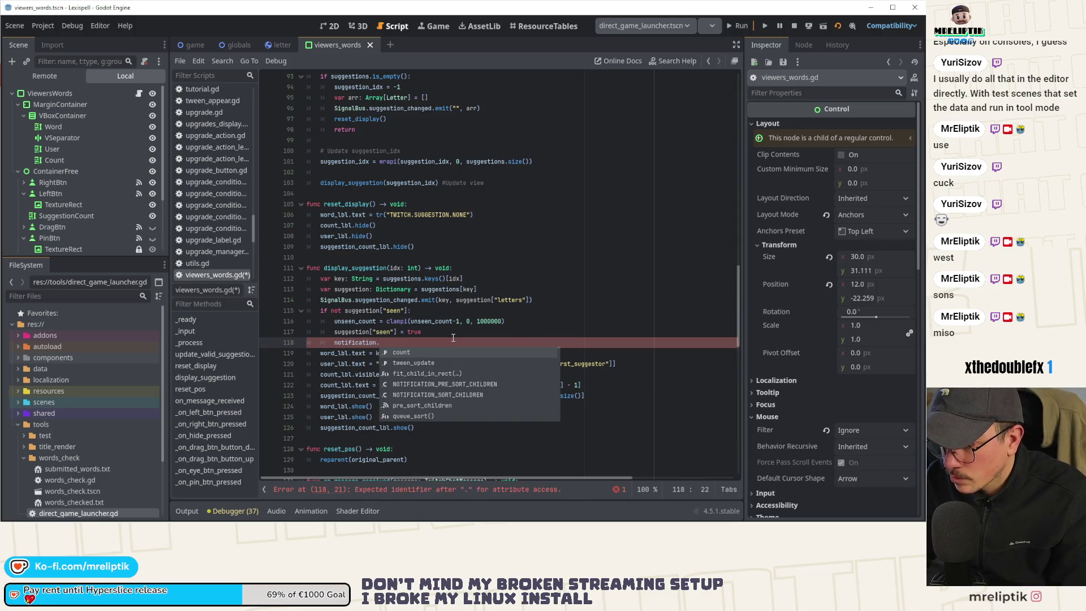
type("upd")
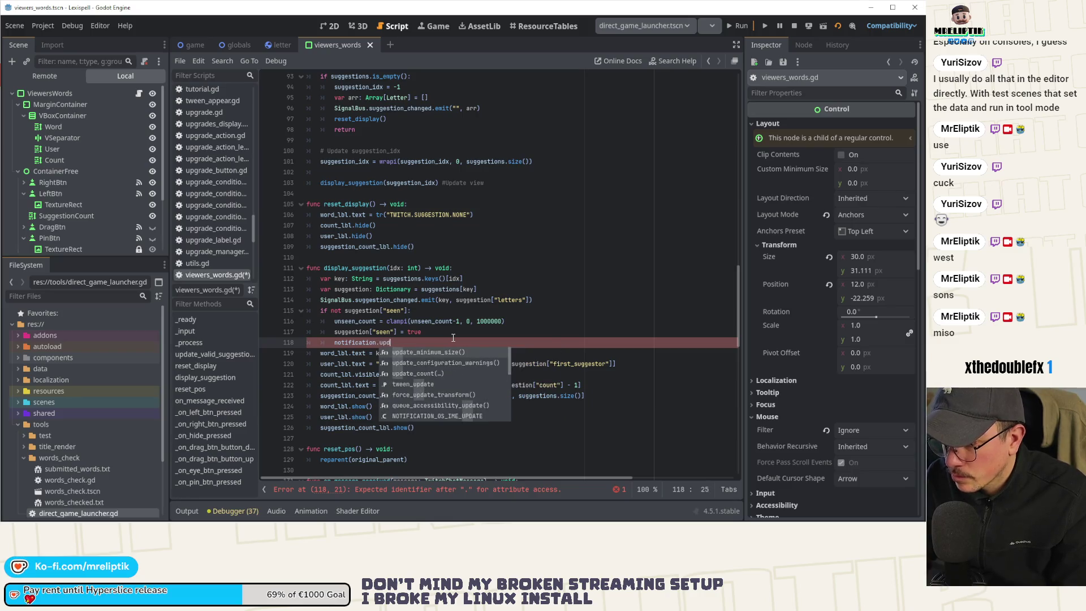
key("Return")
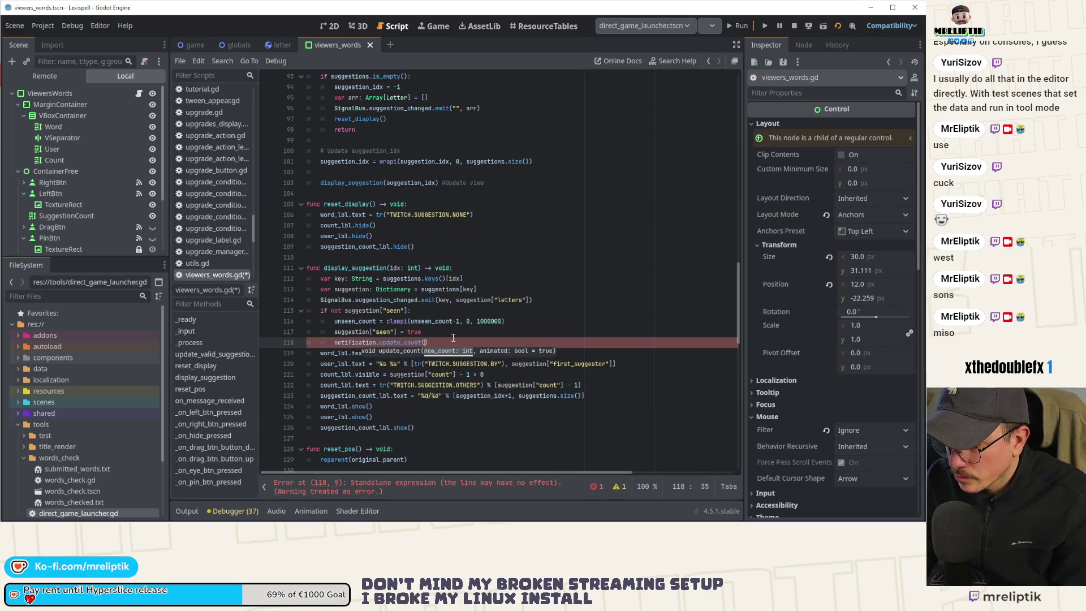
type("unseen_count")
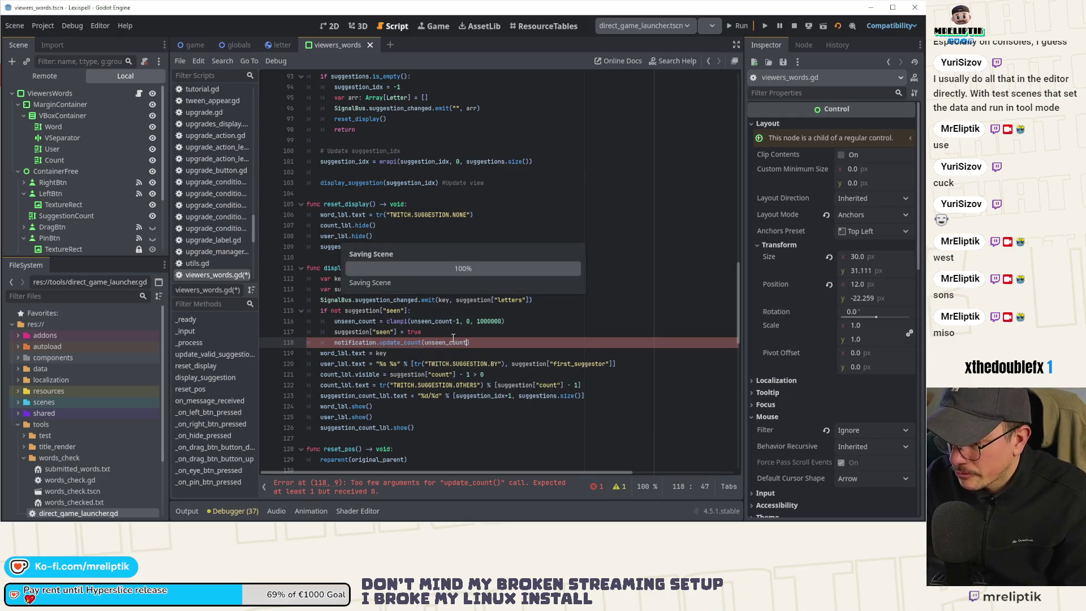
key("ctrl+s")
double_click(356, 321)
scroll(356, 321, "down", 10)
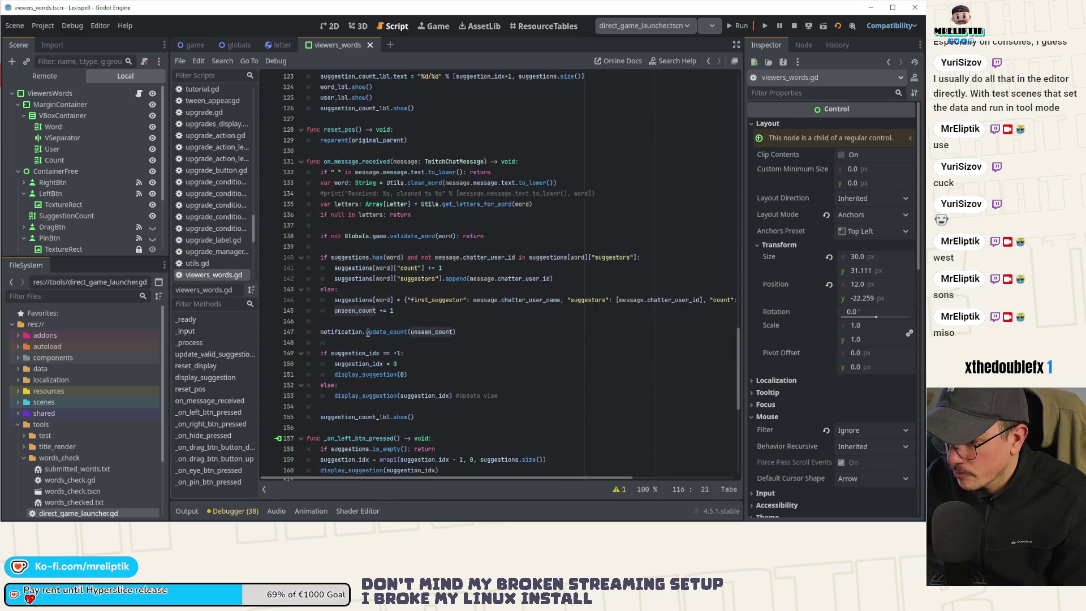
- Run the game with F5, page to the next suggestion MISO, and return to viewers_words.gd
key("F5")
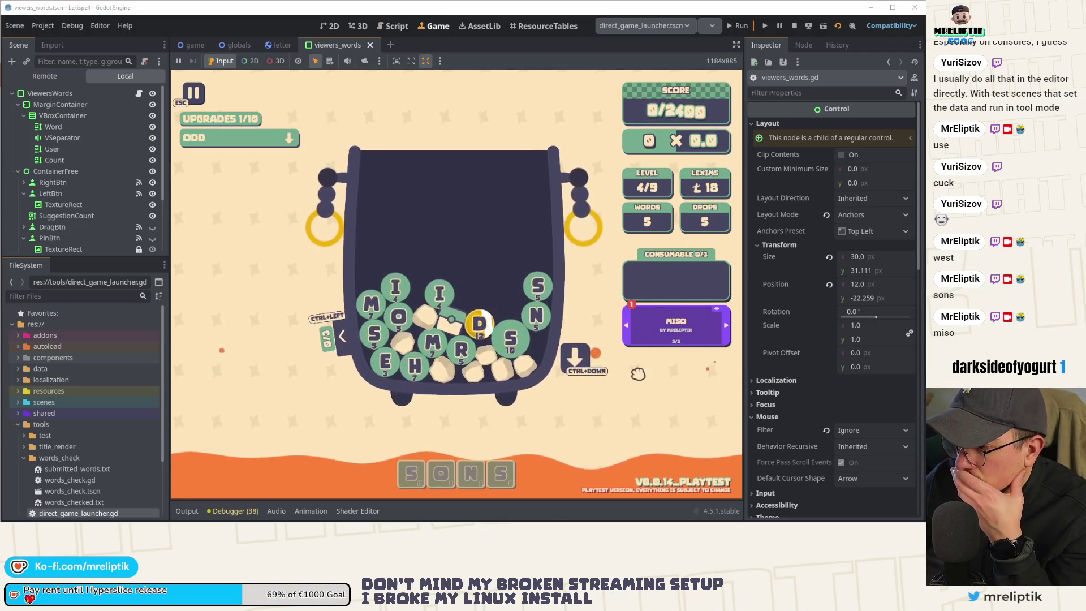
left_click(726, 326)
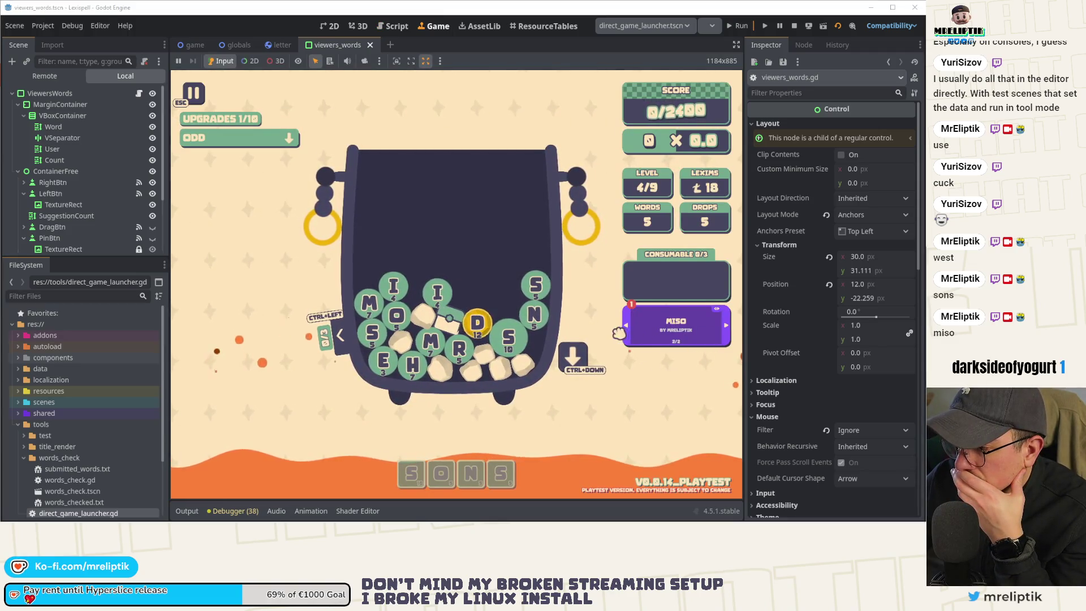
left_click(138, 93)
- Review the notification calls, then place the caret before the suggestors entry on line 144
left_click(324, 333)
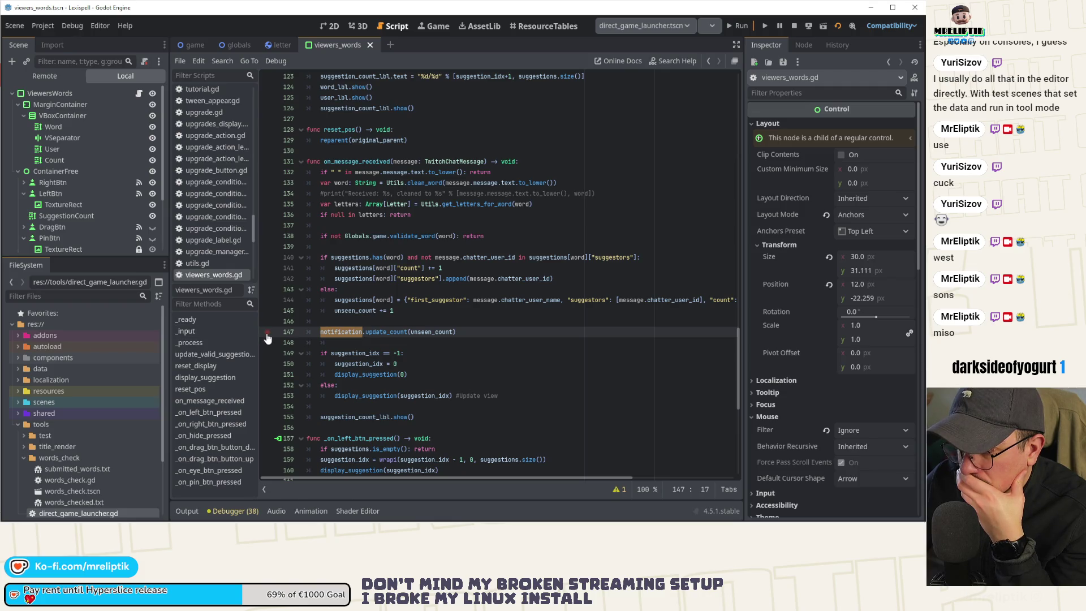
left_click(385, 335)
double_click(345, 332)
scroll(374, 295, "up", 9)
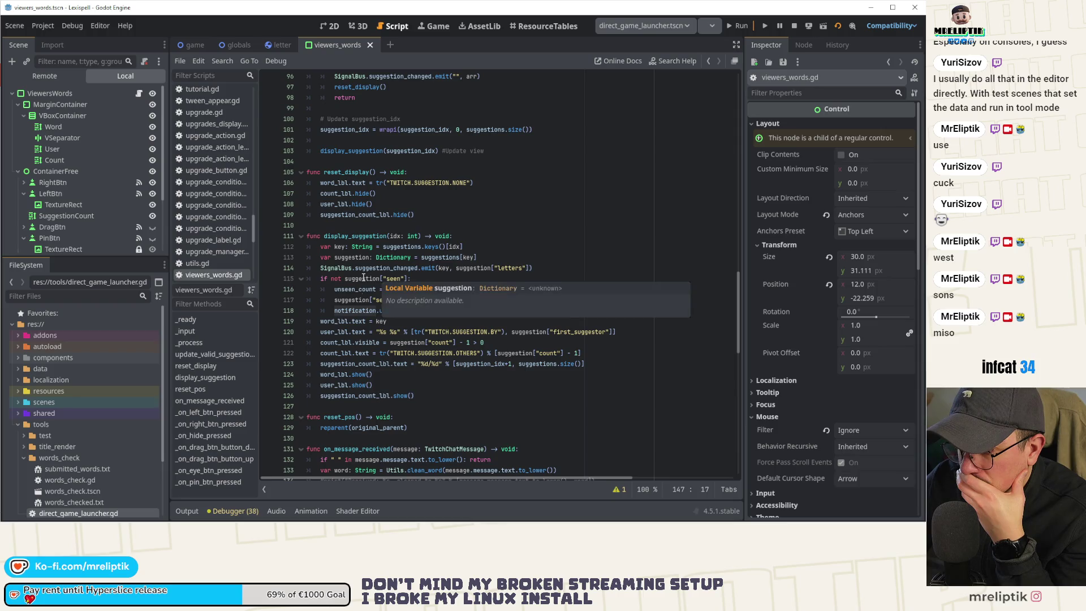
double_click(338, 311)
left_click(338, 311)
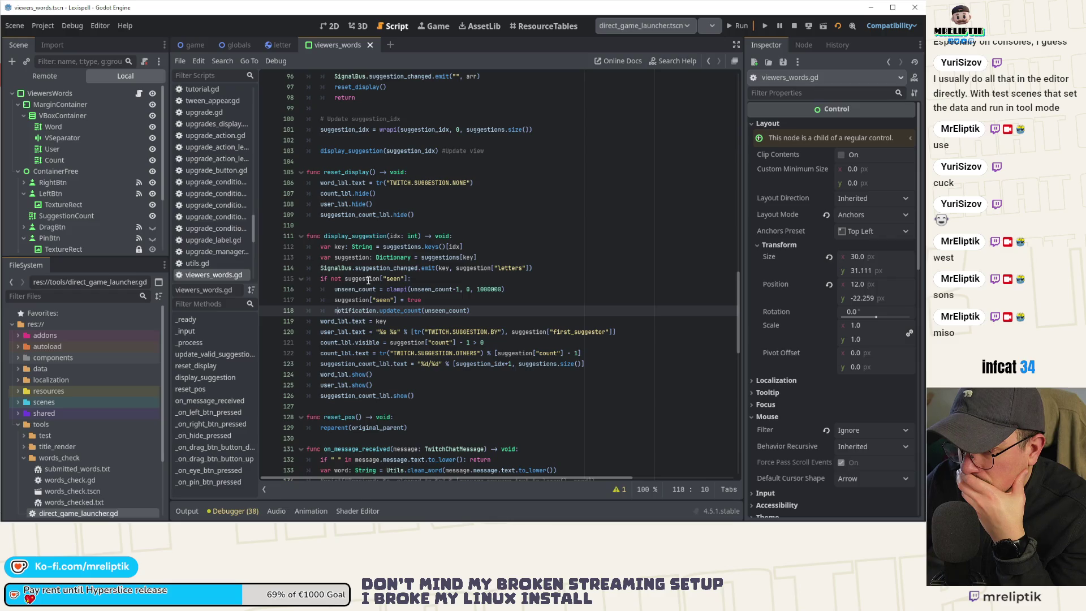
mouse_move(369, 280)
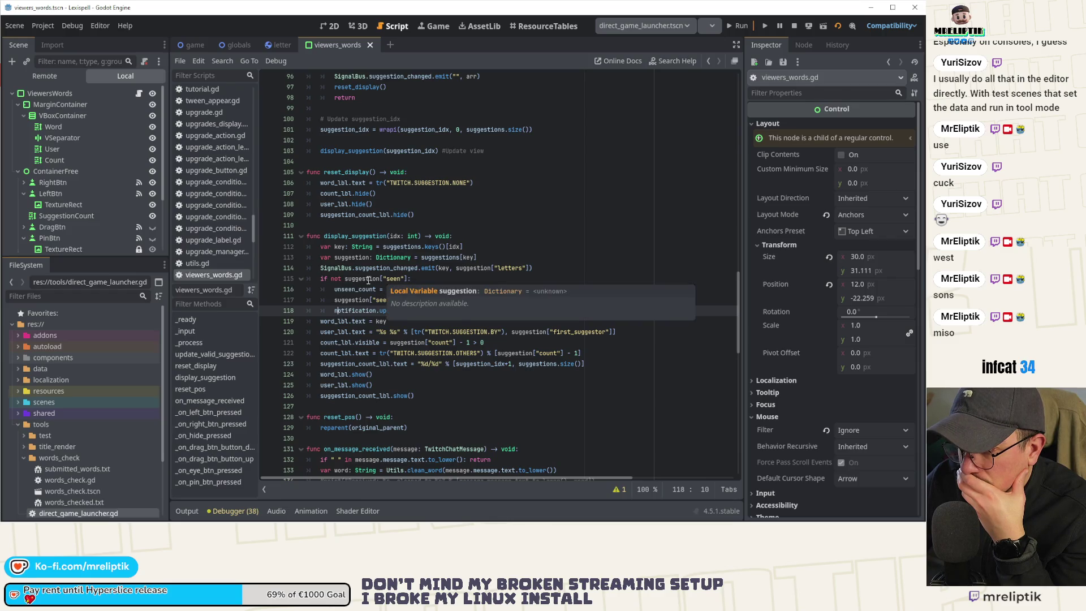
scroll(424, 311, "down", 15)
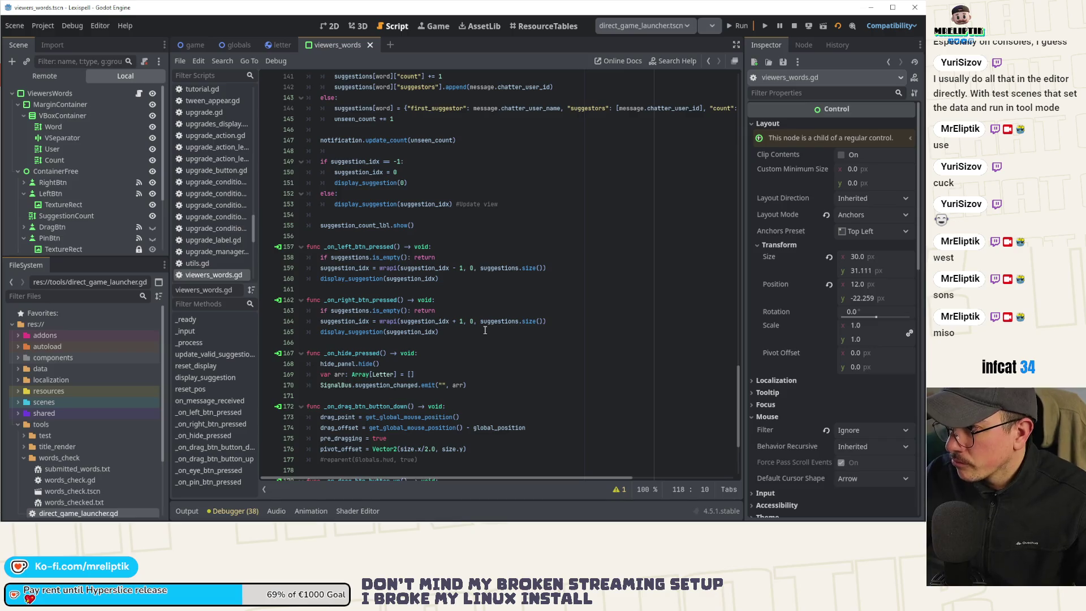
scroll(484, 330, "up", 5)
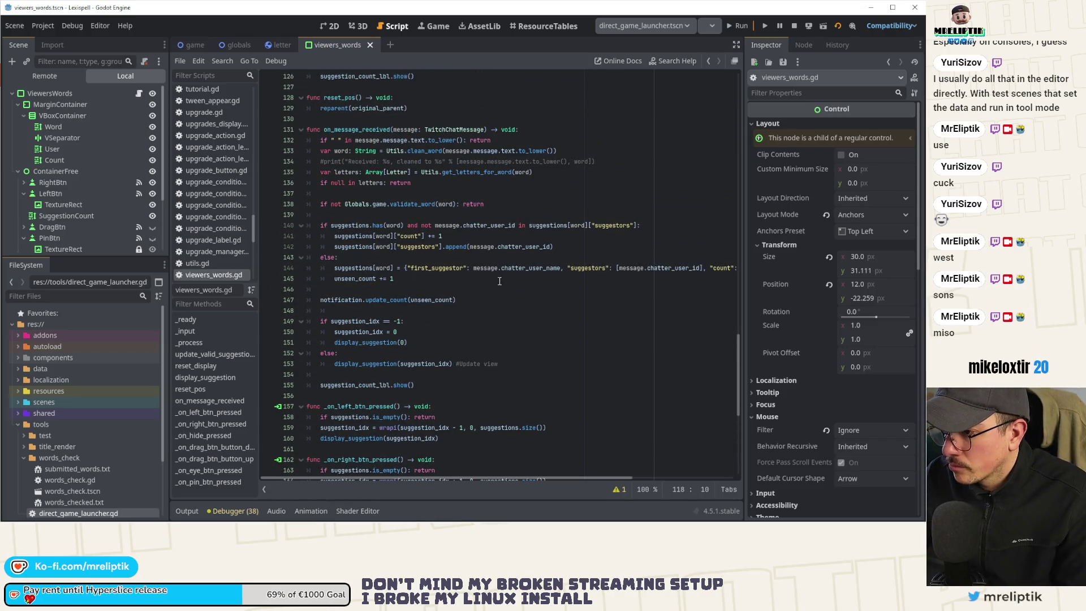
left_click(568, 269)
- Split the suggestors, first_suggestor and count dictionary entries onto their own lines
key("Return")
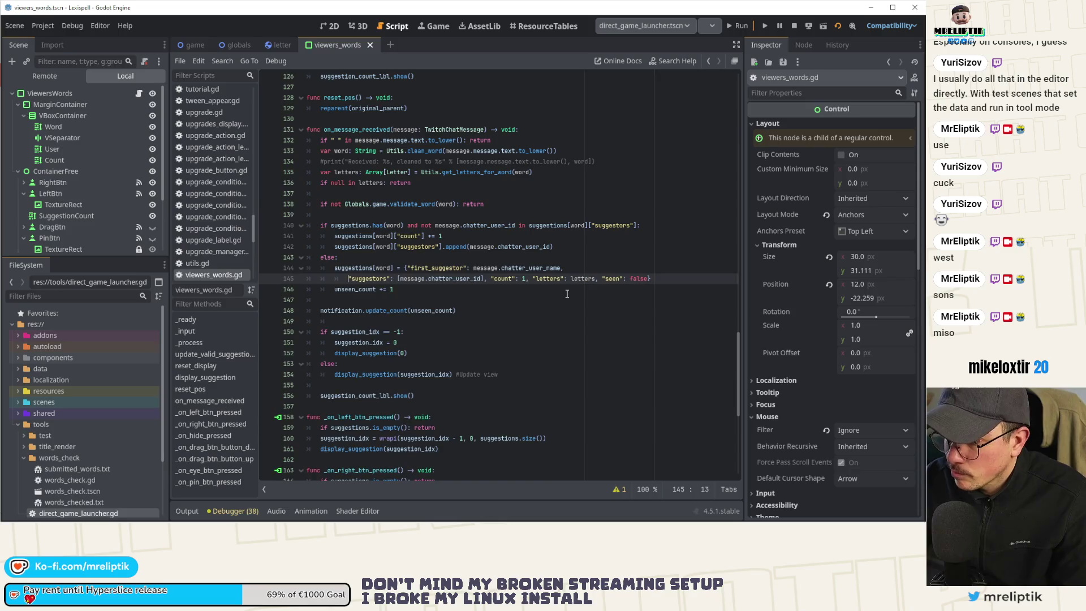
left_click(407, 268)
key("Return")
left_click(444, 278)
left_click(494, 290)
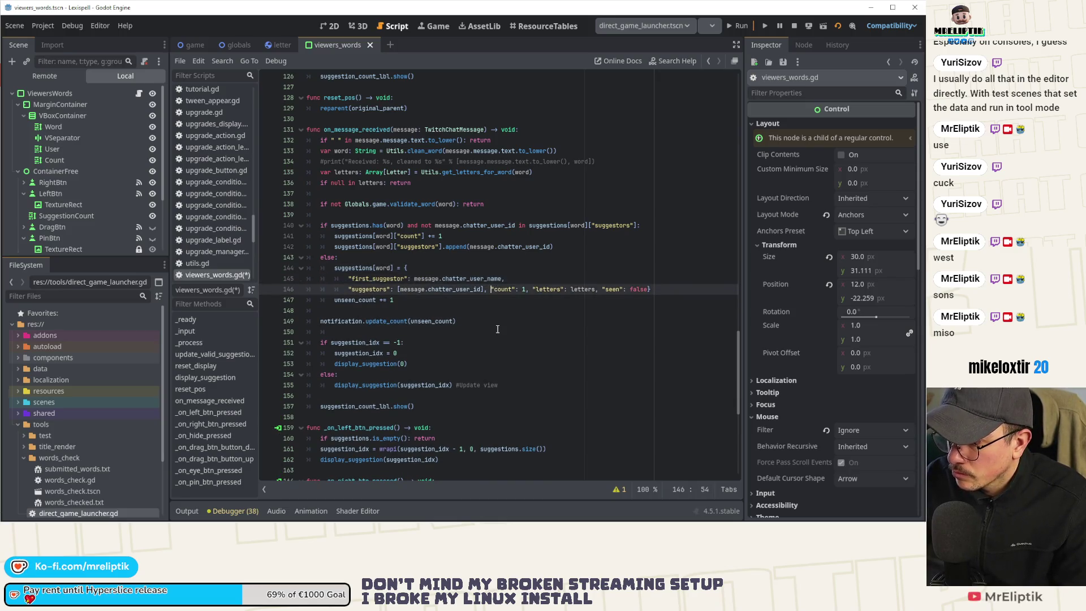
key("Return")
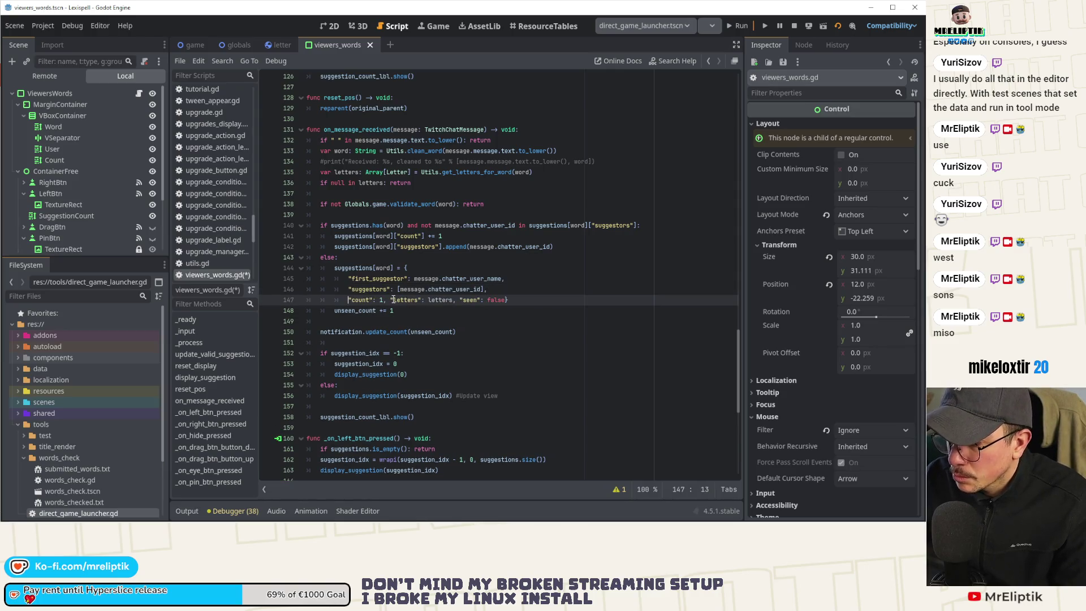
- Put letters, seen and the closing brace on separate lines, save, and stop the game
key("Up")
key("Down")
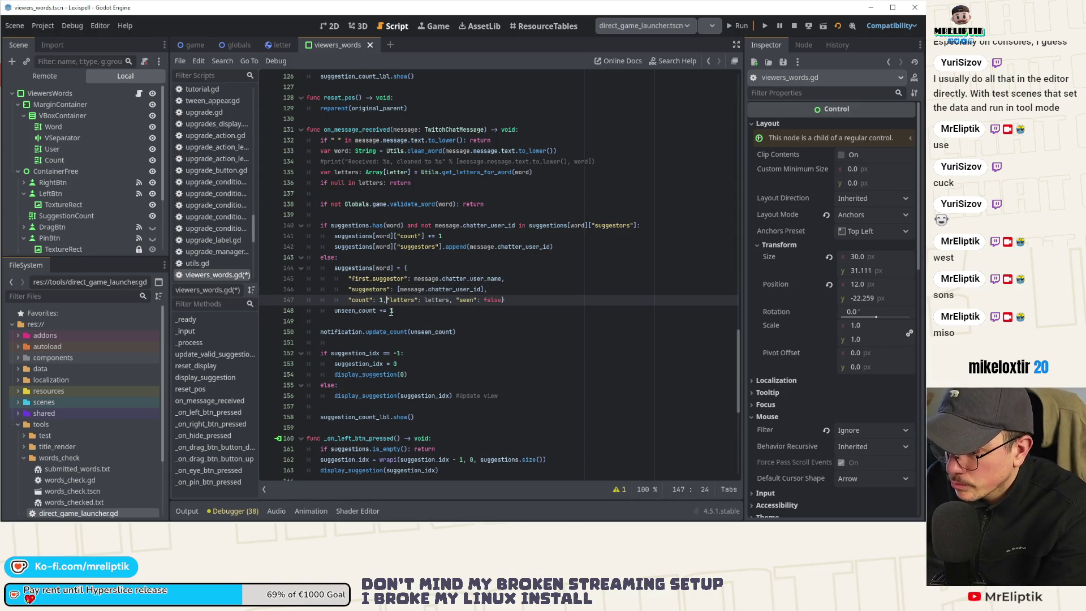
key("Return")
key("Return")
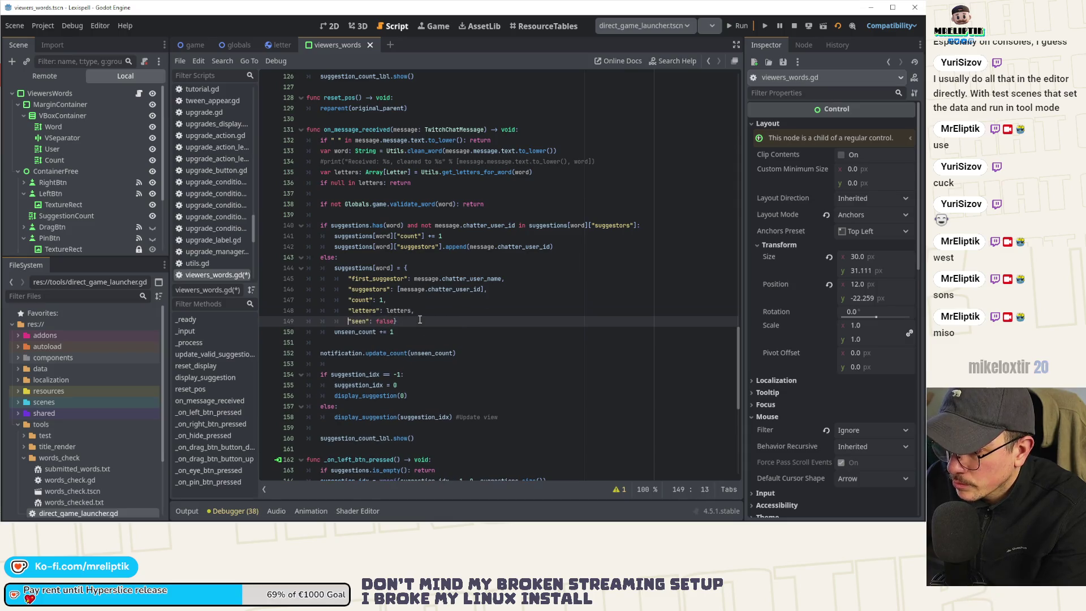
left_click(432, 310)
left_click(394, 321)
key("Return")
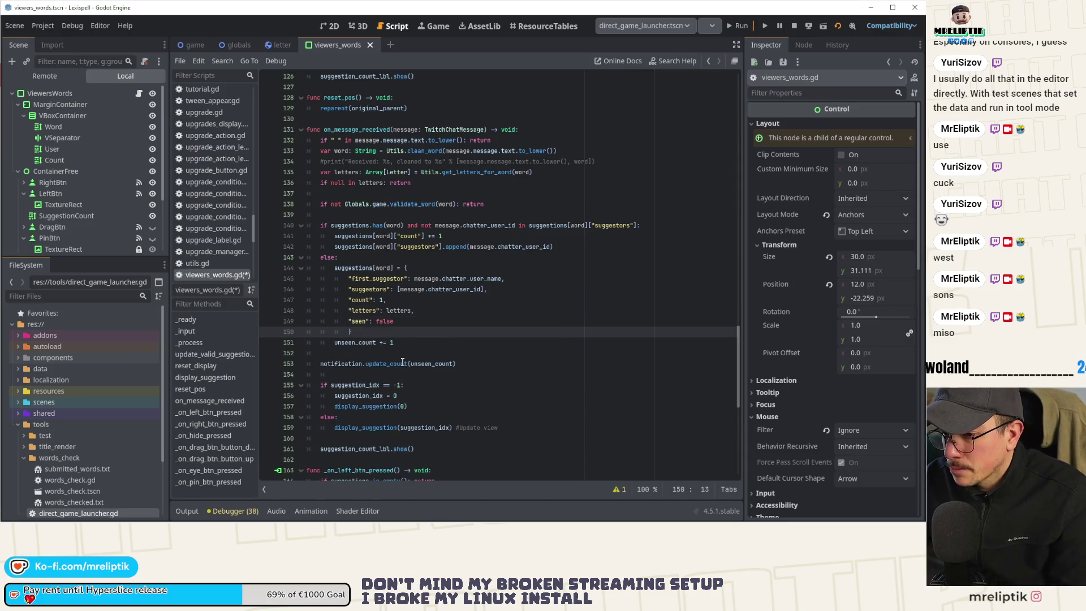
key("ctrl+s")
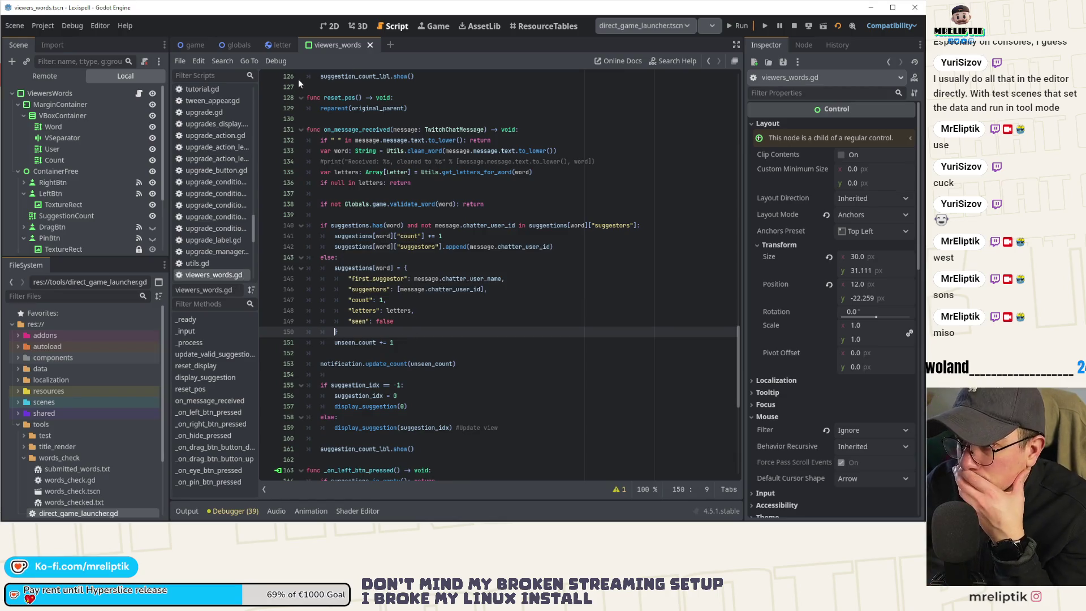
left_click(795, 26)
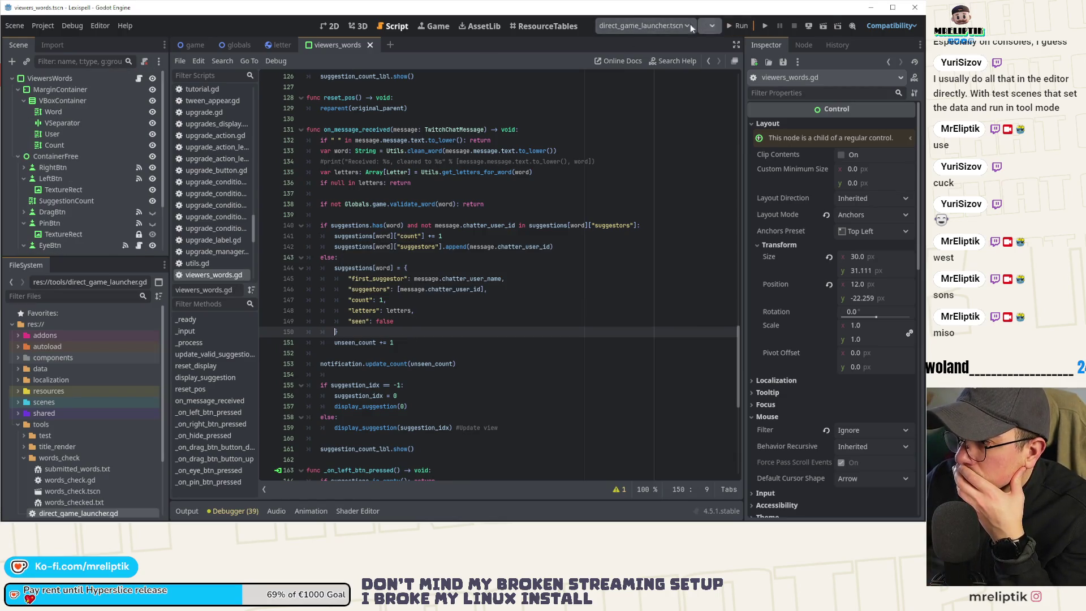
- Relaunch Lexispell, continue from the shop, drop letters, and pause and resume until the breakpoint hits
left_click(738, 27)
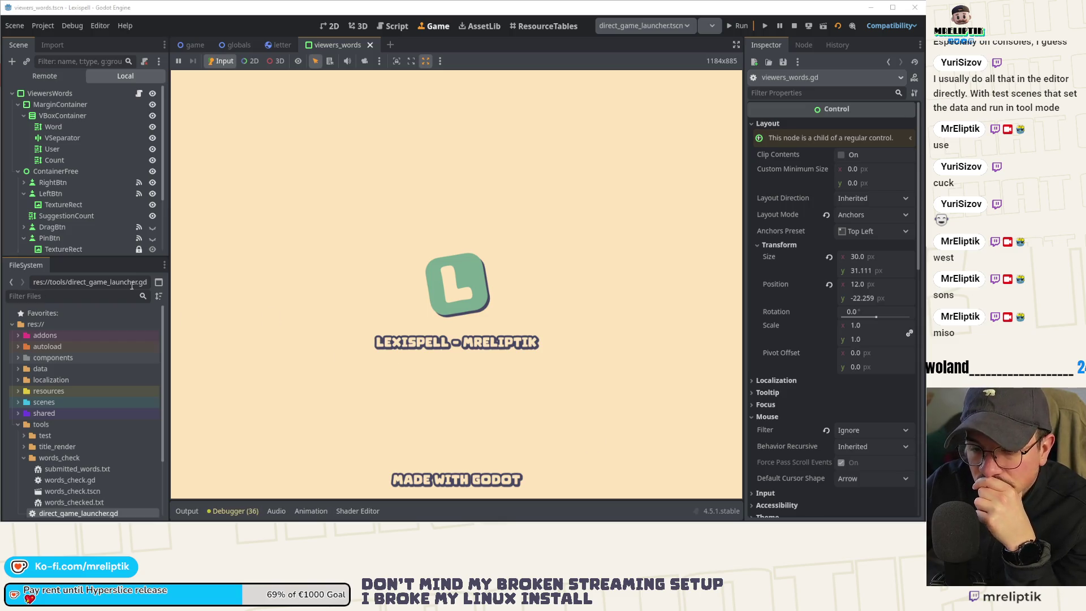
mouse_move(820, 522)
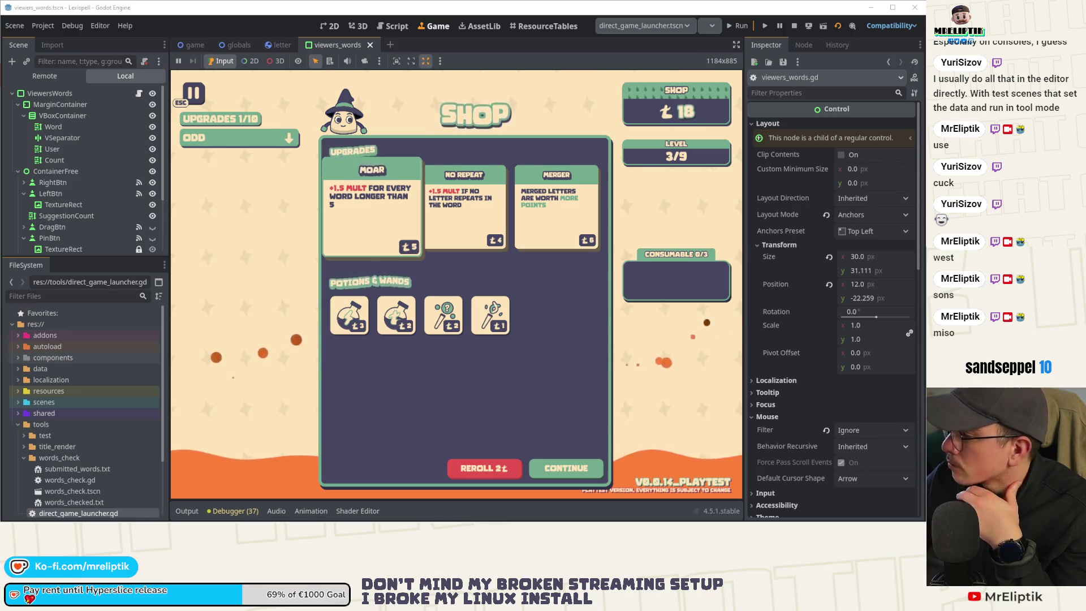
left_click(560, 470)
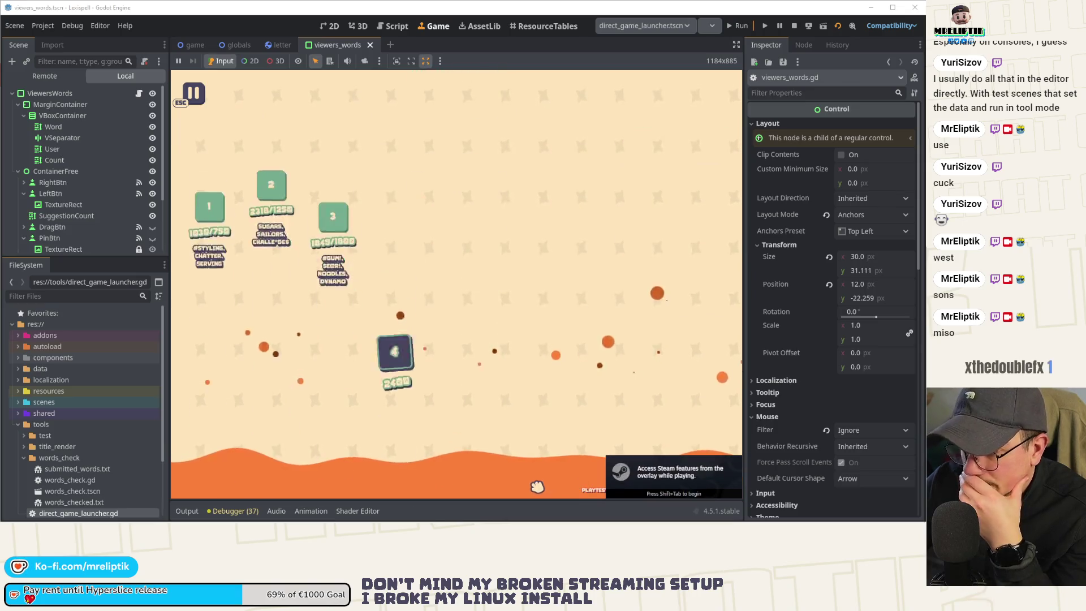
left_click(593, 378)
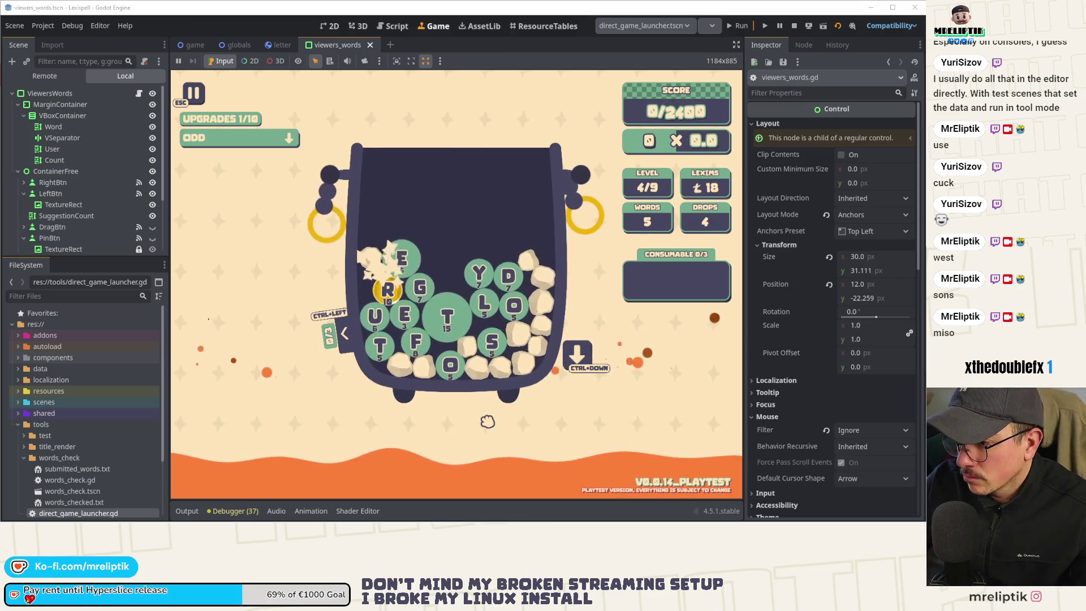
key("Escape")
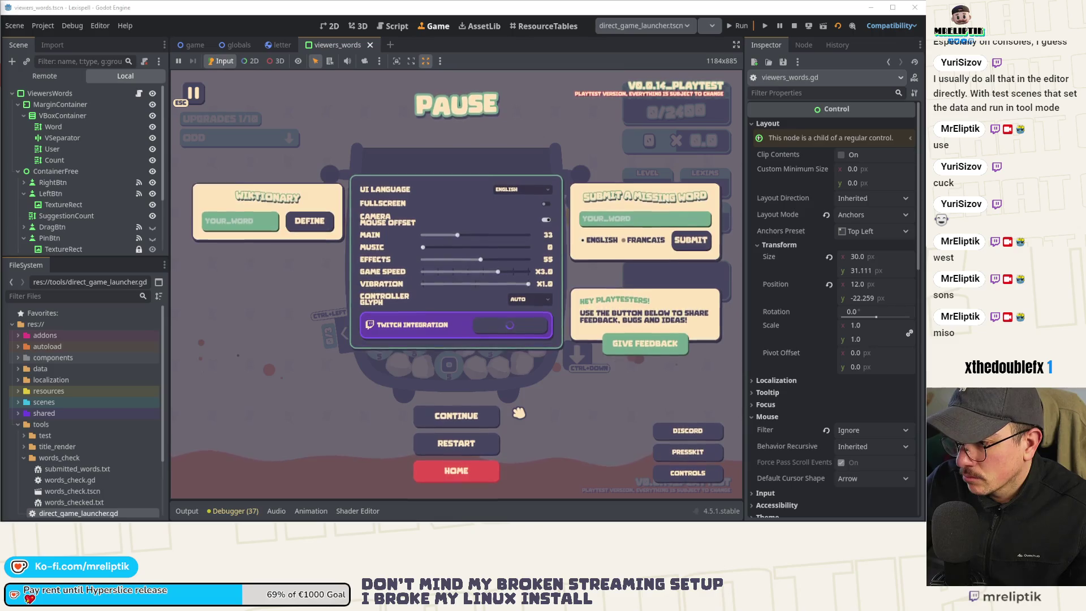
left_click(469, 416)
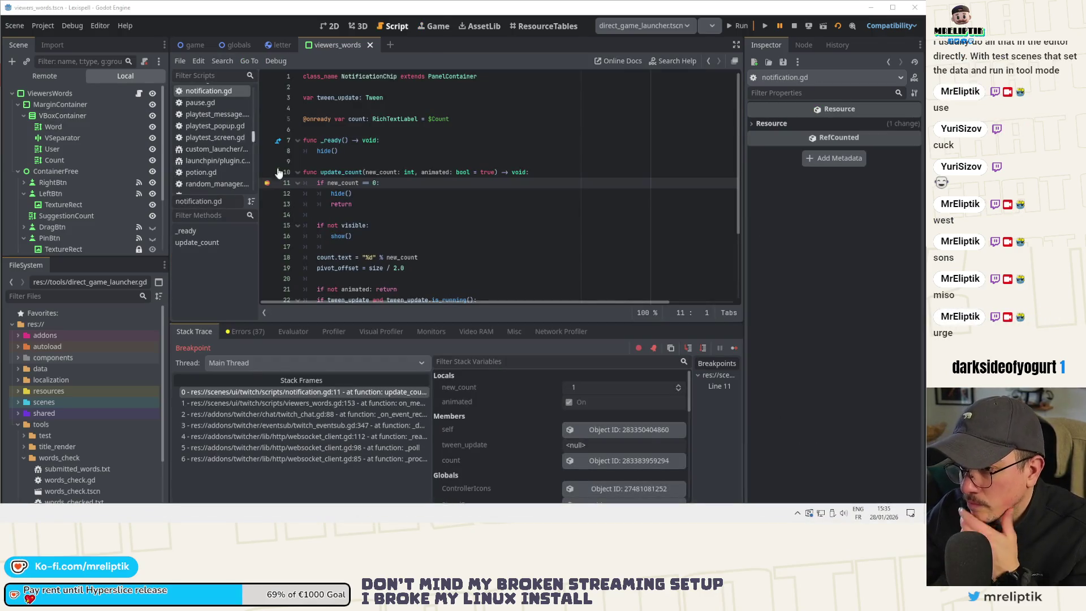
- Resume past both notification breakpoints so the game receives URGE, then return to viewers_words.gd
left_click(733, 349)
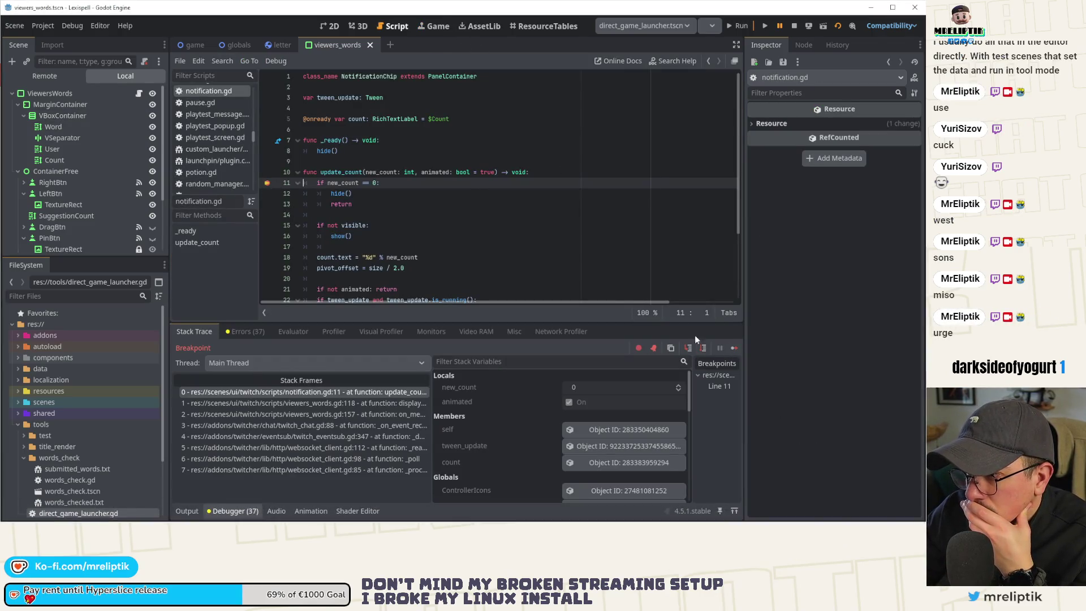
left_click(734, 348)
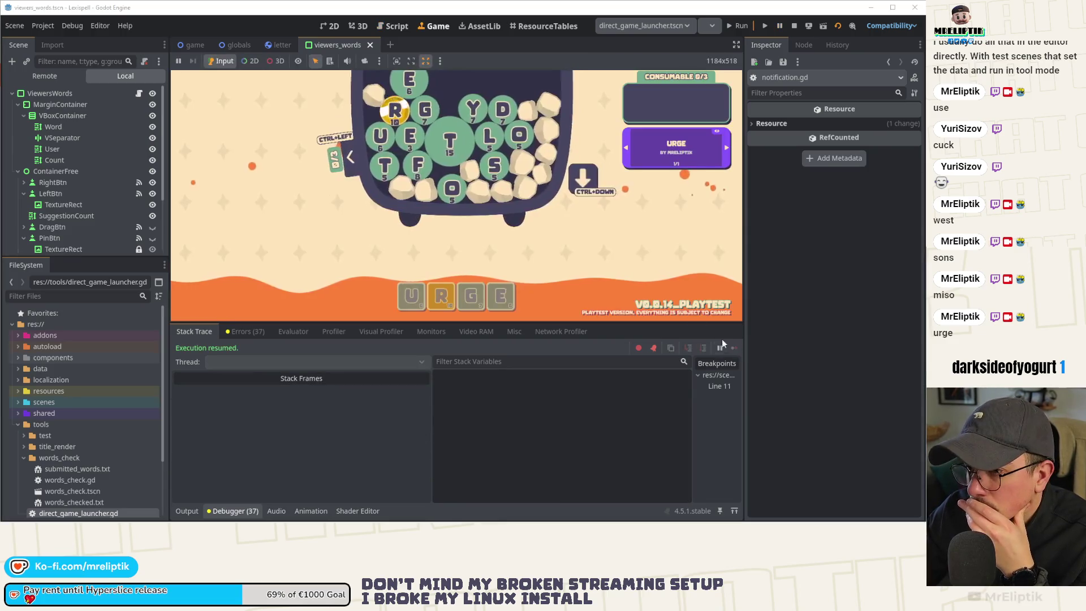
left_click(232, 511)
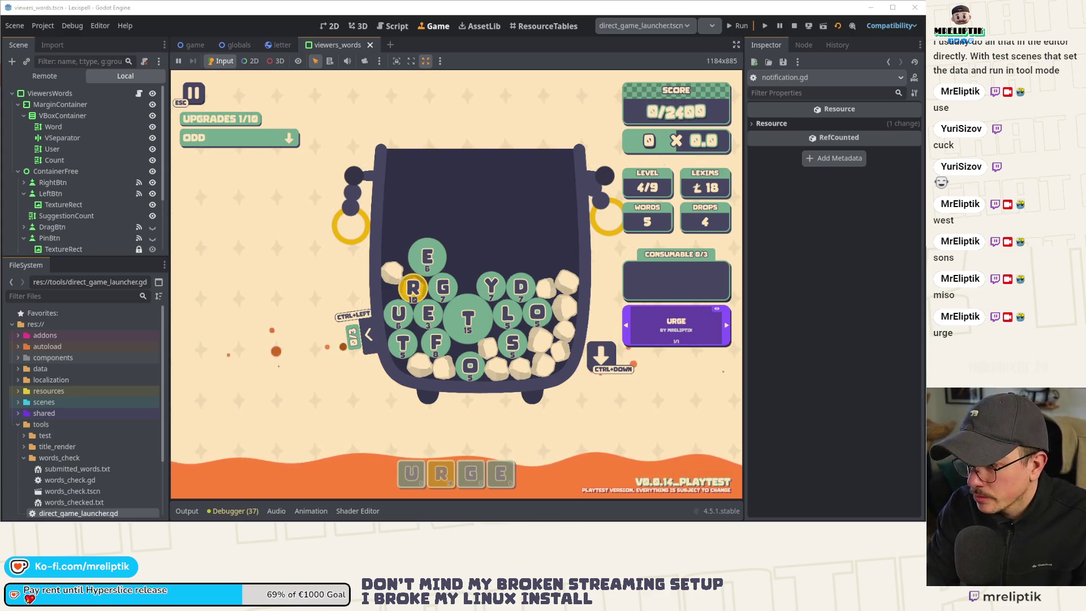
key("ctrl+F3")
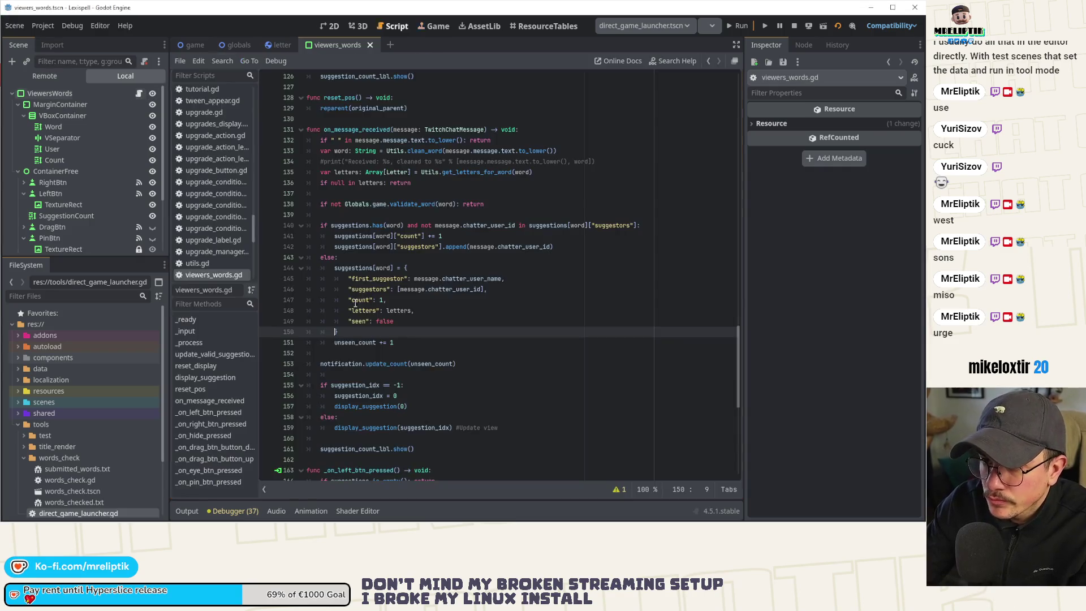
- Inspect the Notification node's script and its badge reading 1 on the 2D canvas, then return to the game
scroll(334, 306, "down", 9)
scroll(335, 285, "up", 11)
scroll(335, 285, "up", 5)
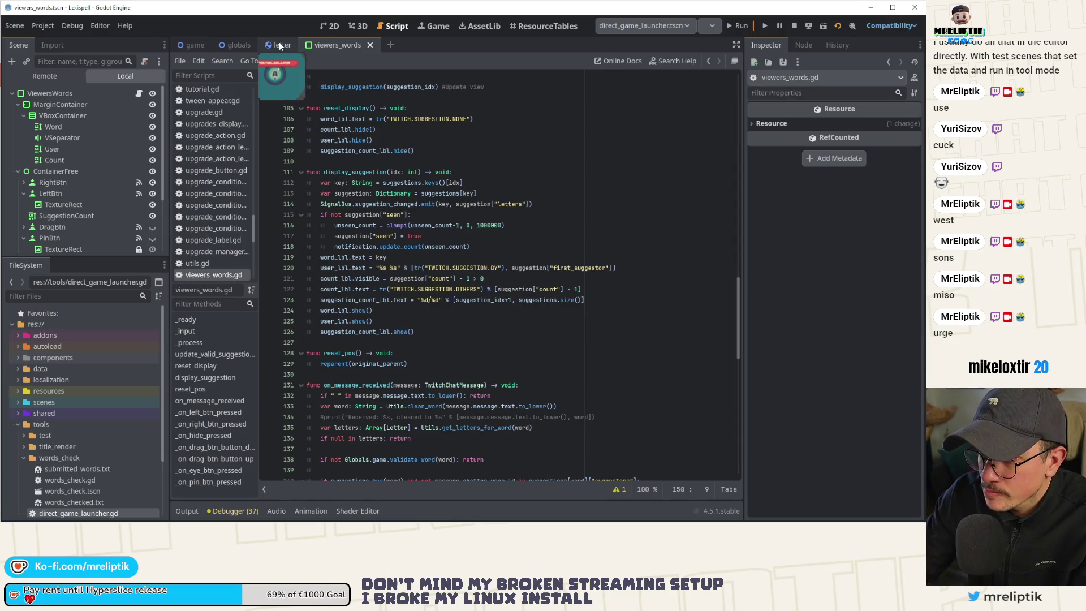
scroll(329, 275, "down", 5)
scroll(85, 215, "down", 3)
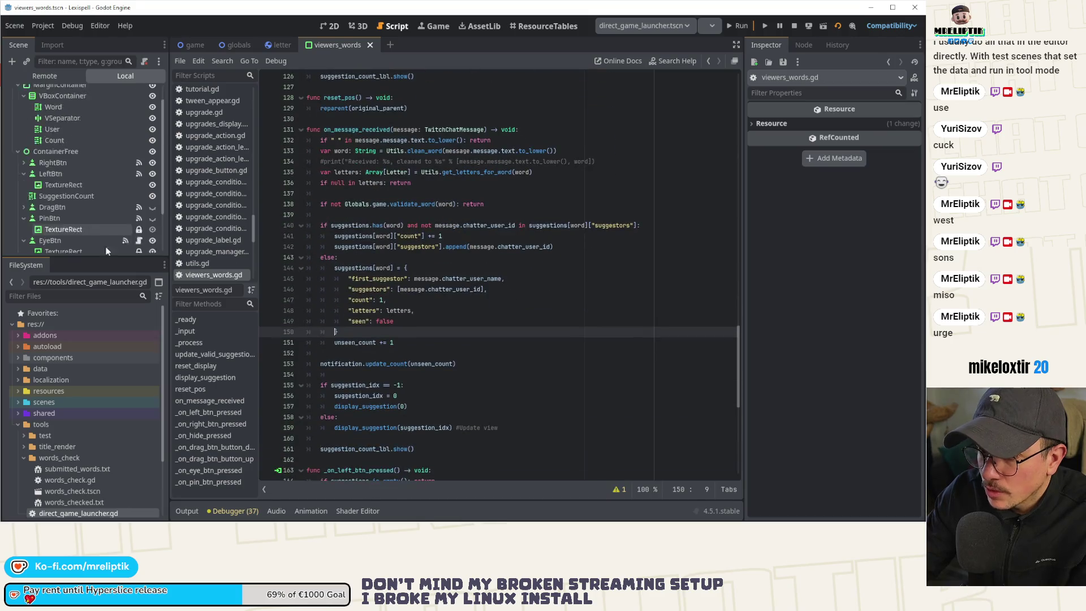
left_click(140, 210)
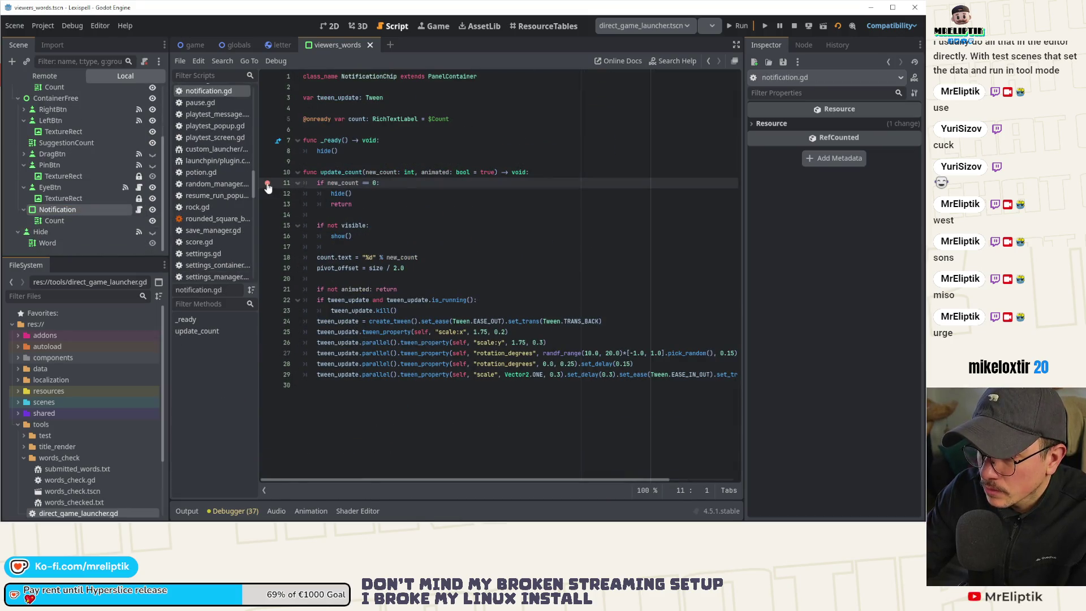
left_click(338, 28)
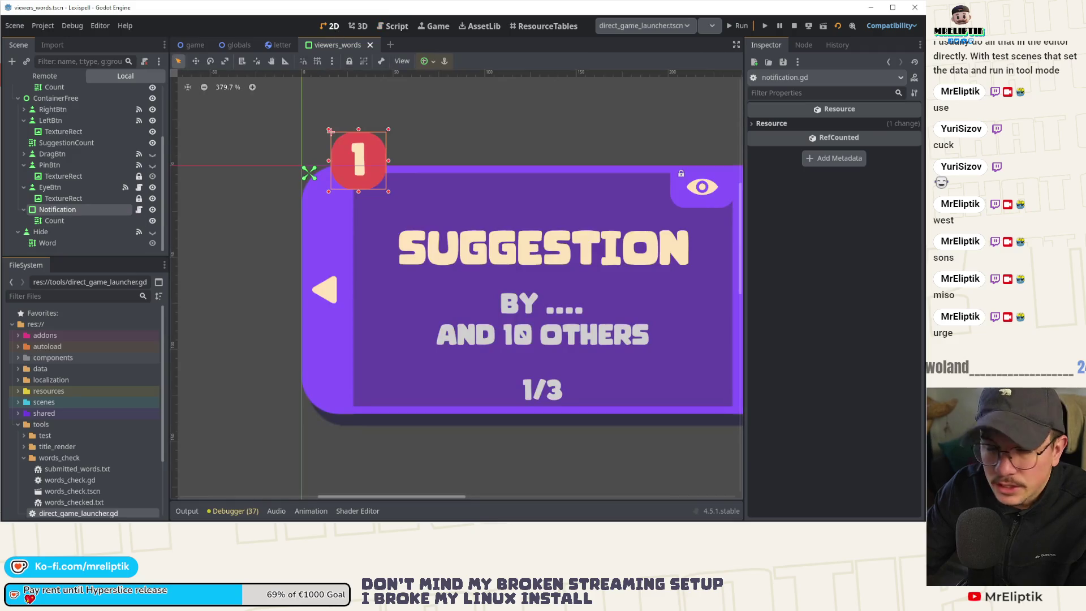
left_click(433, 26)
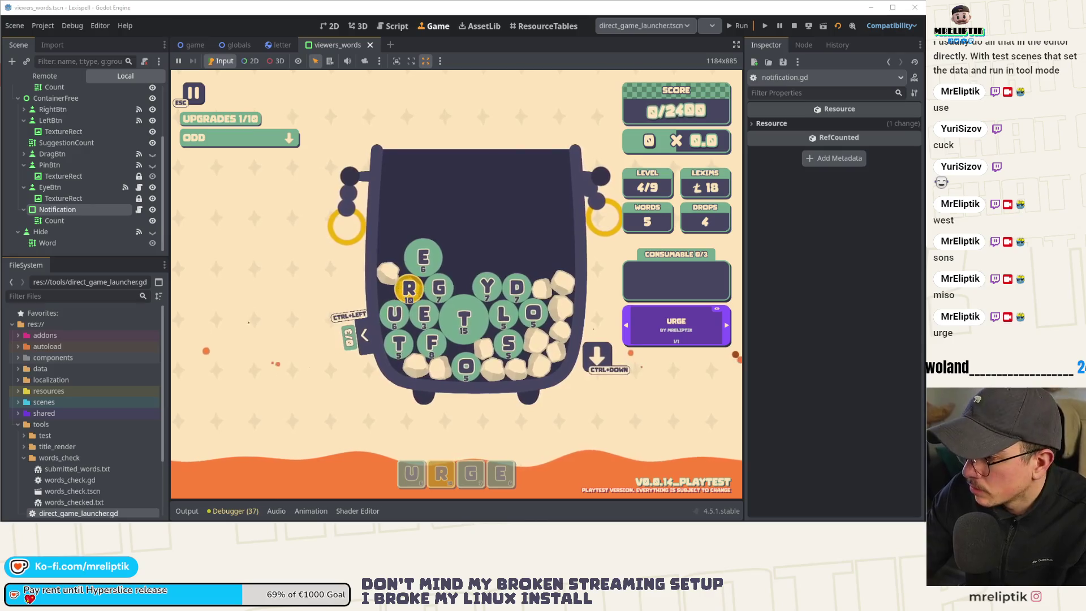
- Advance to the RUG suggestion, restart the run, and continue from the shop to the LEVELS board
left_click(729, 329)
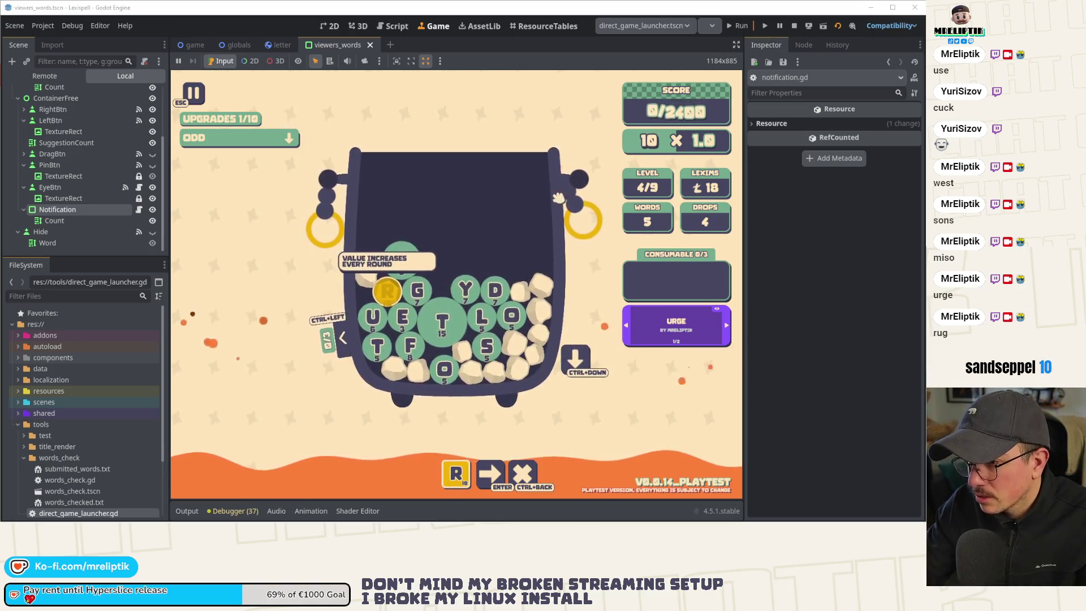
key("Escape")
left_click(456, 443)
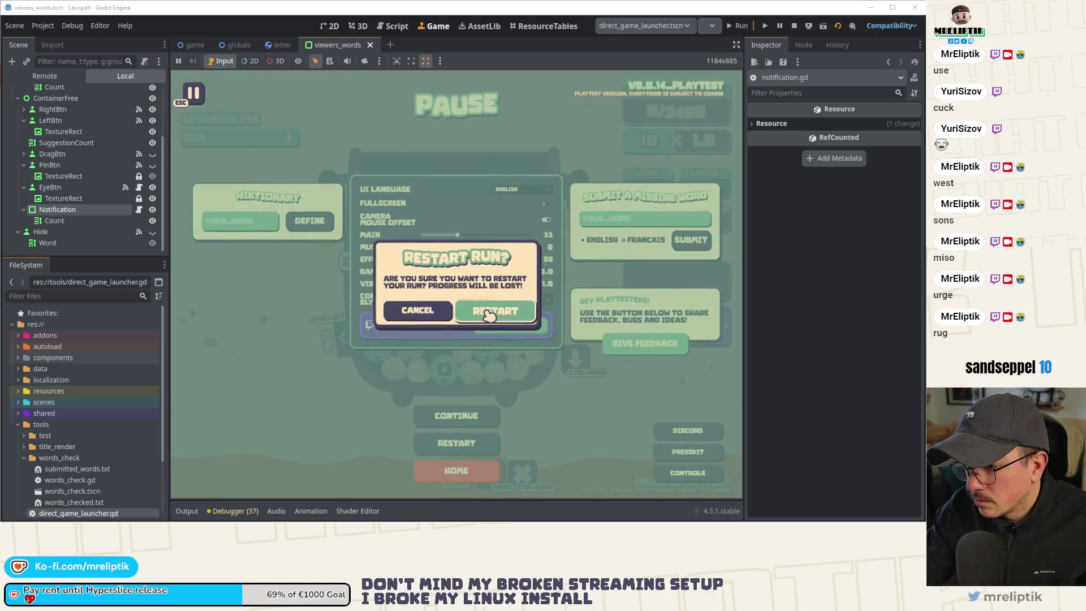
left_click(484, 308)
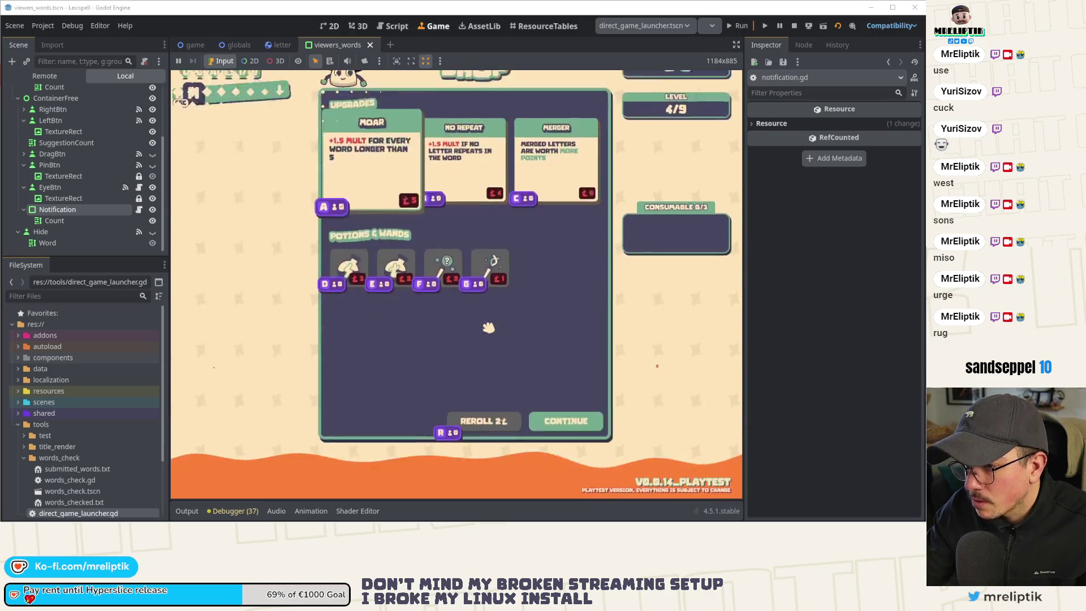
left_click(563, 430)
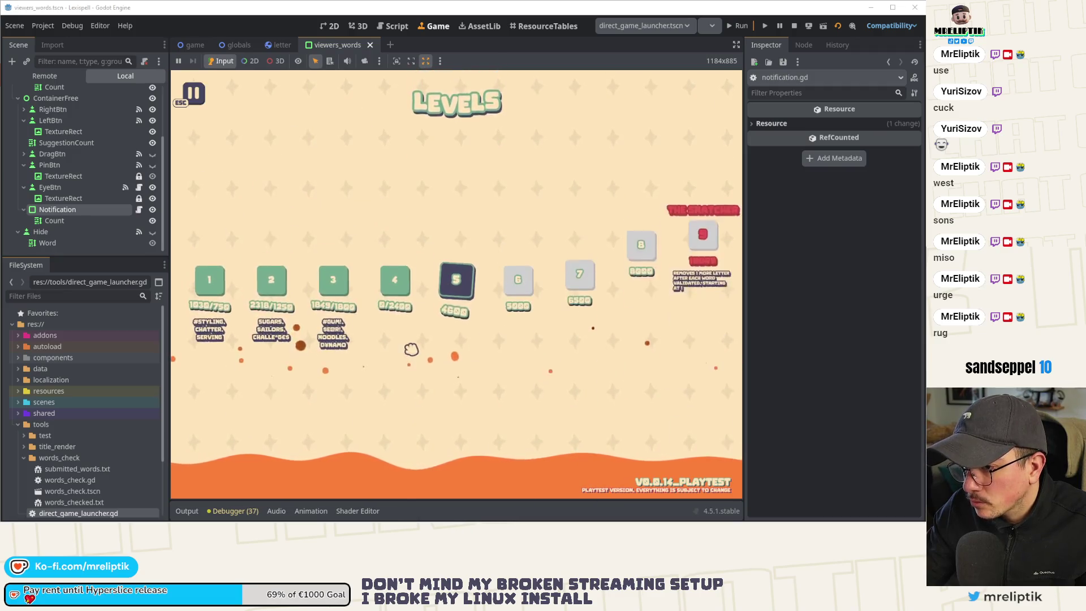
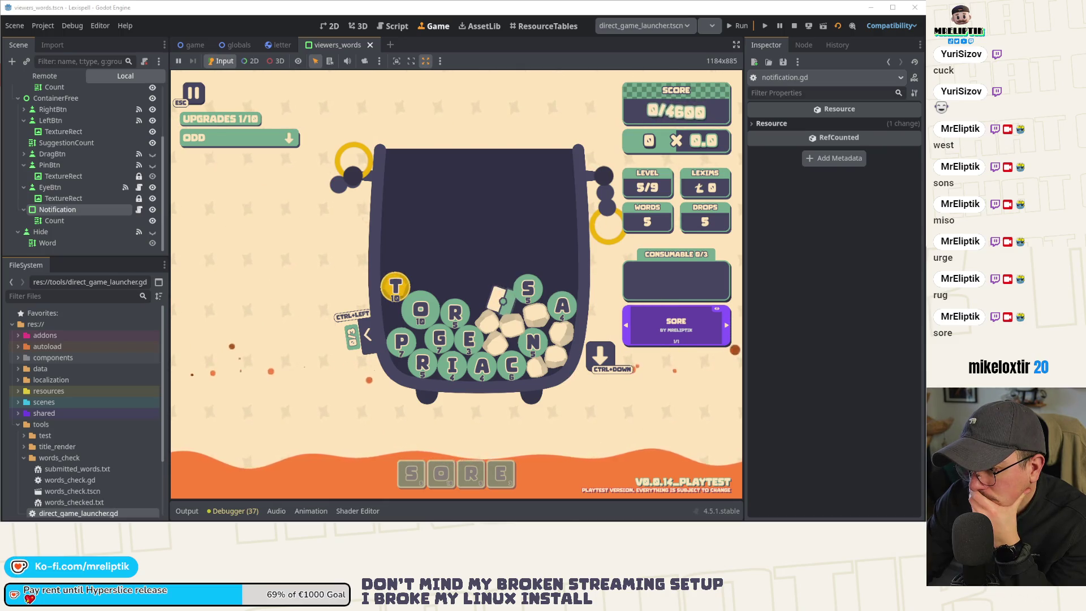
- Nudge the pot left and back right in the game, then open notification.gd at line 15
key("ctrl+Left")
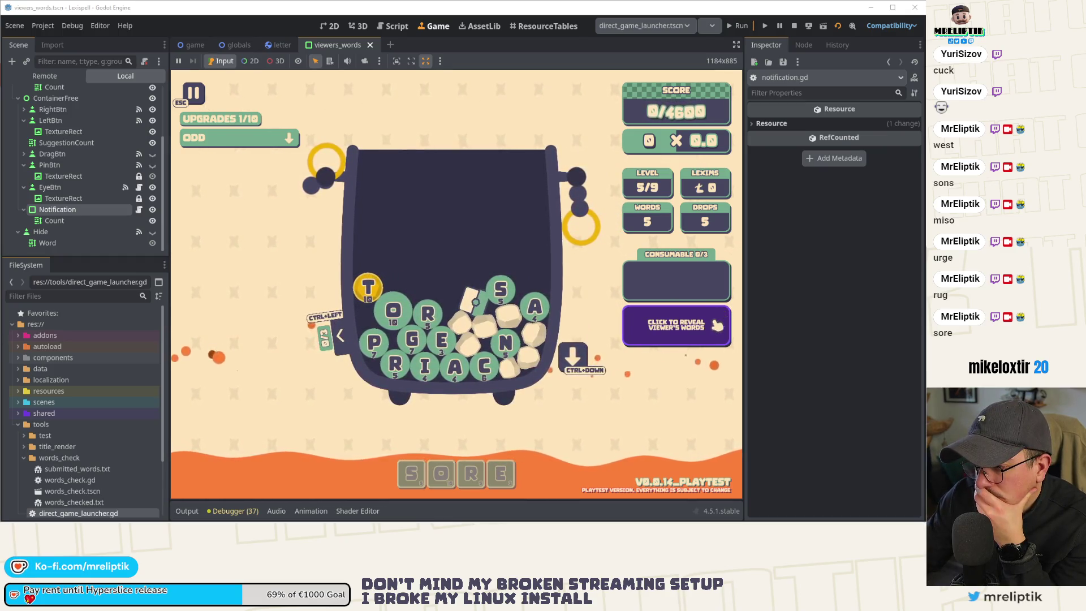
key("ctrl+Right")
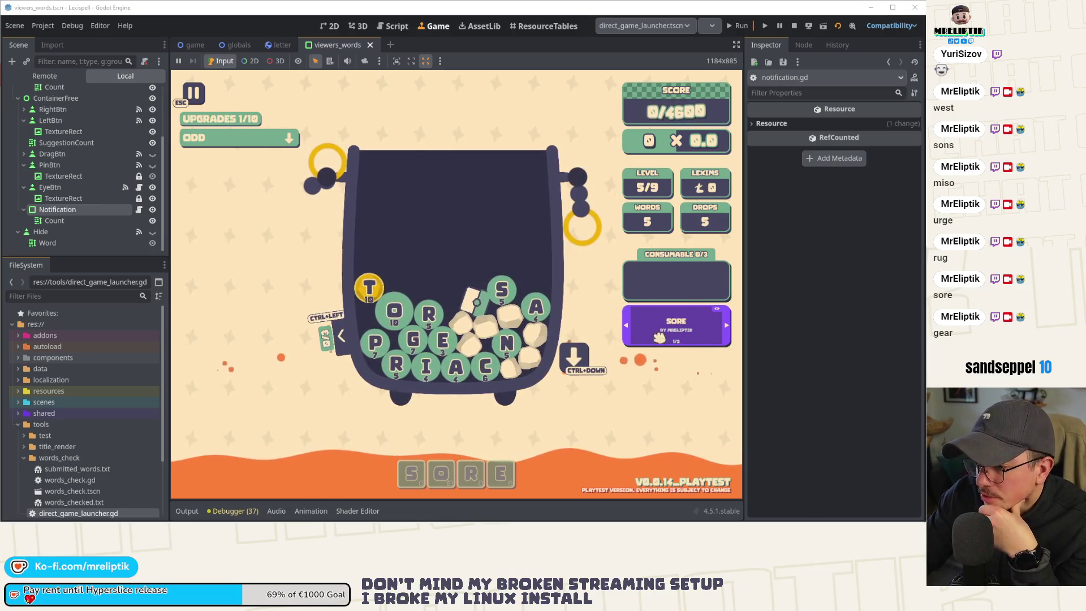
left_click(139, 209)
left_click(414, 224)
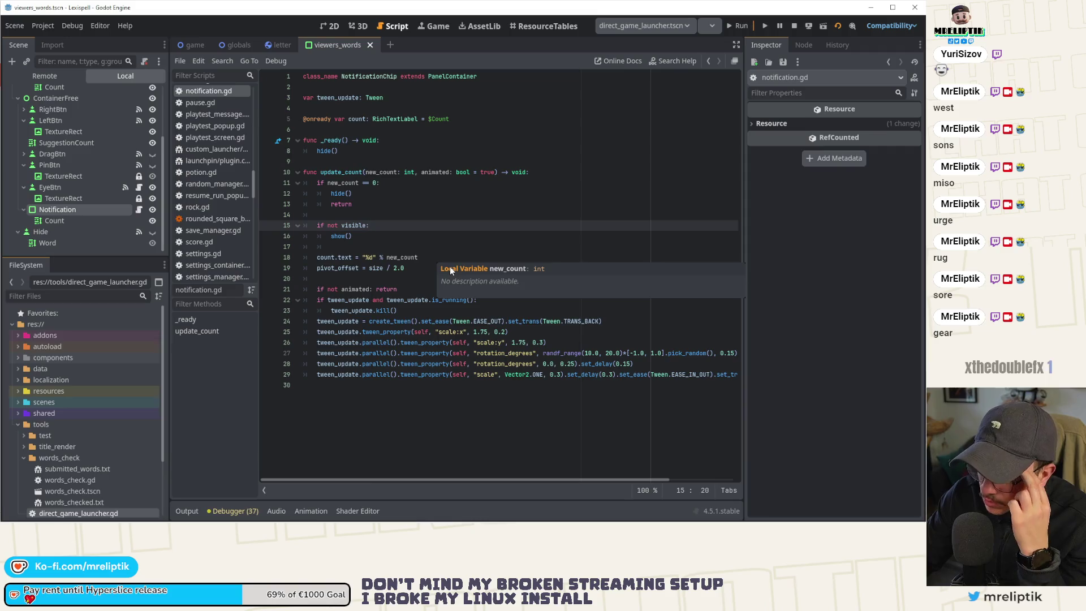
- Change the pop scale on lines 25 and 26 from 1.75 to 1.5 and save
left_click(489, 332)
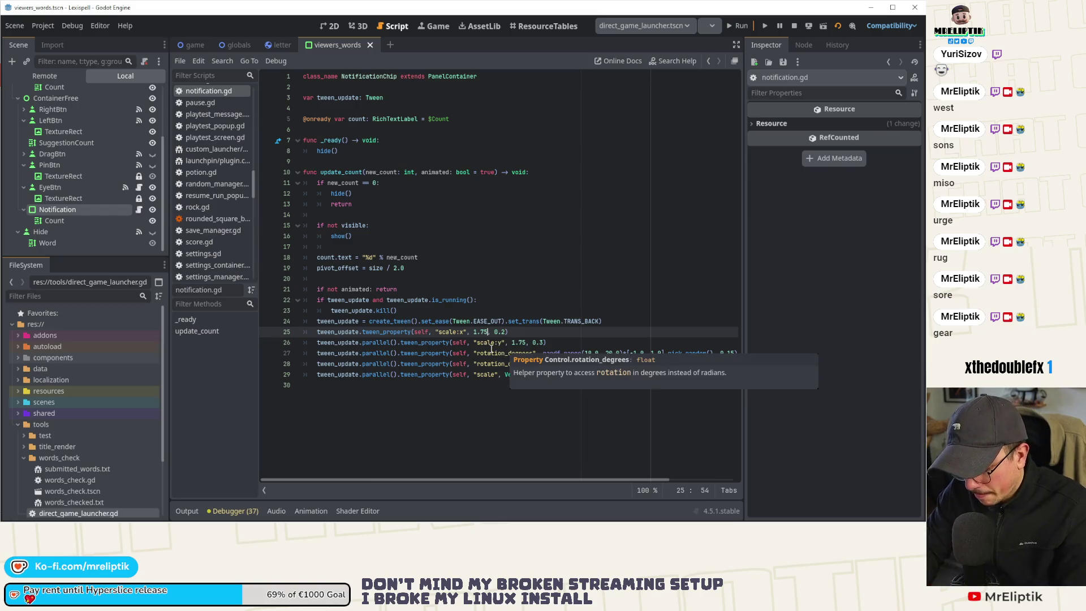
key("BackSpace")
key("BackSpace")
type("5")
left_click(491, 344)
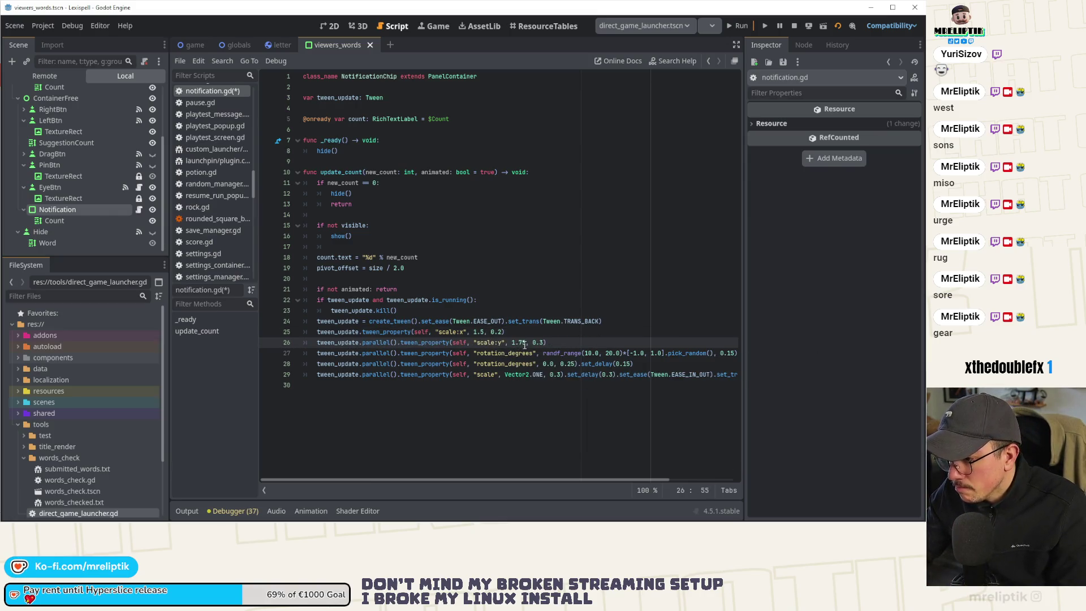
key("BackSpace")
type("5")
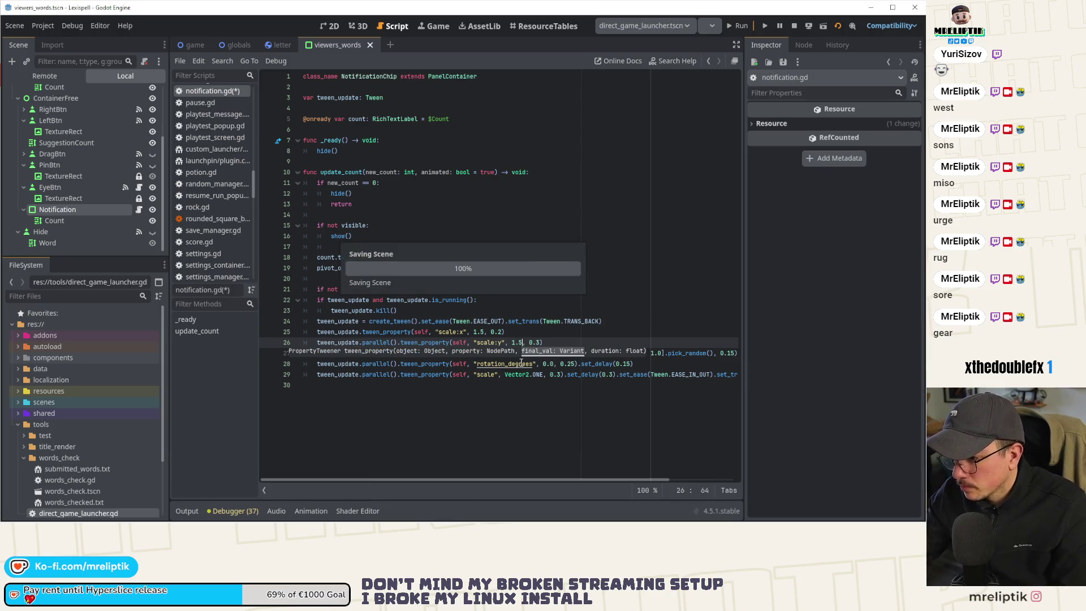
left_click(519, 363)
key("ctrl+s")
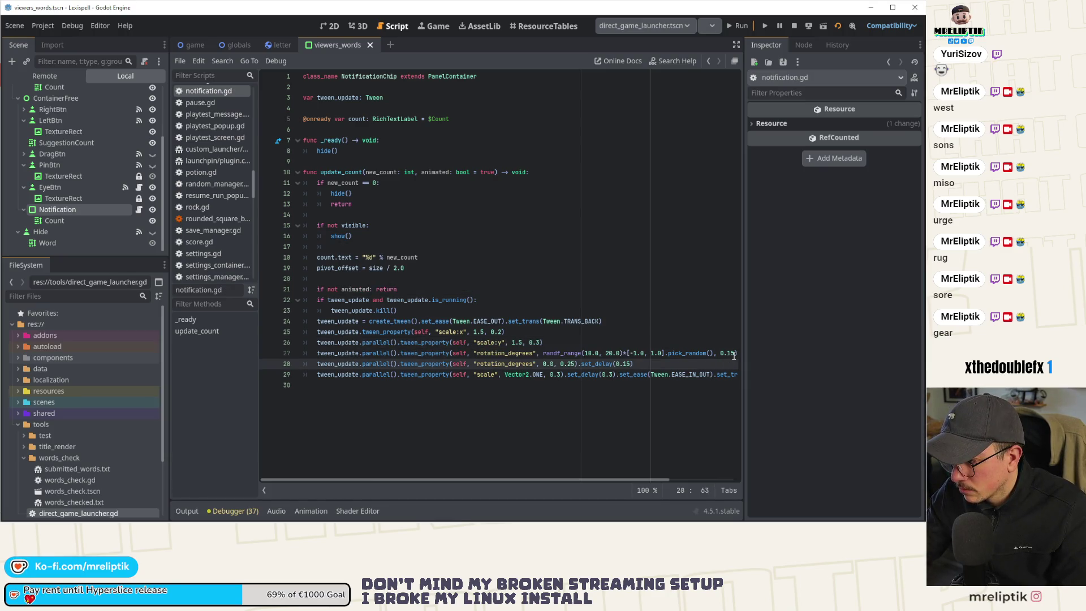
- Shorten line 27's duration and line 28's delay and duration, saving the script
left_click(735, 353)
key("BackSpace")
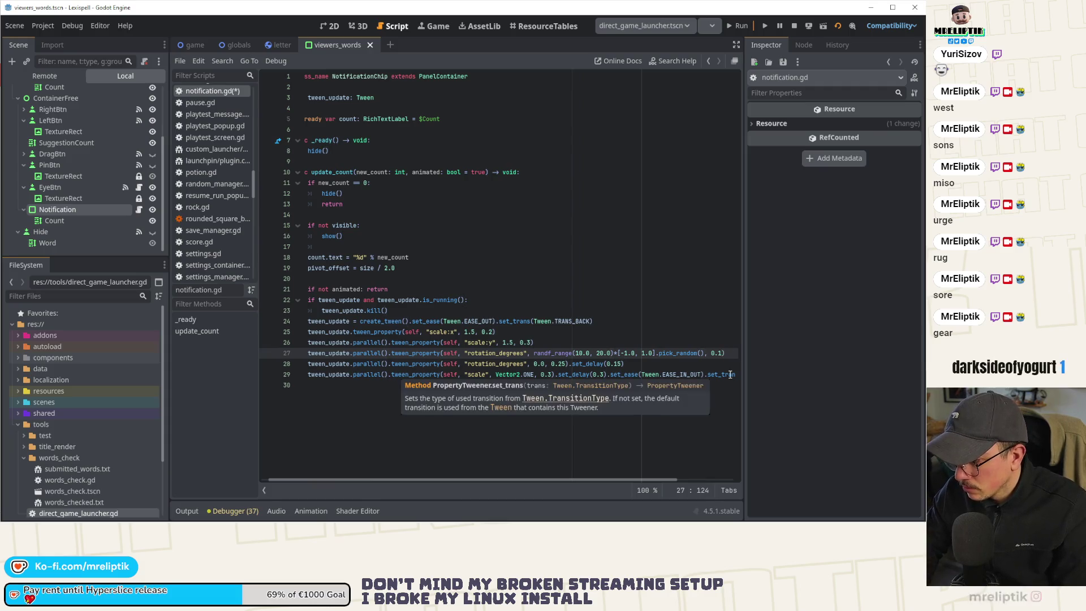
key("Down")
key("BackSpace")
key("ctrl+s")
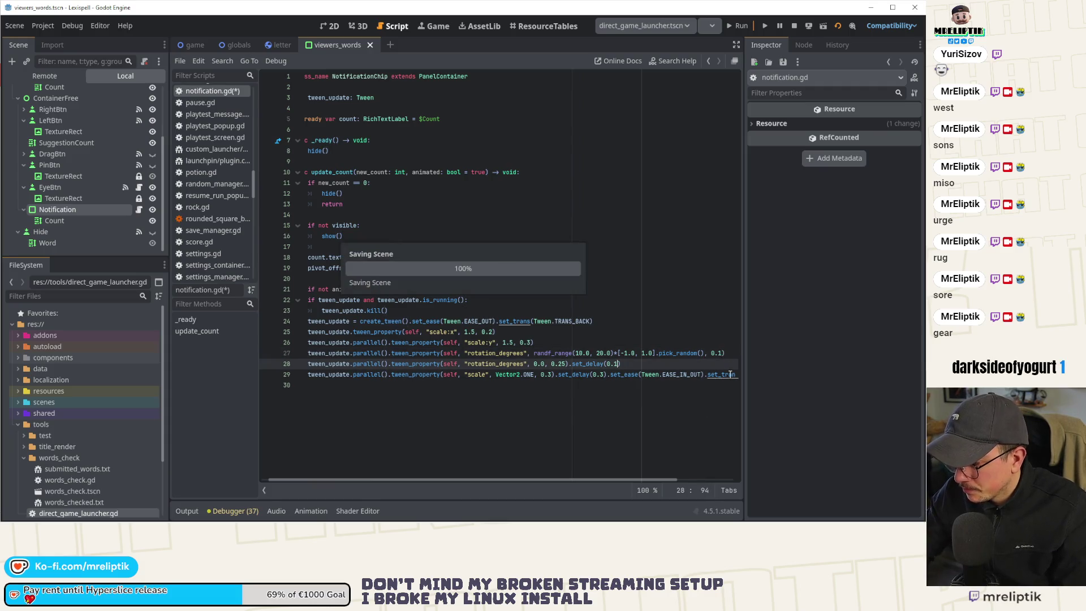
key("BackSpace")
type("1")
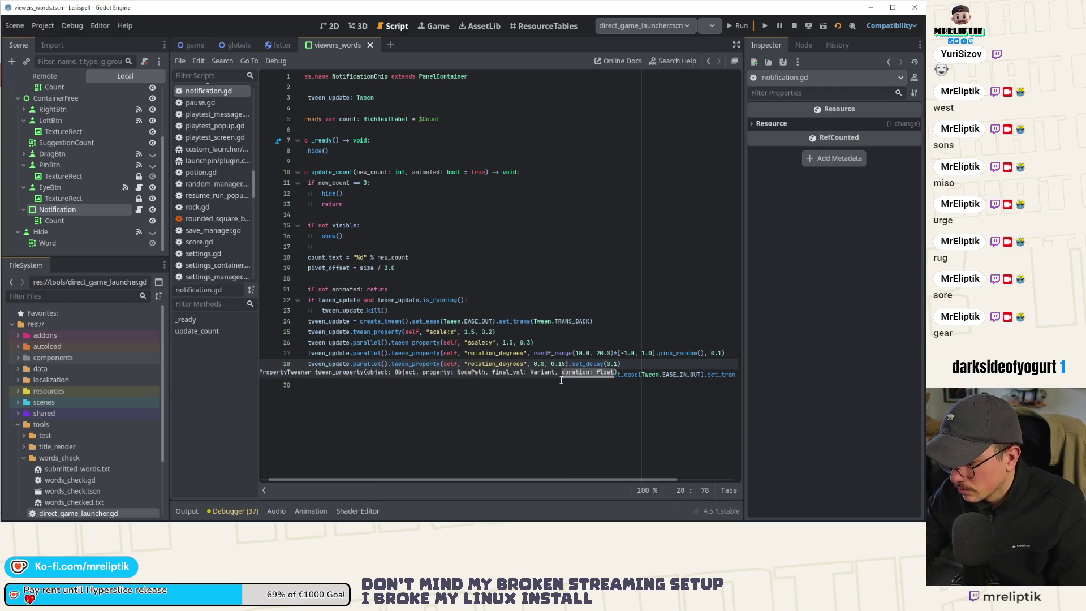
key("ctrl+s")
- Set line 25's duration to 0.15 and line 26's duration to 0.25
left_click(560, 377)
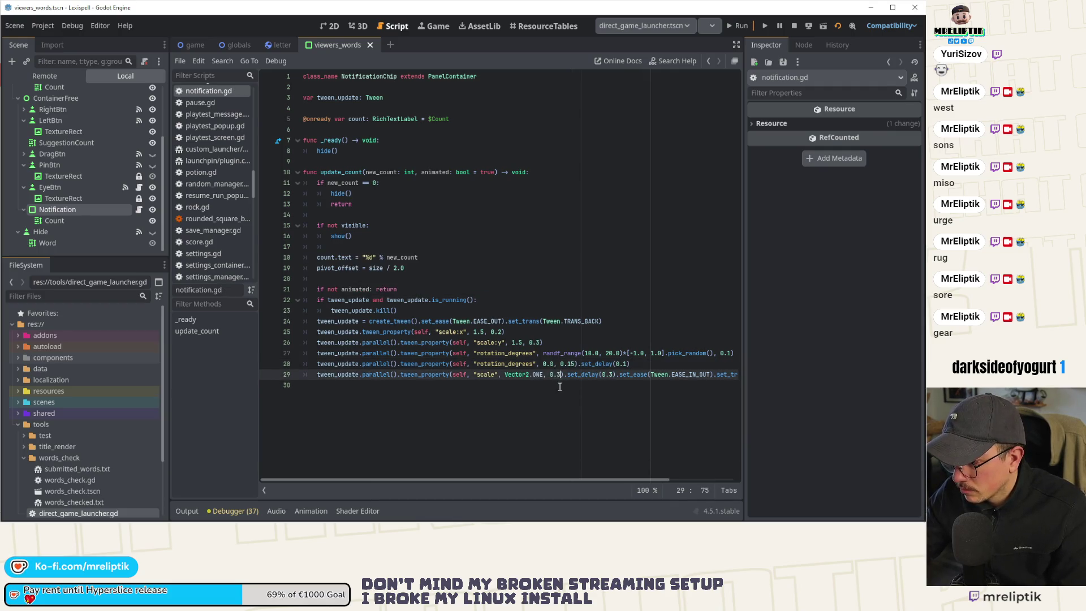
left_click(504, 333)
key("BackSpace")
type("15")
key("Down")
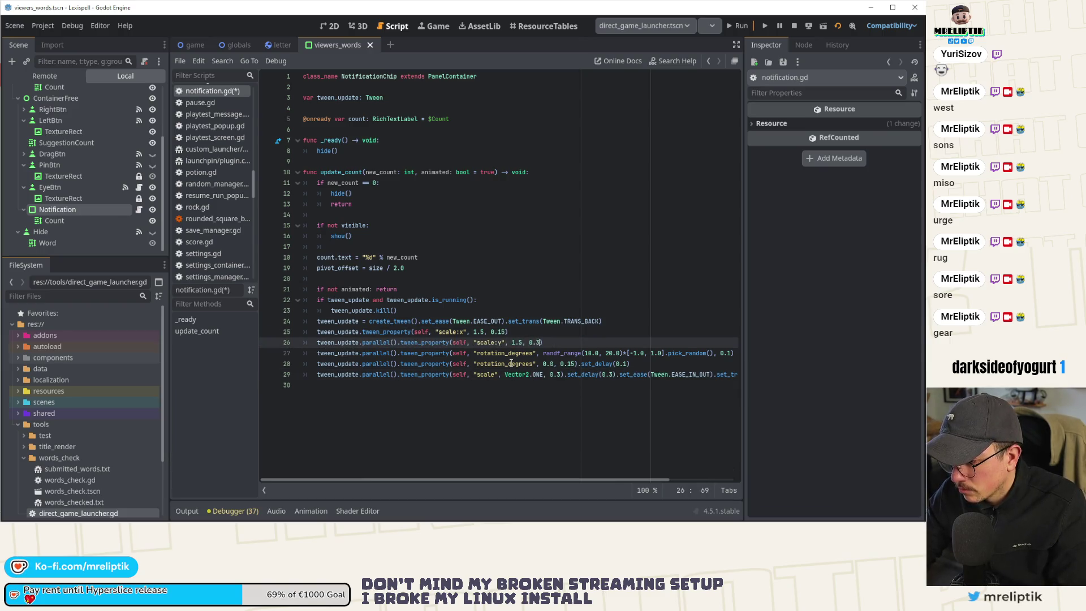
key("BackSpace")
type("25")
- Give line 29's scale-back tween a 0.25 duration and 0.25 delay, save, and review the scene
left_click(561, 375)
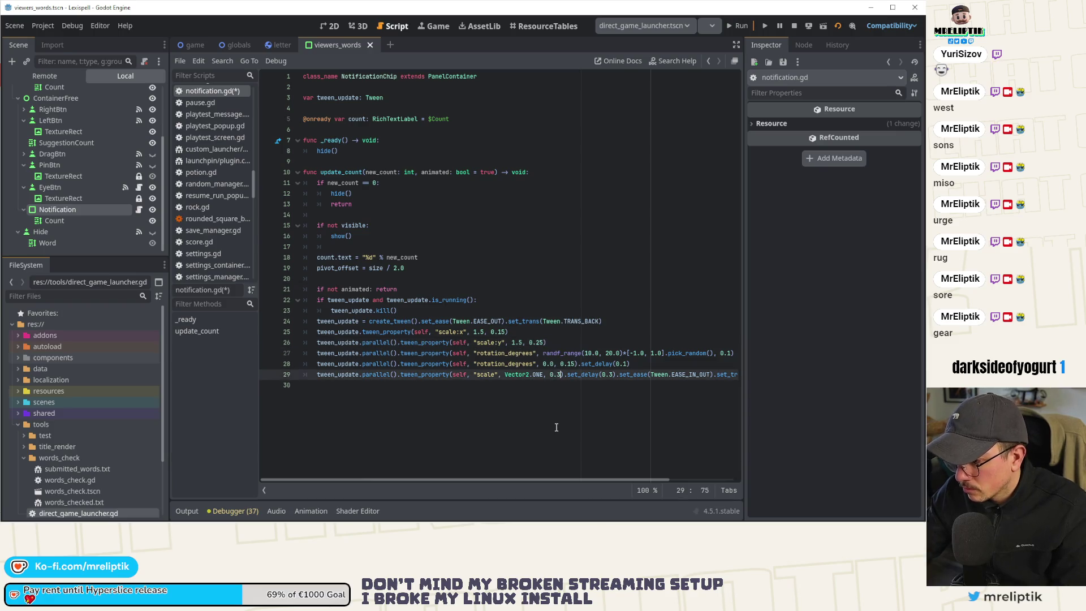
type("5")
key("ctrl+s")
left_click(591, 413)
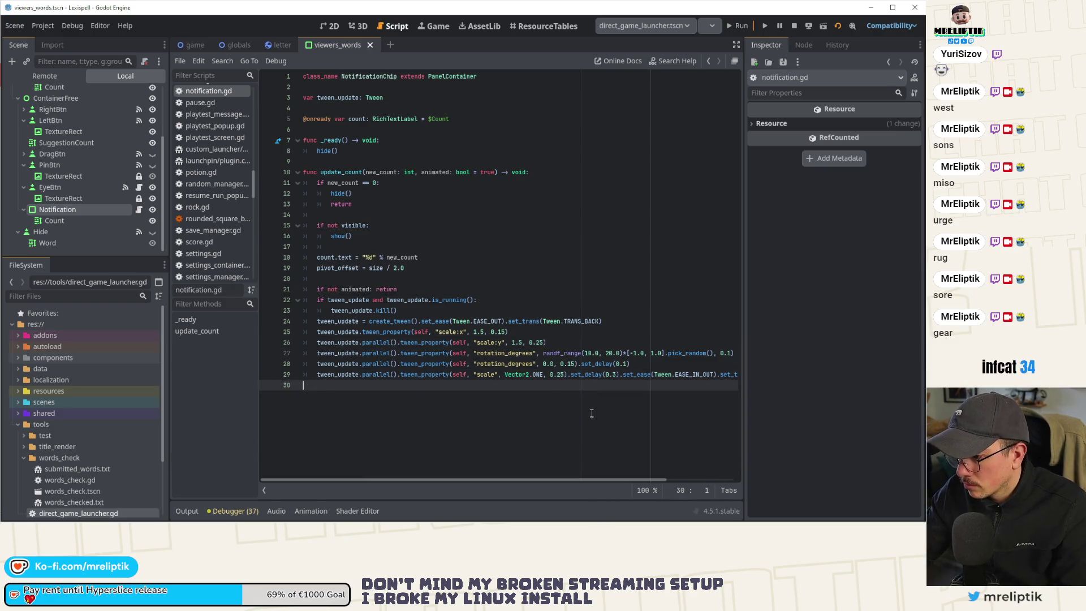
key("ctrl+z")
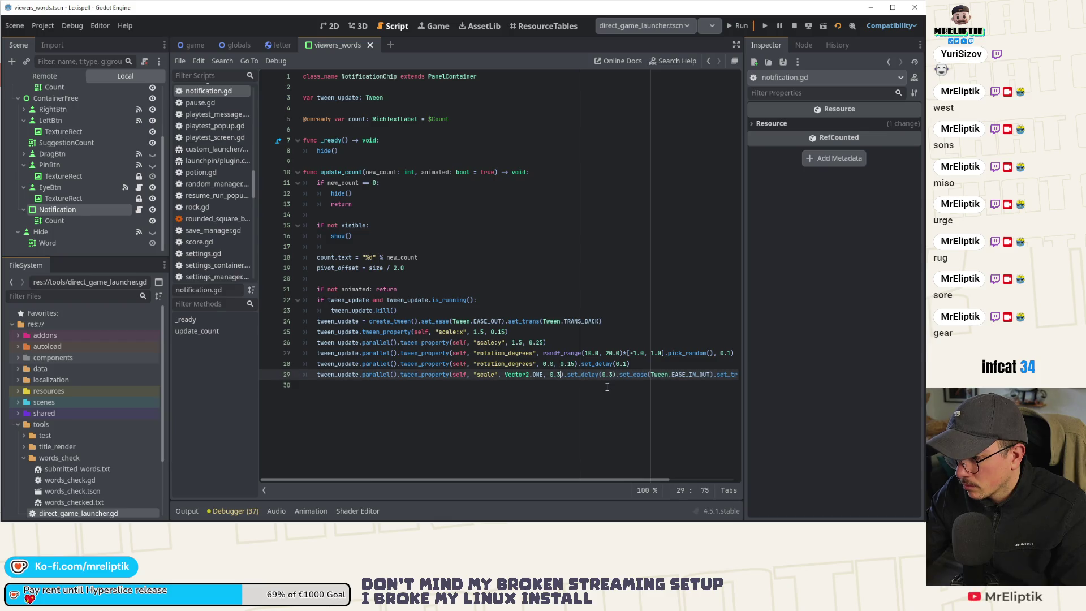
key("BackSpace")
type("25")
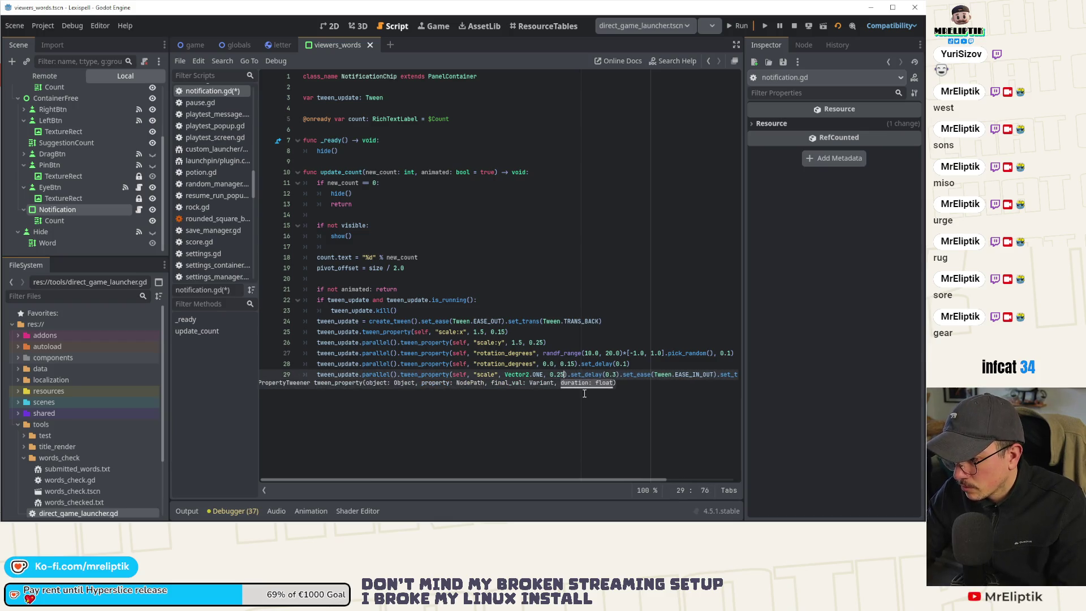
key("ctrl+shift+z")
key("ctrl+s")
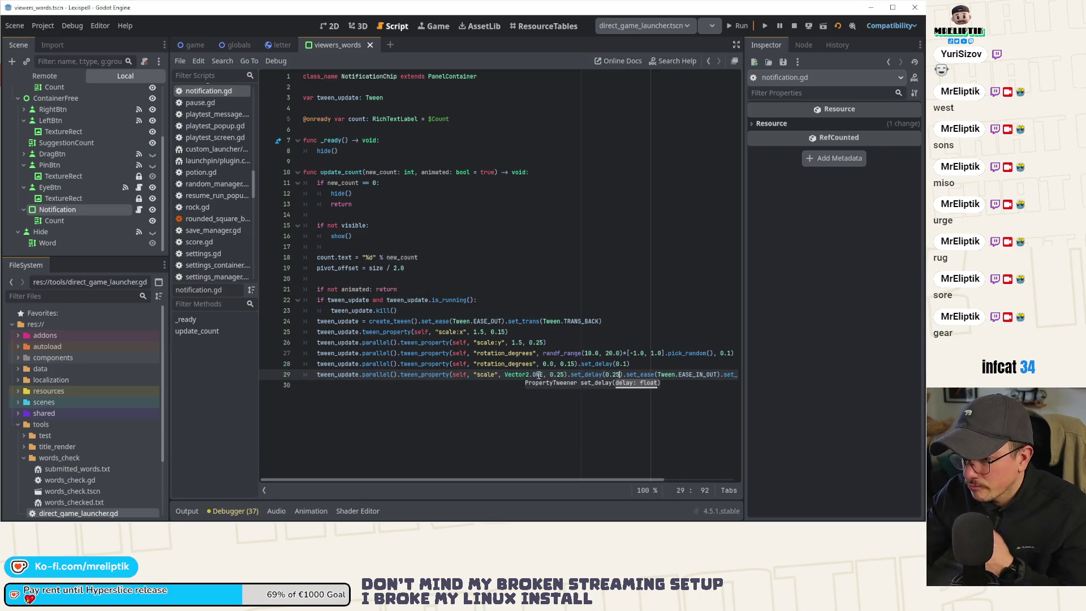
key("ctrl+F1")
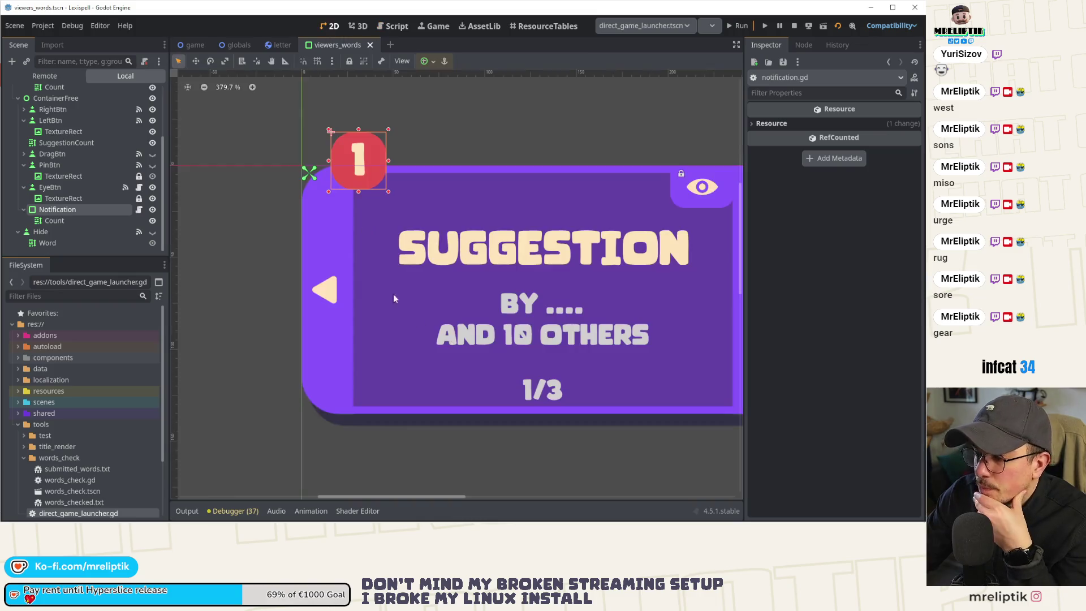
left_click(398, 28)
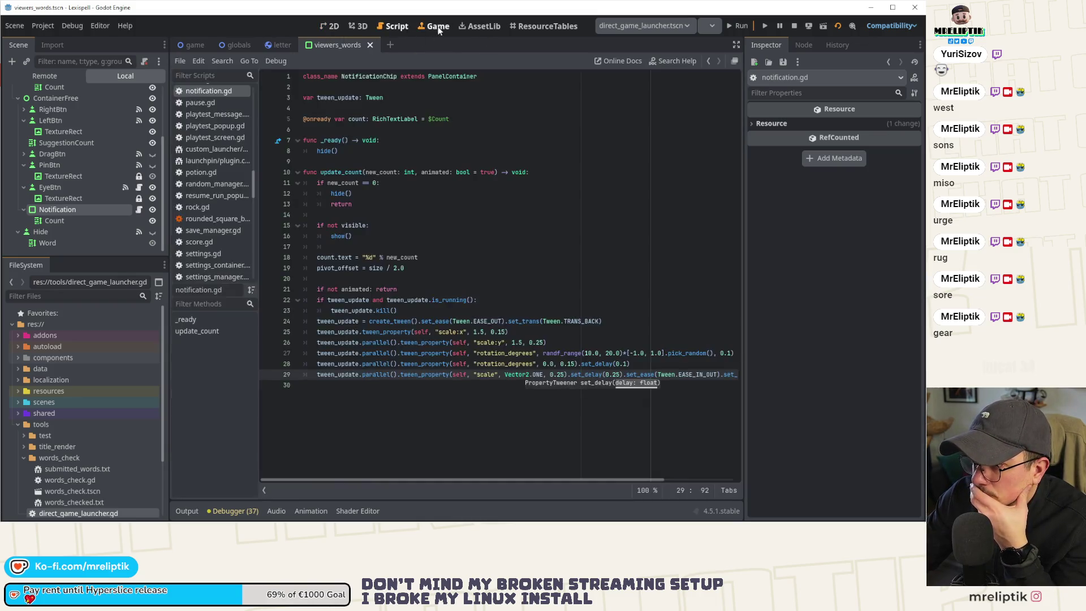
left_click(436, 26)
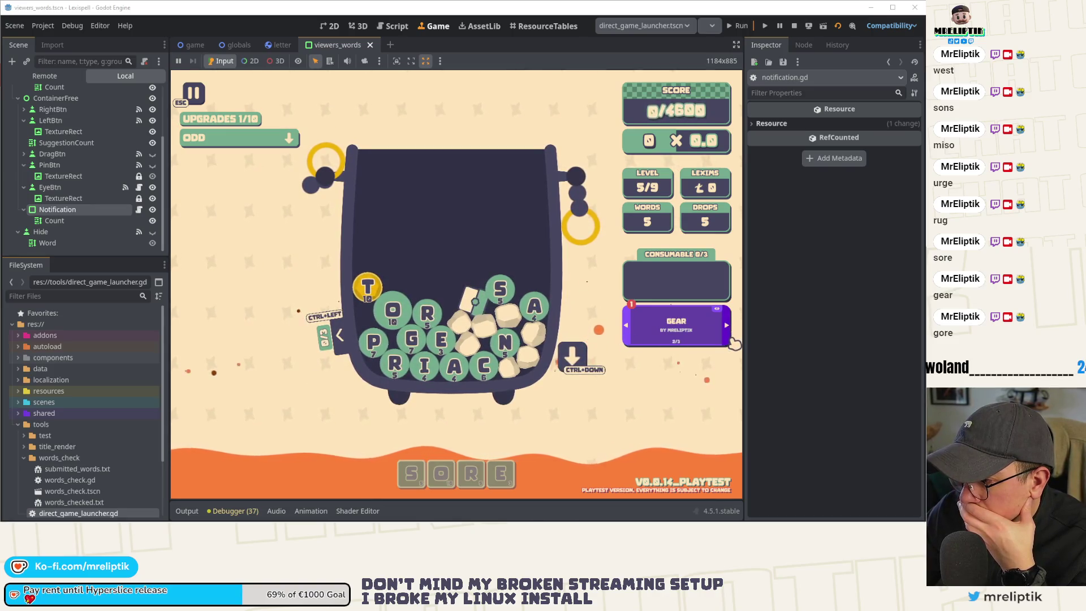
left_click(627, 327)
left_click(627, 327)
left_click(729, 326)
left_click(728, 326)
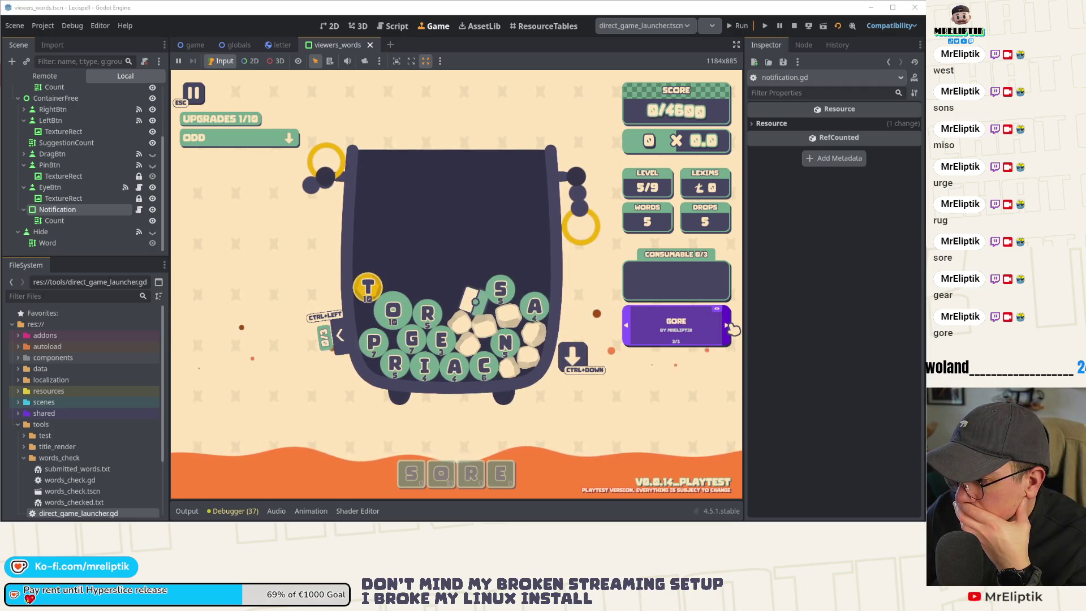
left_click(629, 331)
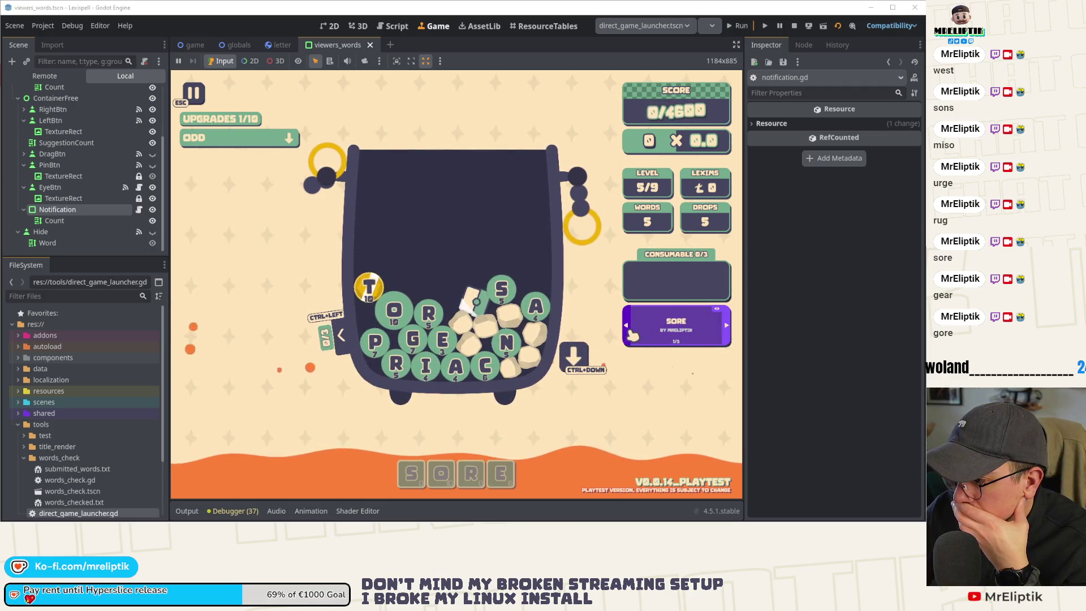
left_click(728, 328)
left_click(728, 328)
left_click(728, 328)
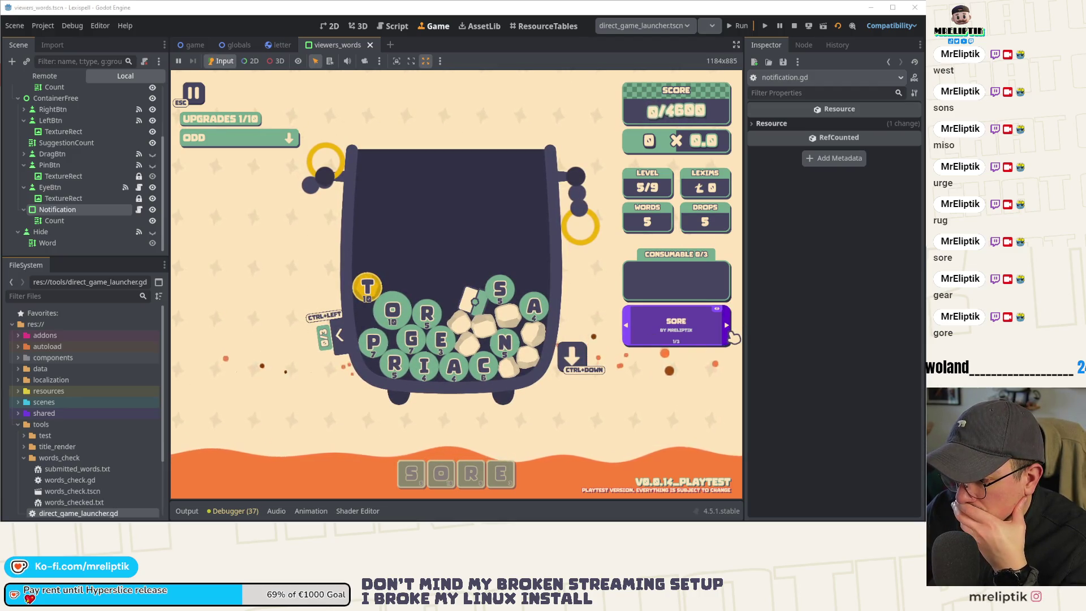
left_click(729, 329)
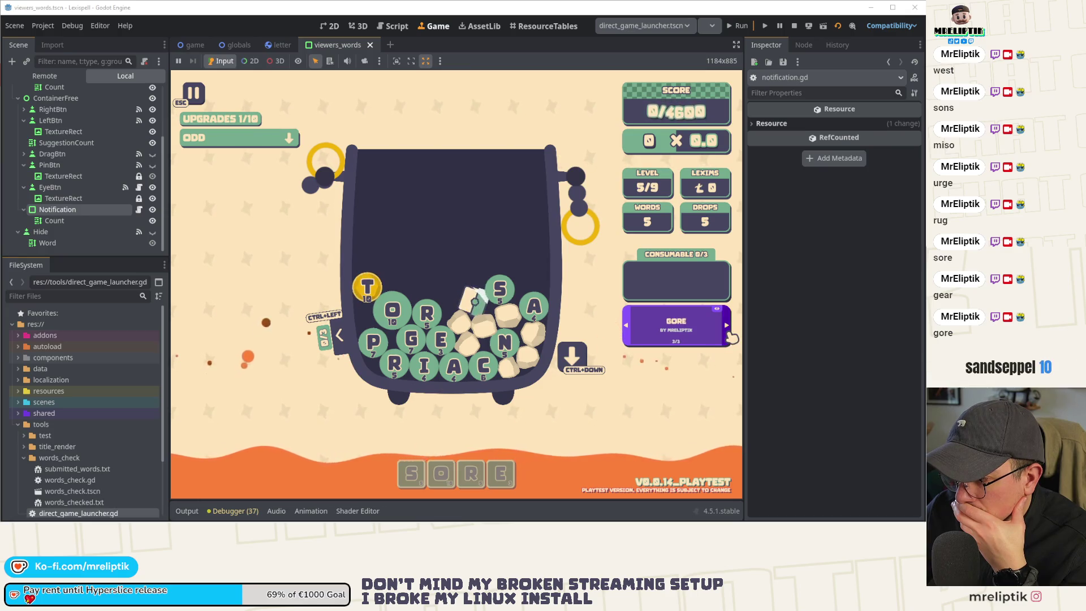
left_click(729, 329)
left_click(728, 330)
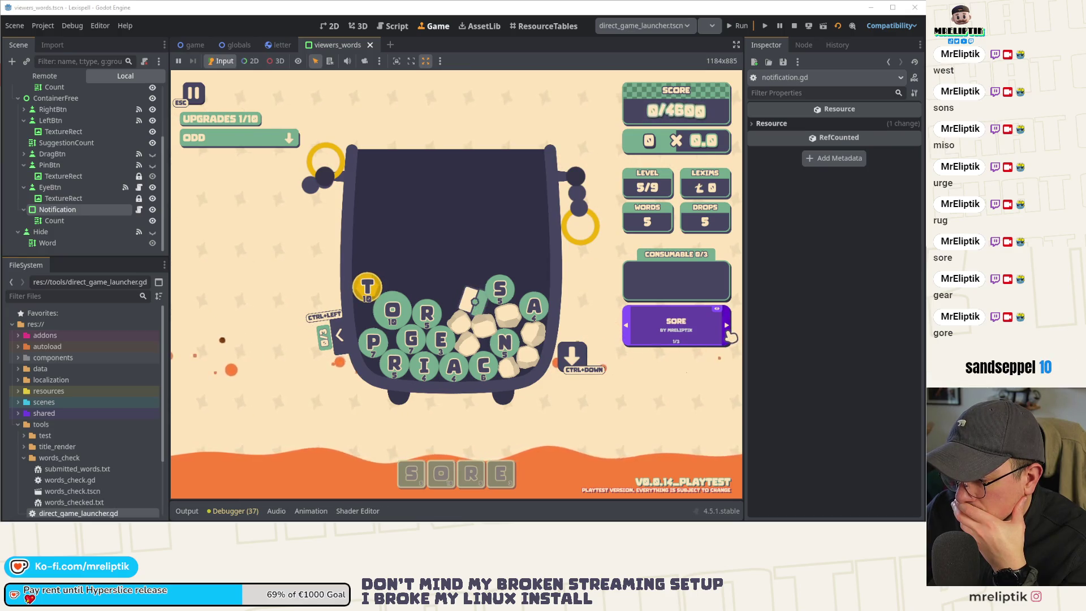
left_click(728, 330)
left_click(729, 329)
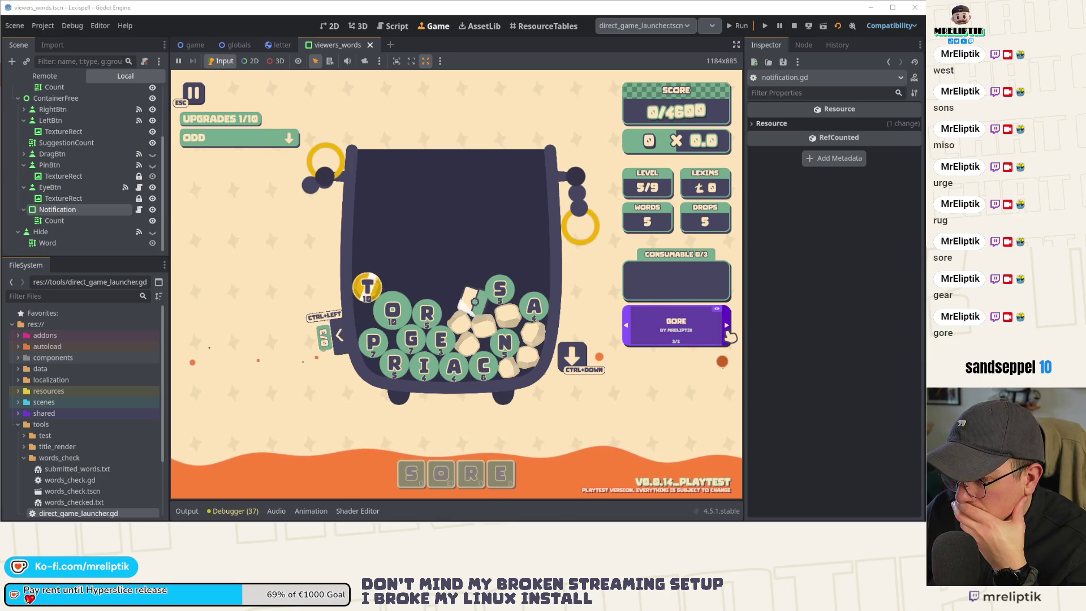
left_click(729, 330)
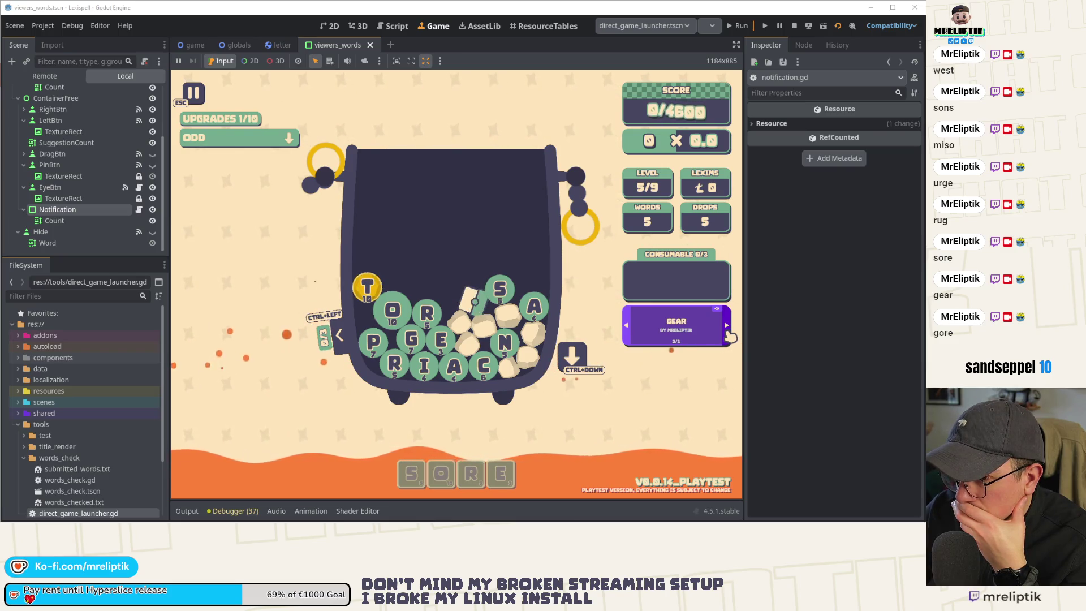
key("F8")
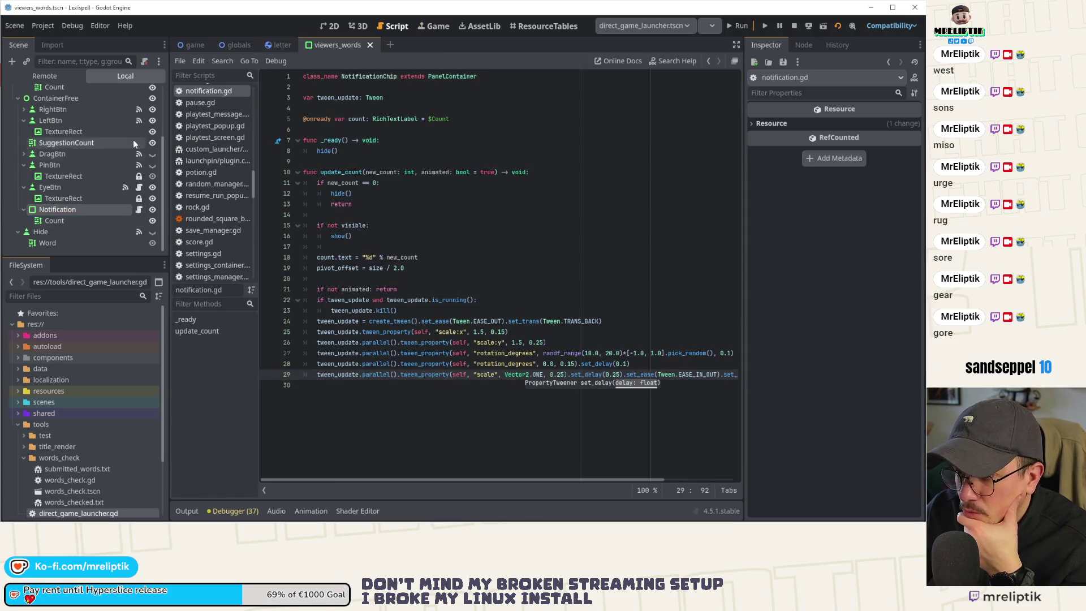
- Review display_suggestion in viewers_words.gd, then return to the game and hit the line 114 breakpoint
left_click(139, 93)
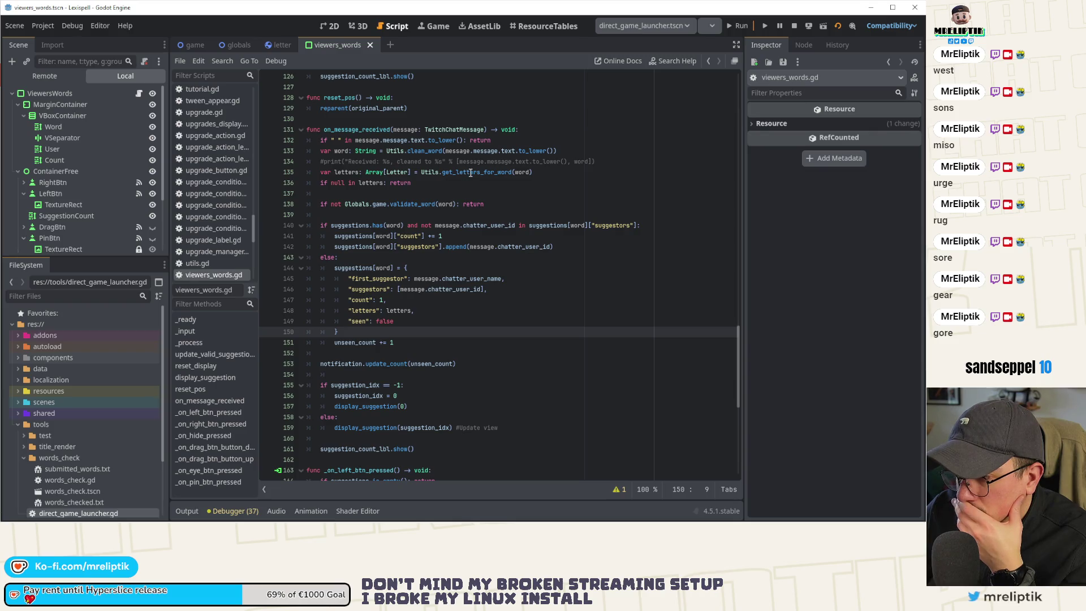
left_click(215, 377)
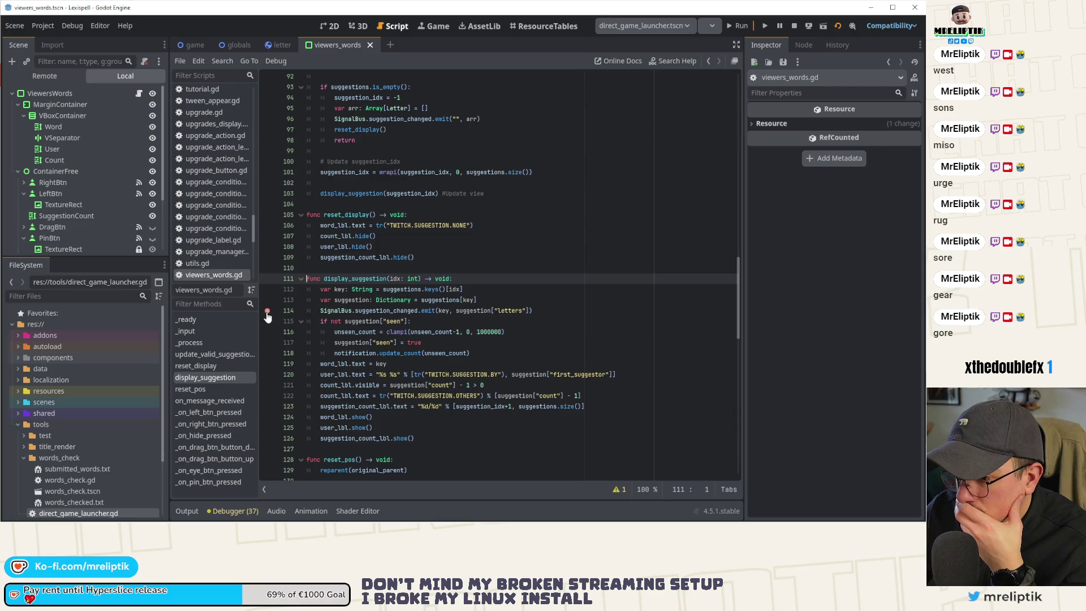
left_click(433, 26)
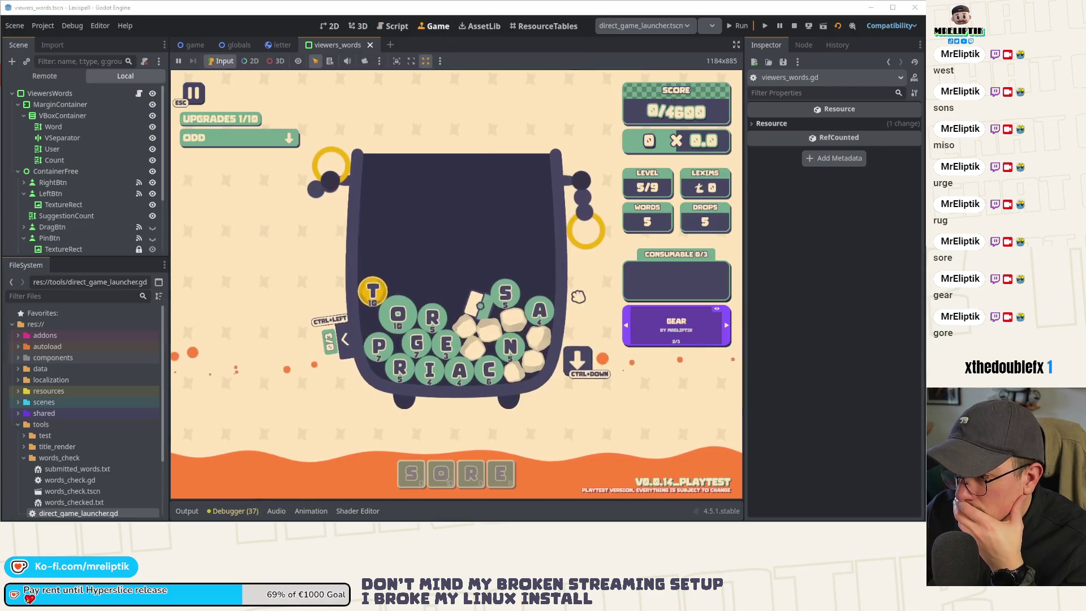
left_click(726, 327)
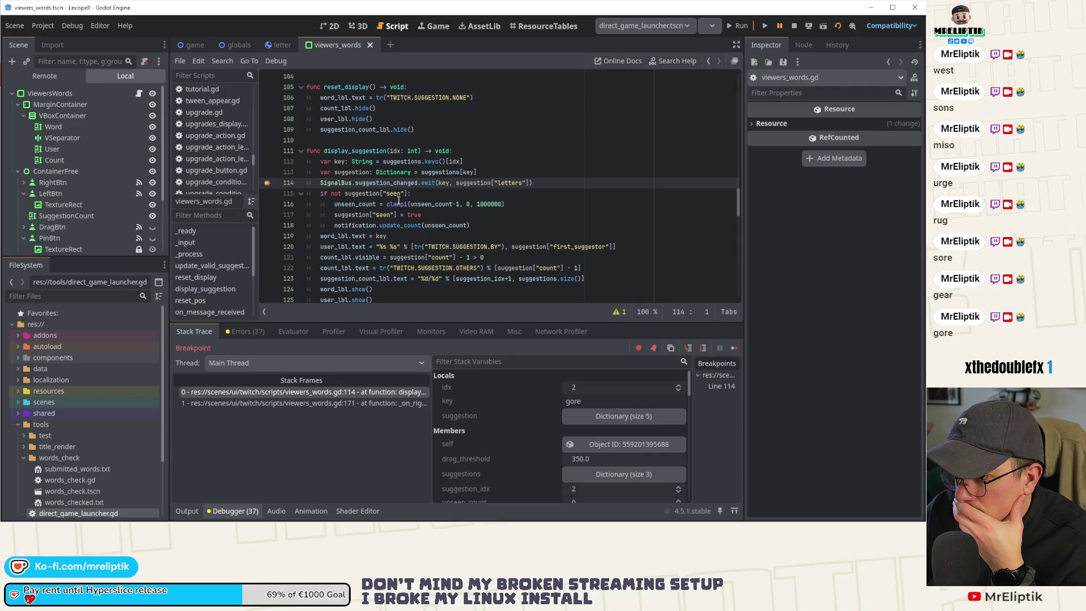
- Step from the line 114 breakpoint into word.gd's on_suggestion_changed and check variable values
mouse_move(447, 185)
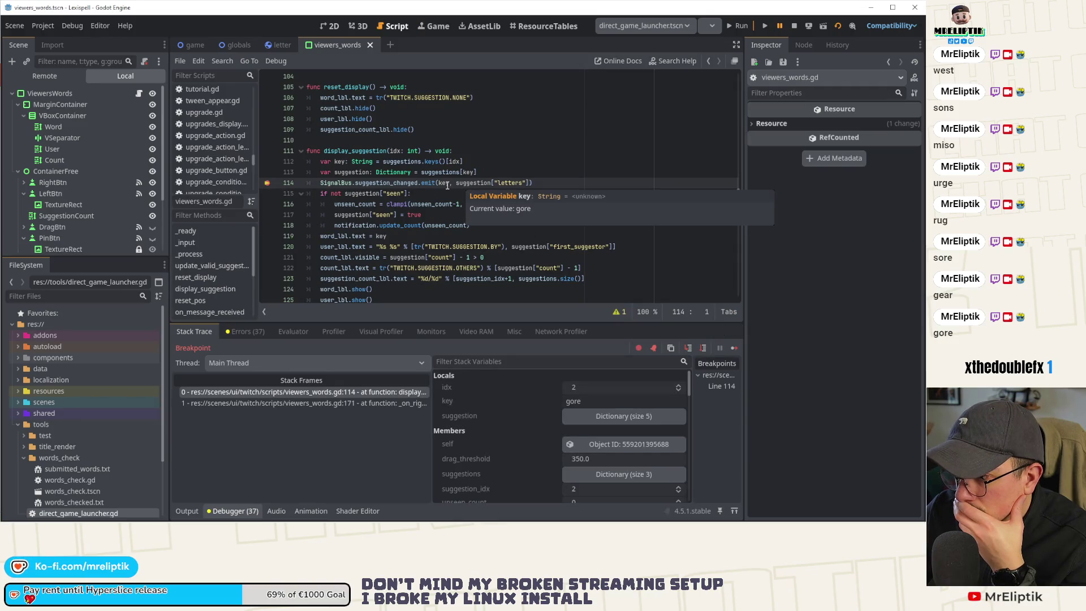
left_click(689, 348)
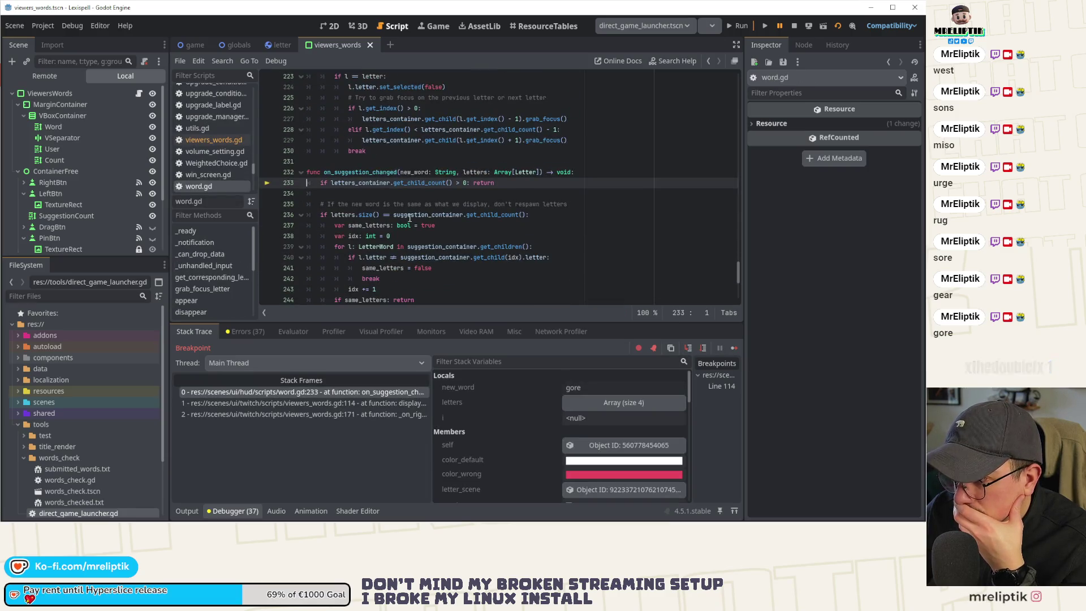
mouse_move(357, 182)
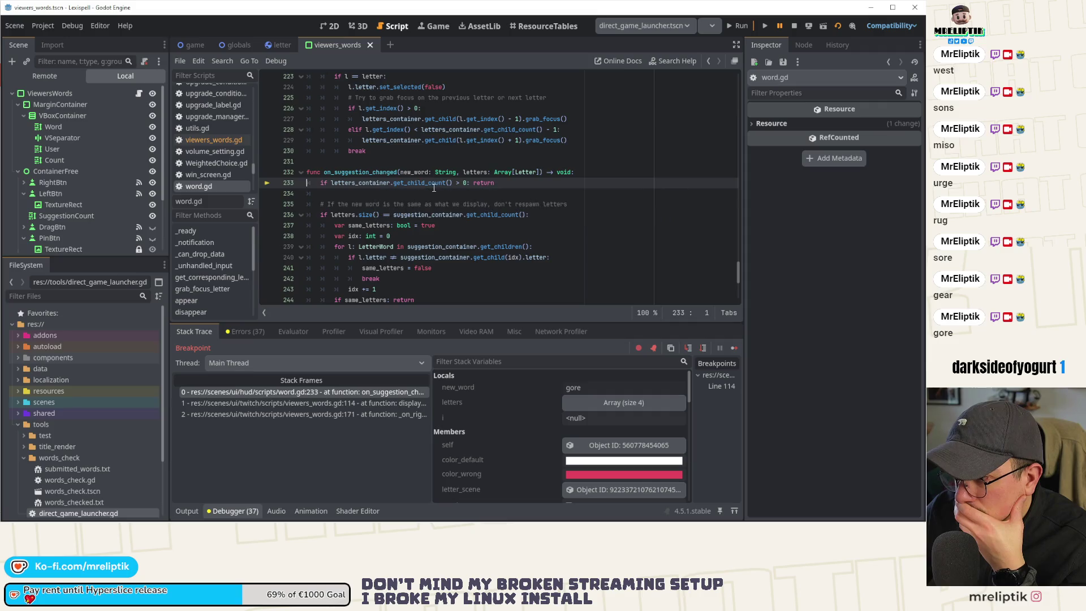
mouse_move(419, 174)
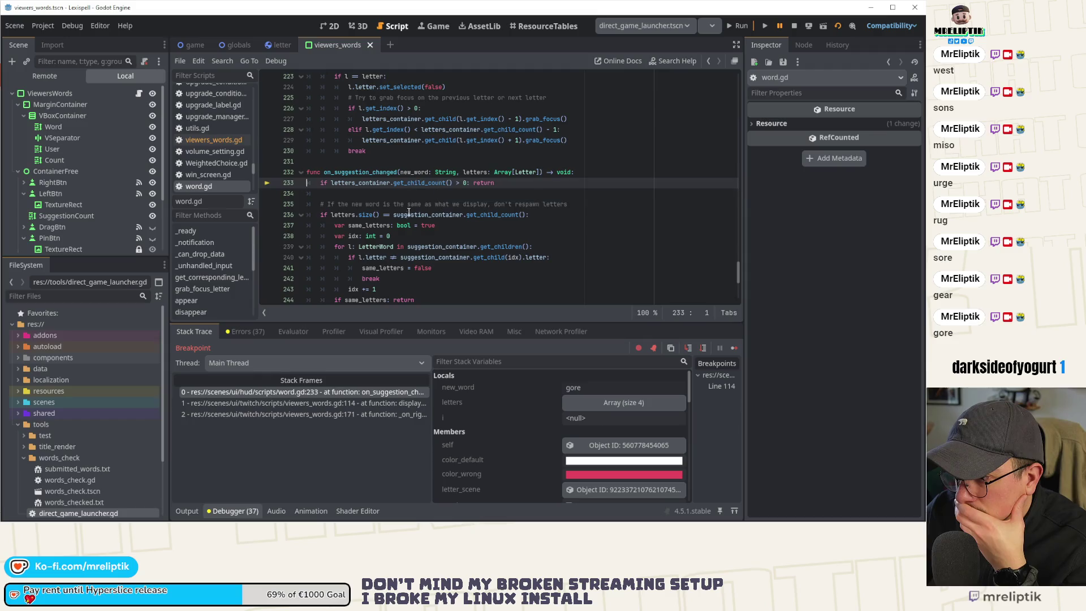
mouse_move(409, 219)
mouse_move(370, 260)
scroll(449, 197, "down", 2)
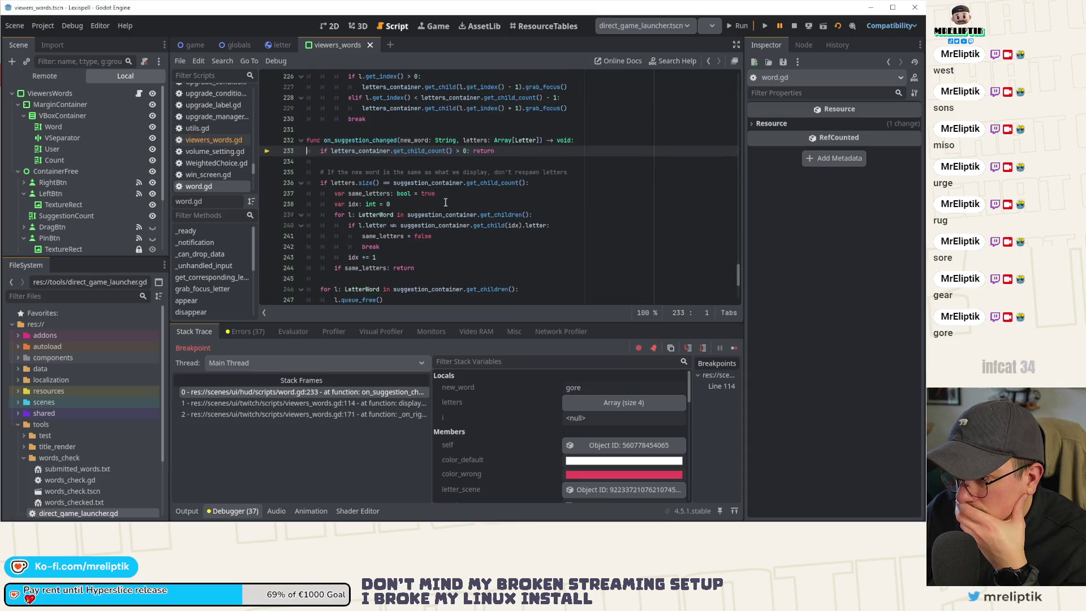
- Advance execution through lines 236 to 239, inspecting letters and the suggestion_container object
left_click(688, 348)
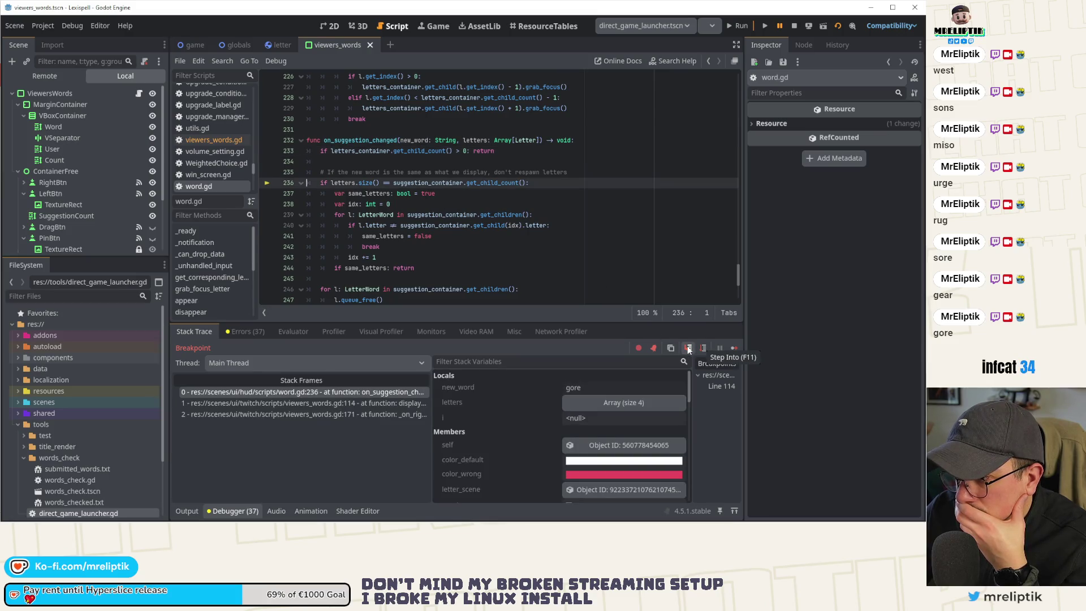
mouse_move(369, 150)
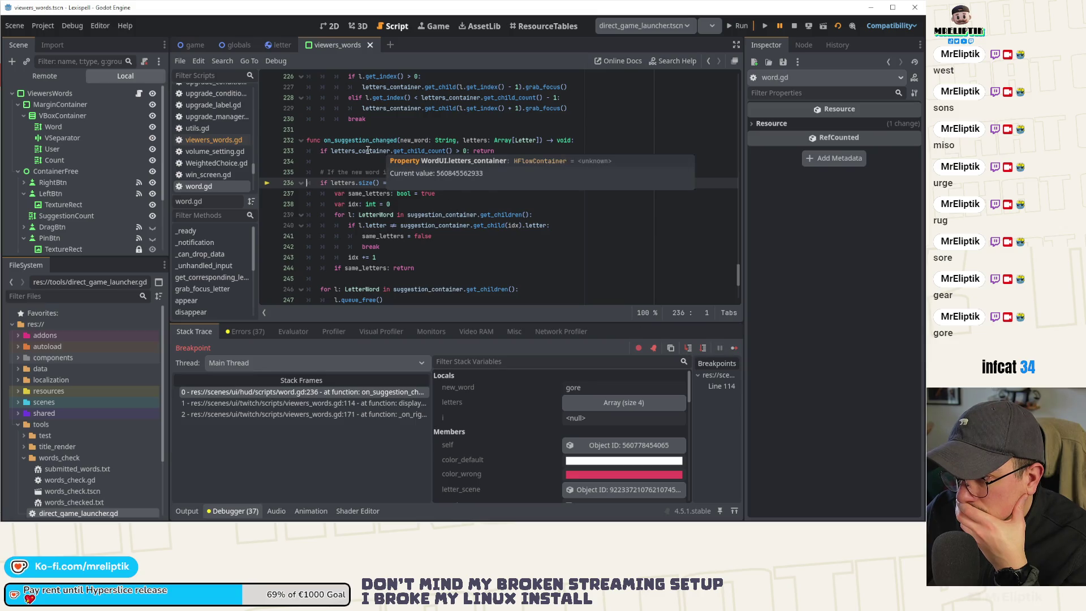
mouse_move(432, 151)
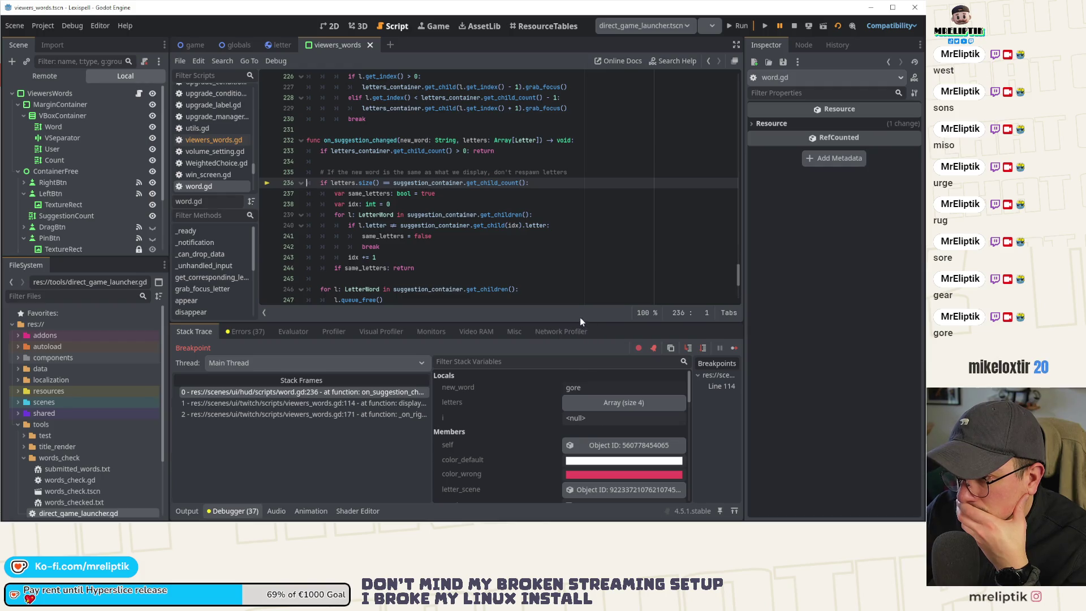
left_click(690, 349)
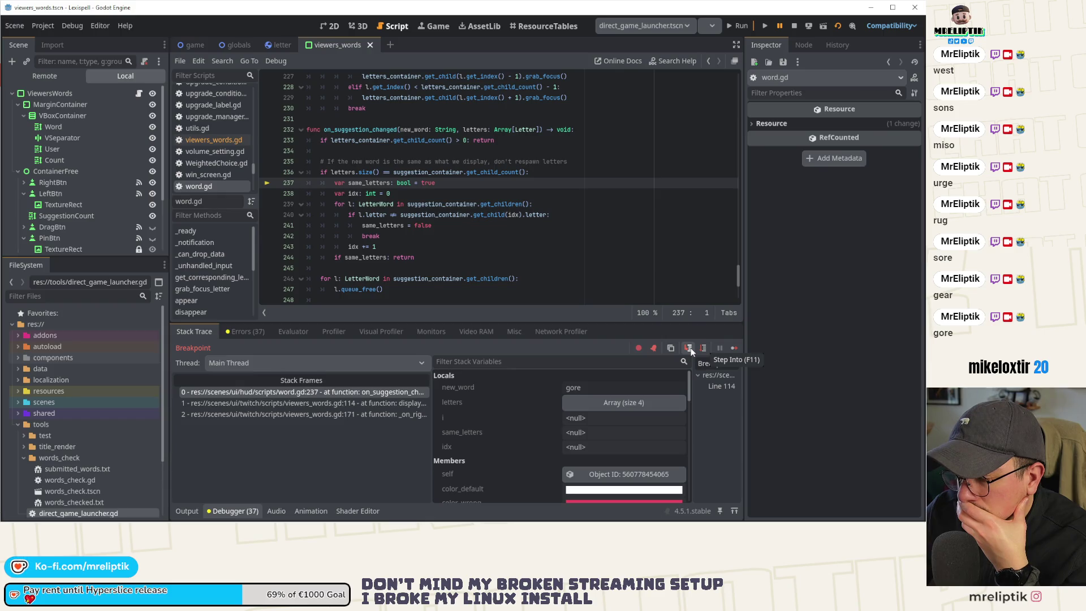
left_click(689, 350)
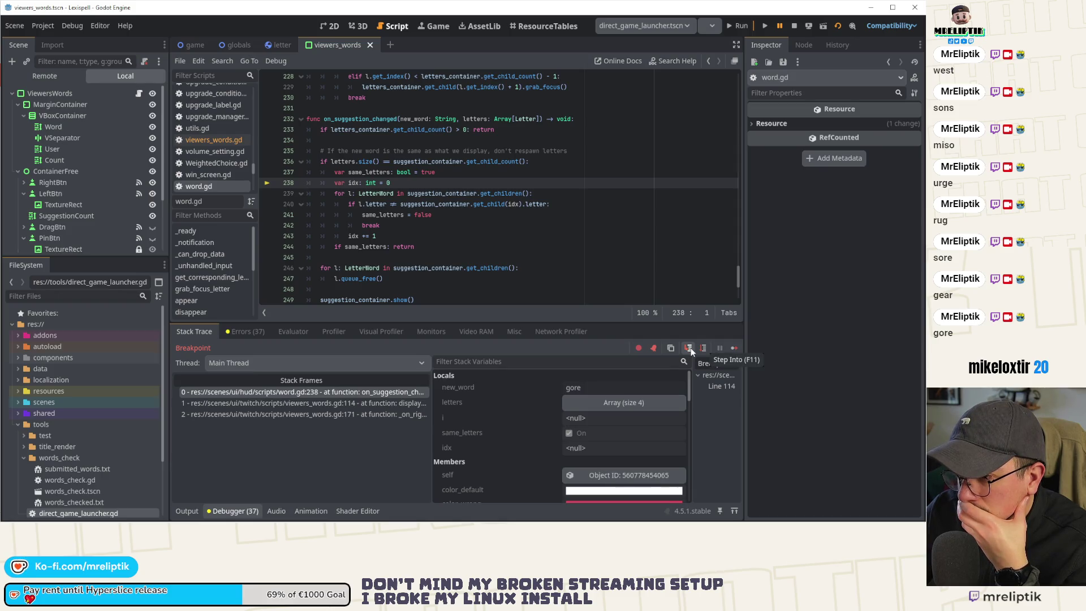
left_click(689, 349)
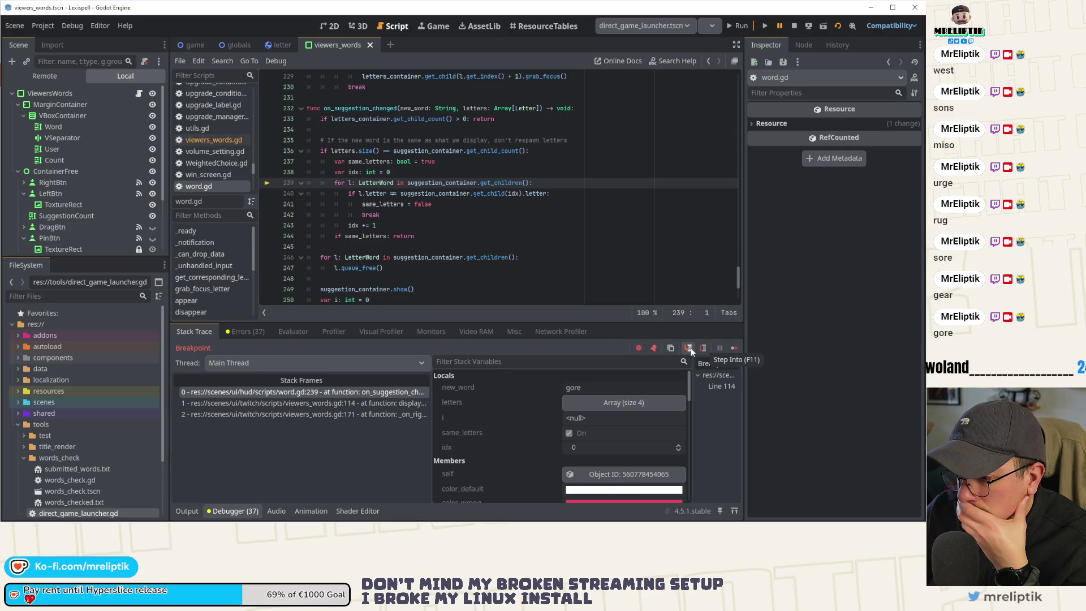
left_click(623, 402)
left_click(622, 403)
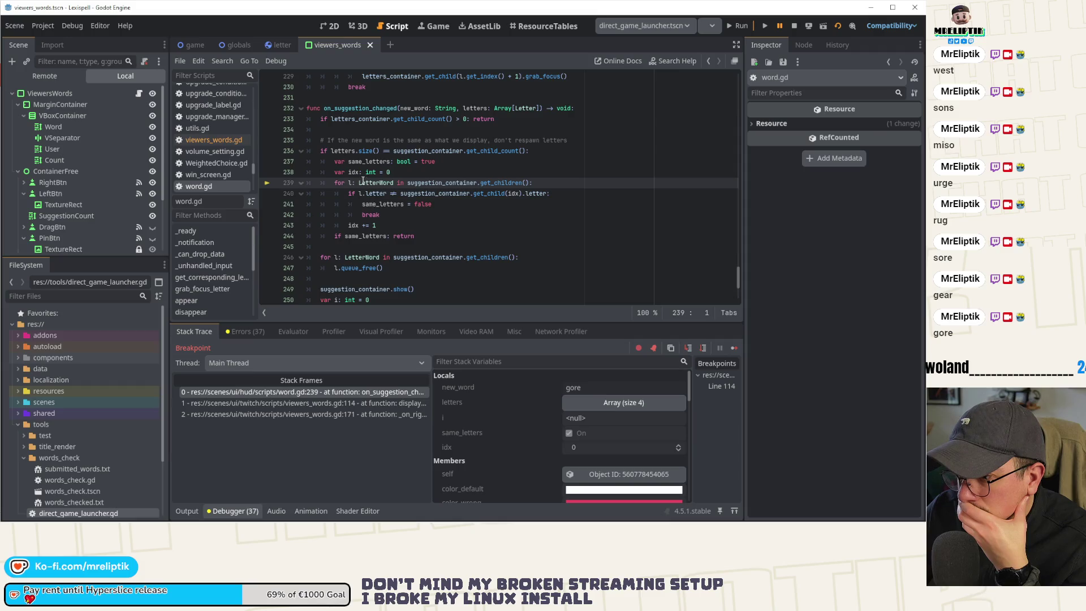
mouse_move(454, 183)
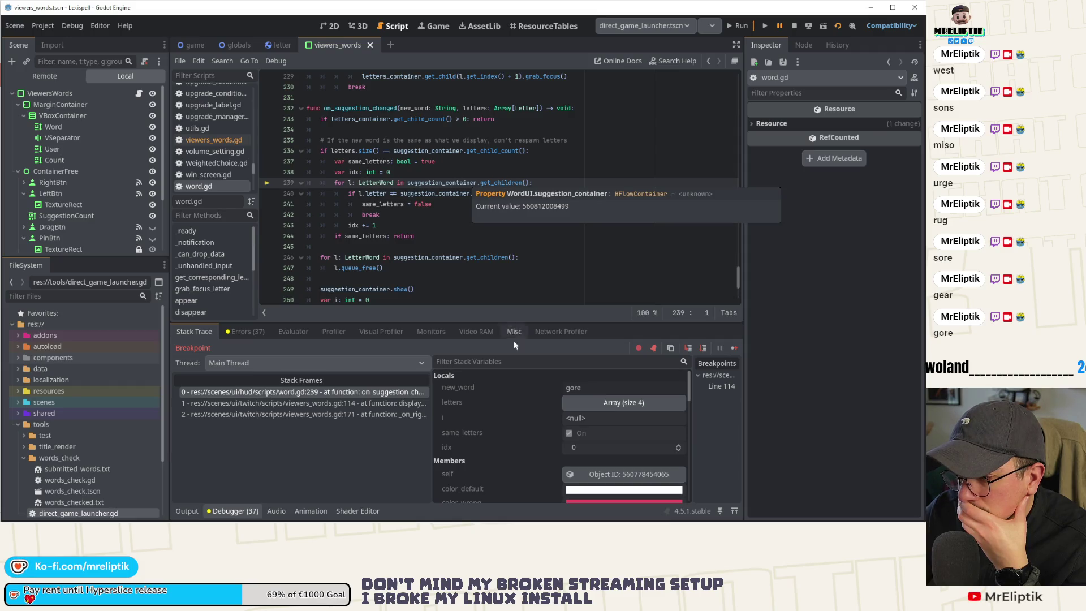
scroll(533, 419, "down", 4)
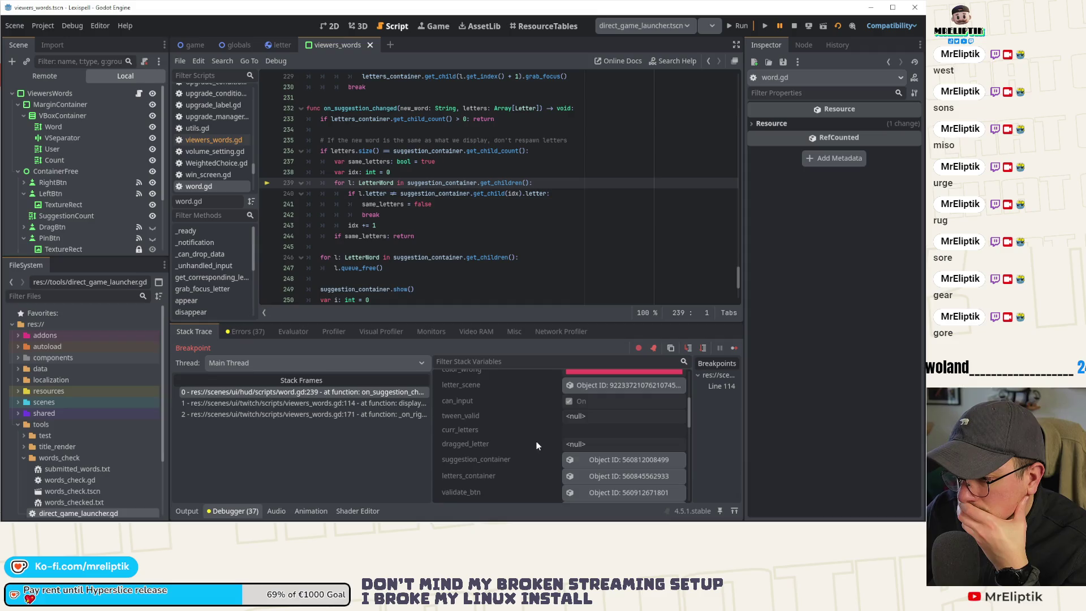
left_click(607, 458)
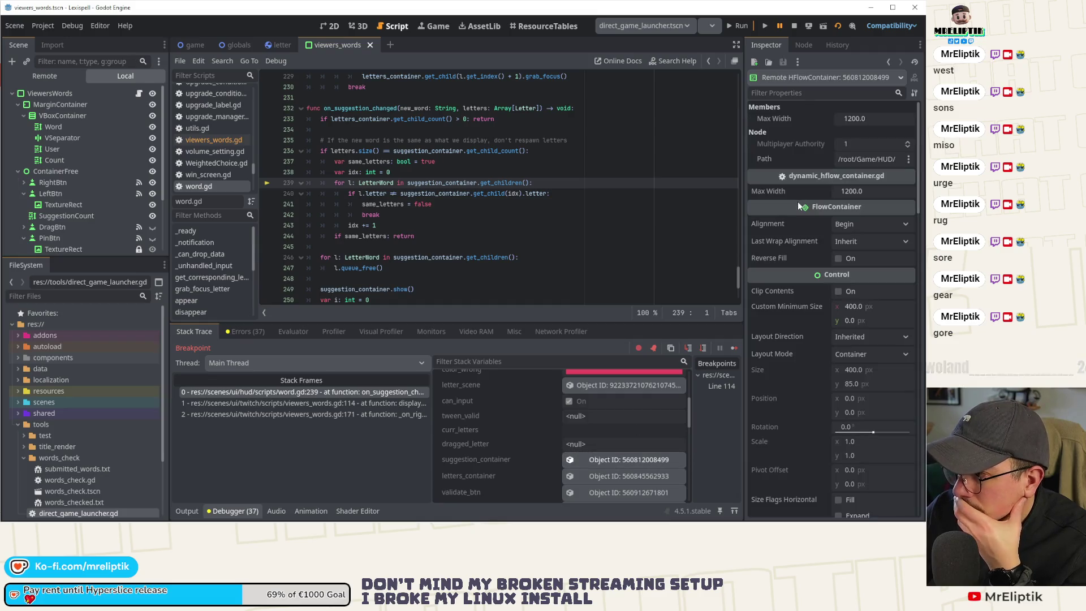
- Advance to line 240 and inspect loop letter l and its RigidBody2D in the Remote Inspector
scroll(766, 215, "down", 10)
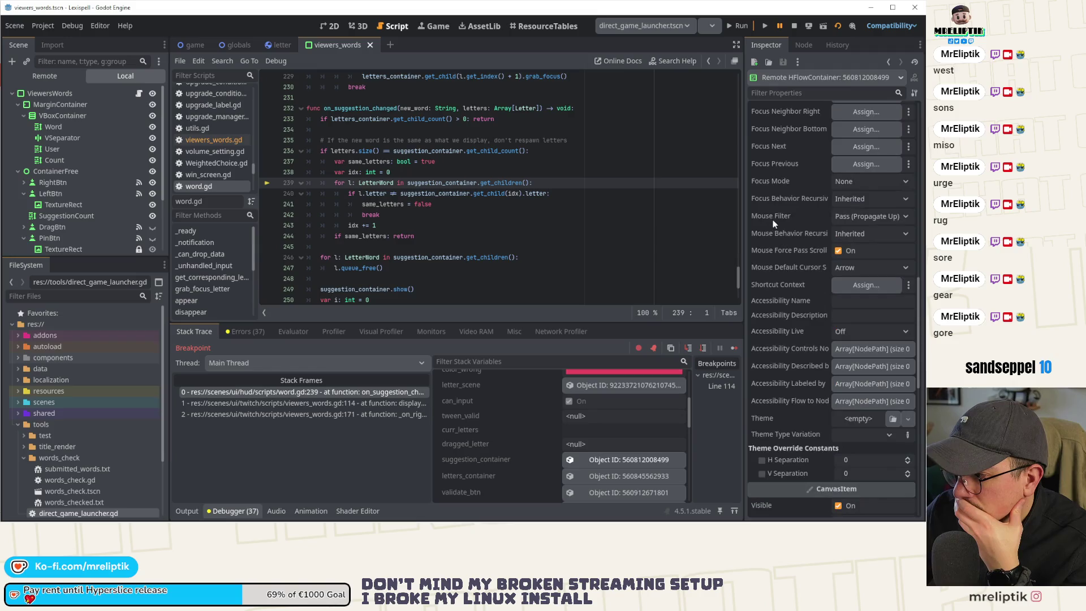
scroll(773, 220, "down", 2)
scroll(773, 221, "down", 2)
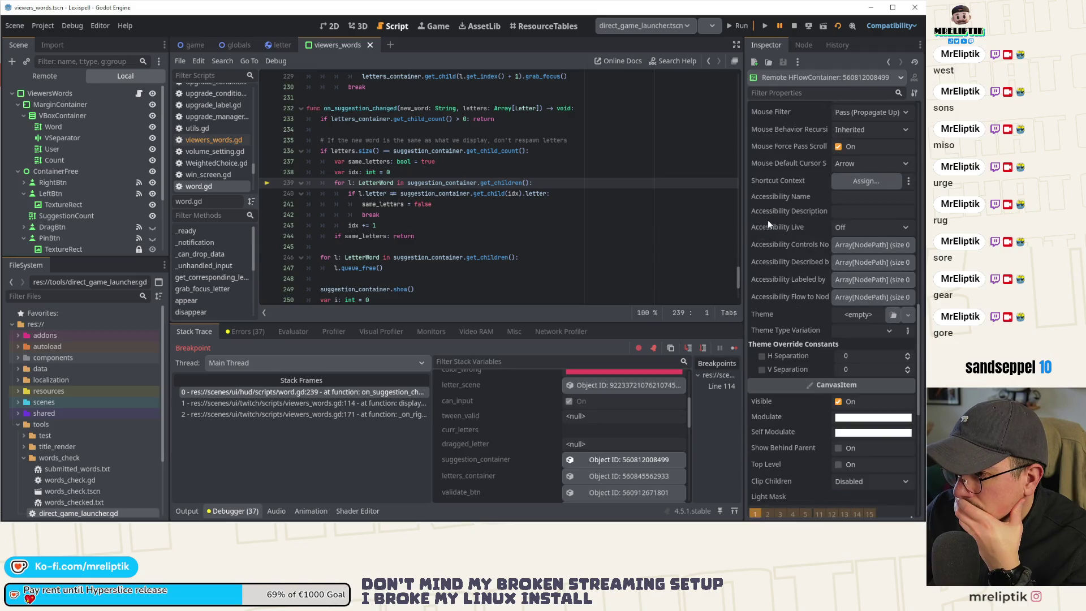
left_click(693, 347)
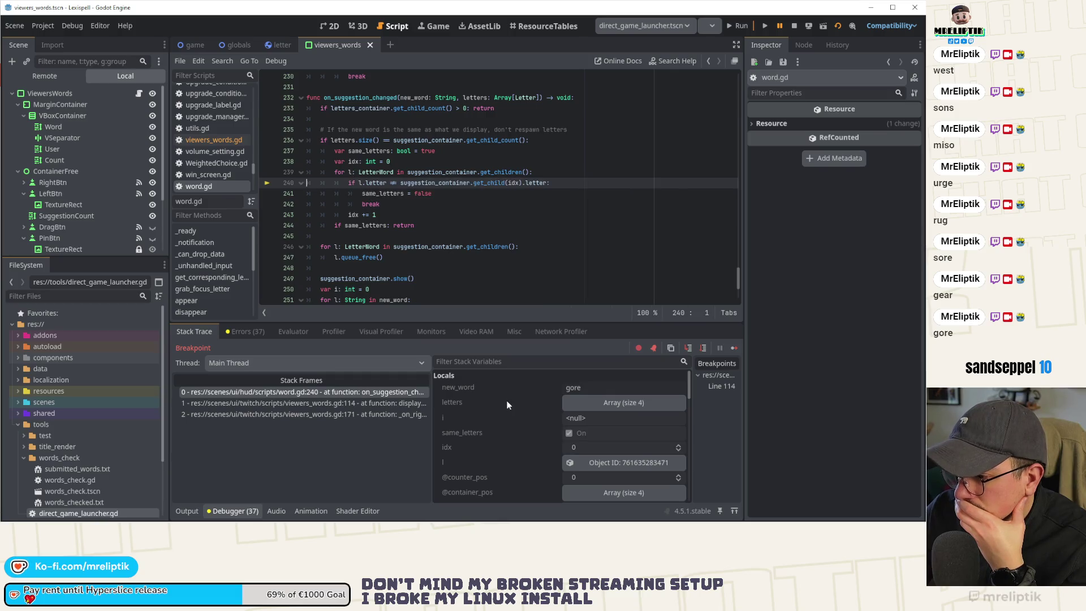
left_click(602, 460)
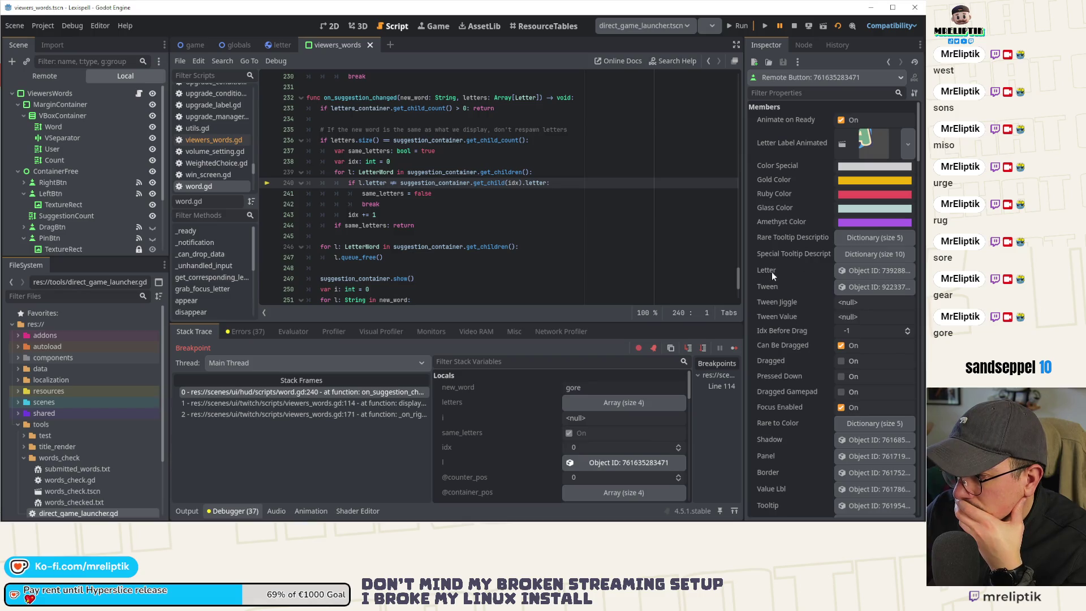
left_click(854, 271)
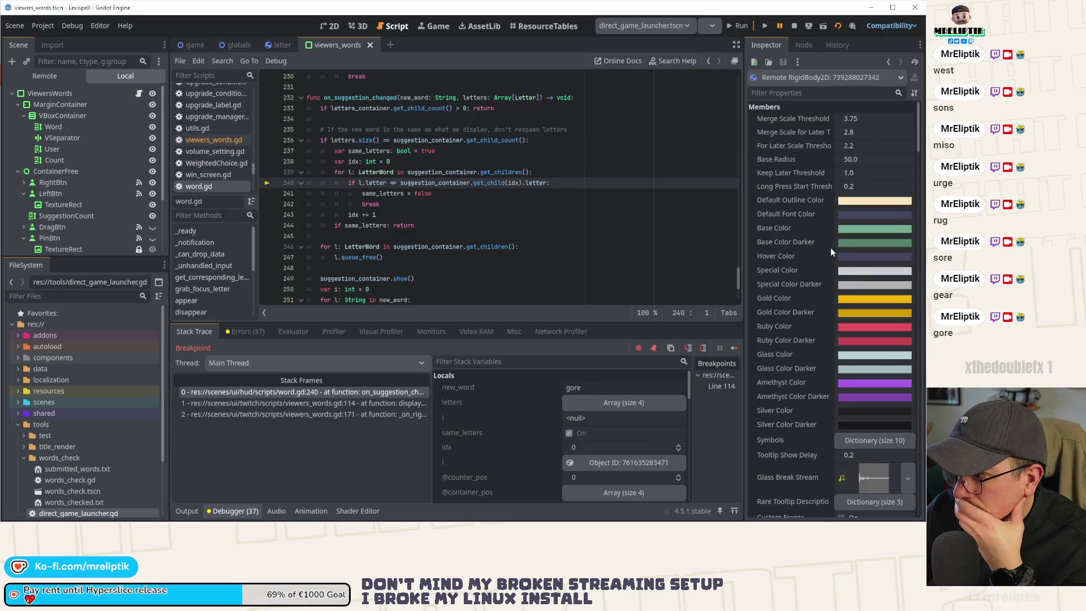
scroll(790, 263, "down", 5)
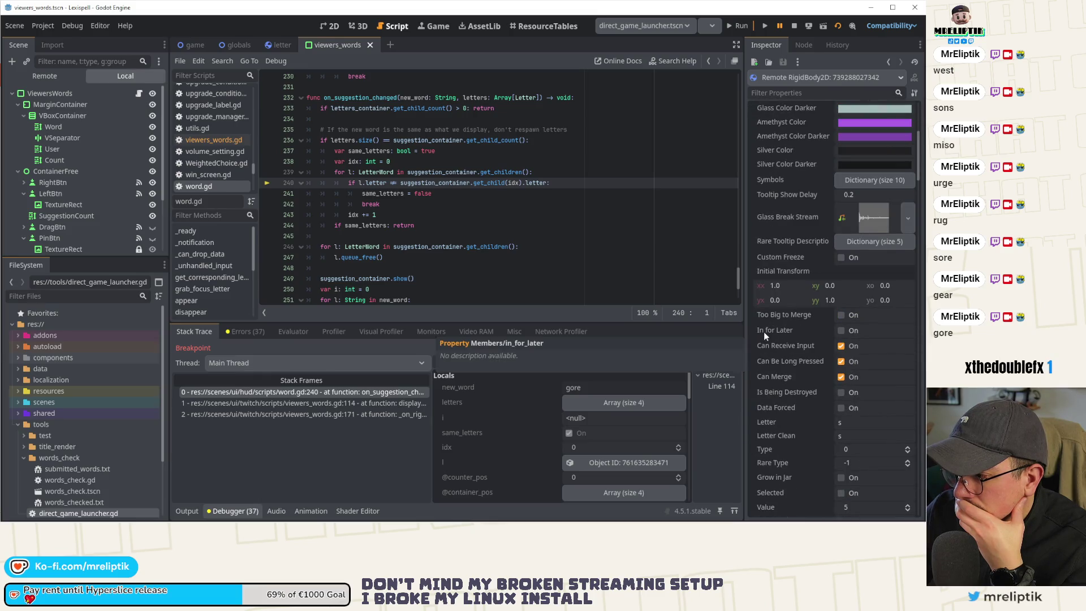
scroll(768, 331, "up", 5)
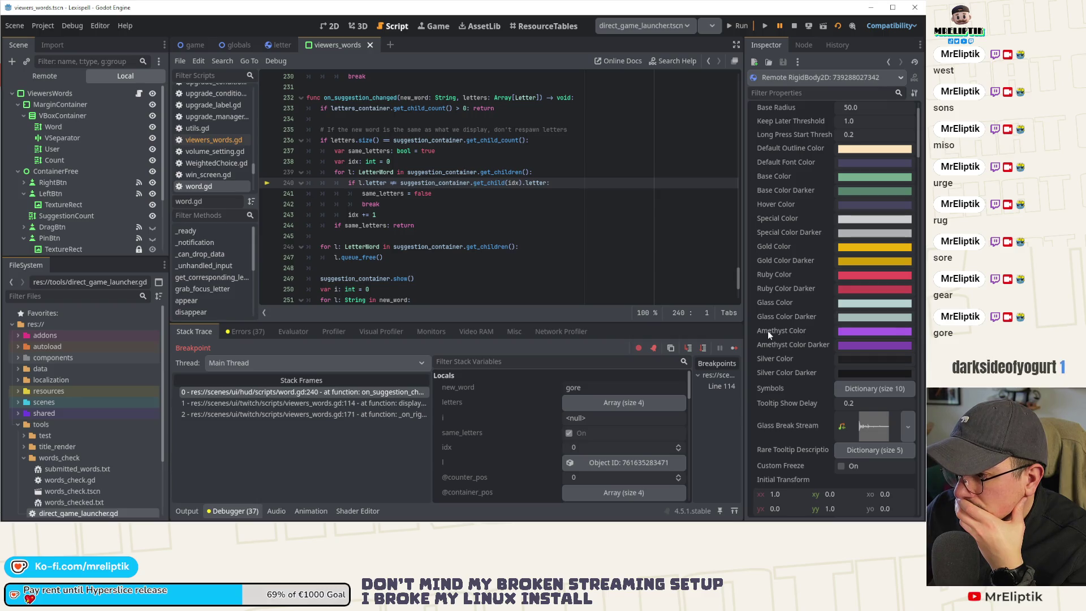
- Advance to line 243, inspect letter l's RigidBody2D again, then step on to line 244
mouse_move(380, 184)
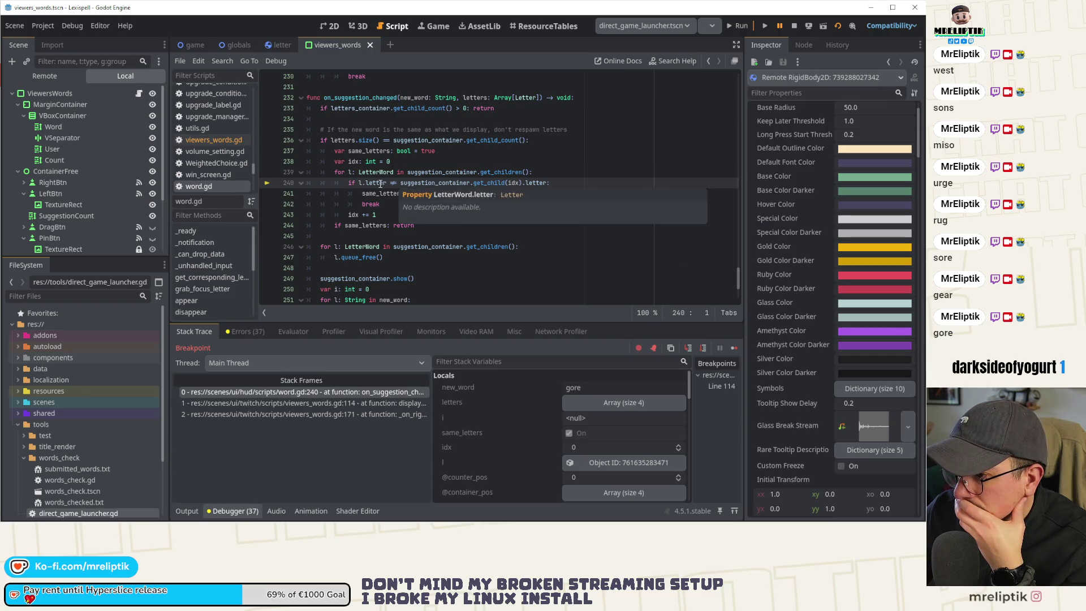
left_click(688, 348)
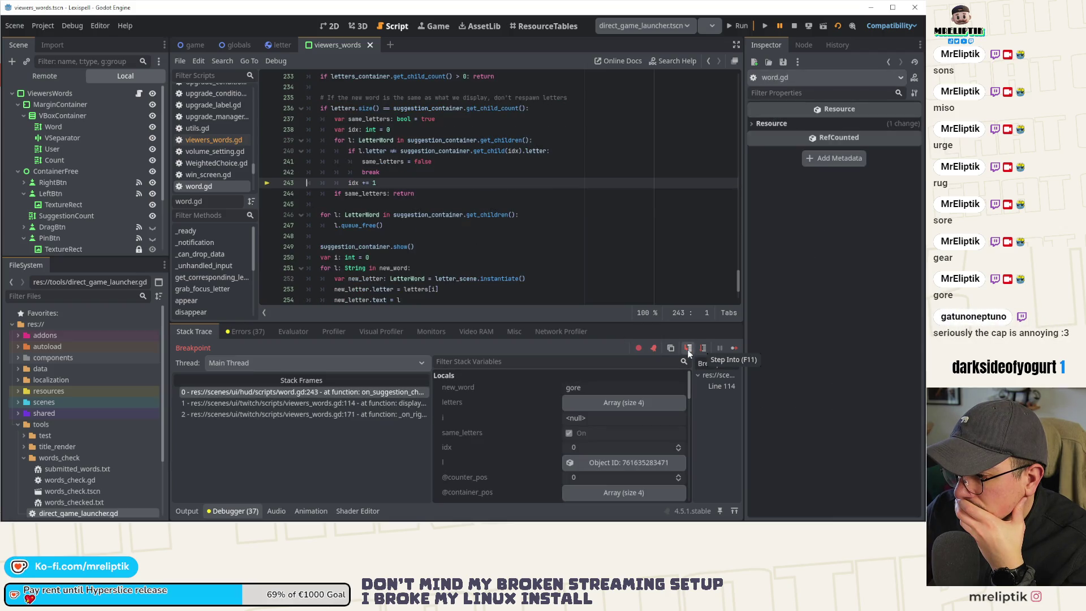
left_click(600, 463)
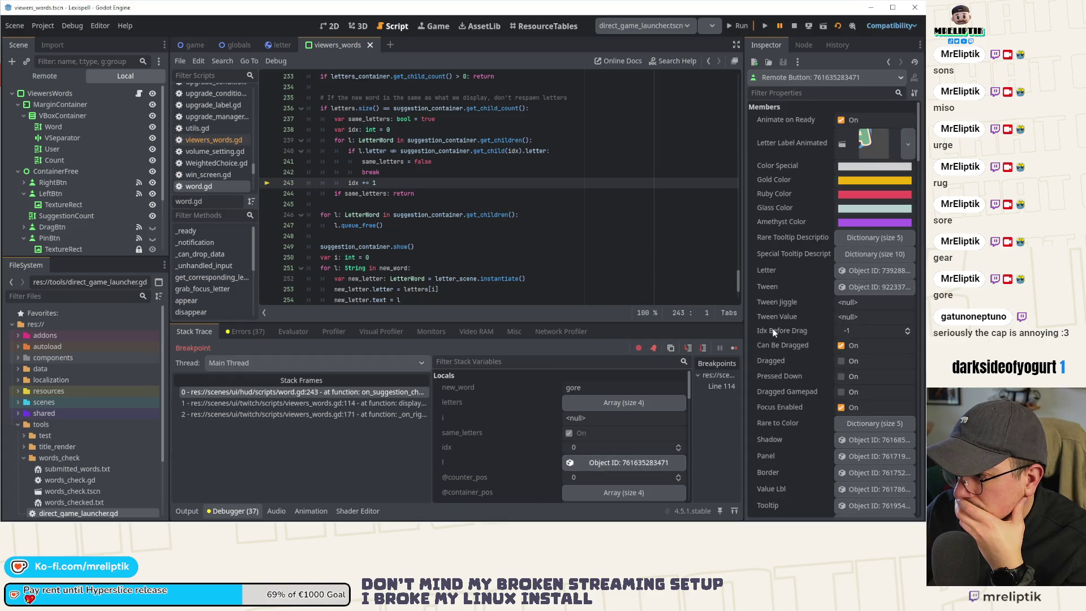
left_click(853, 269)
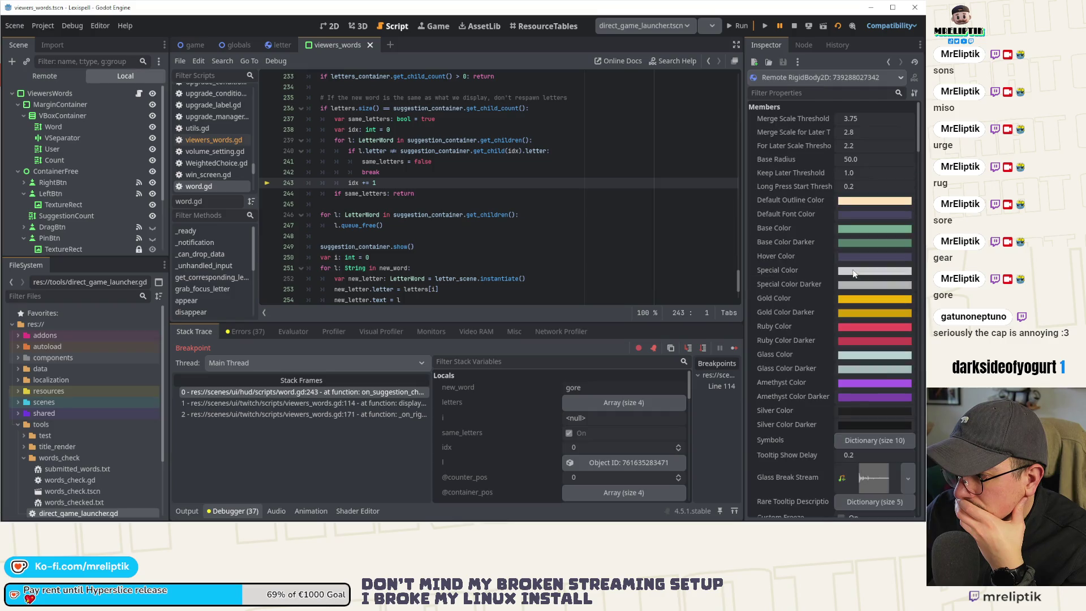
scroll(803, 220, "down", 5)
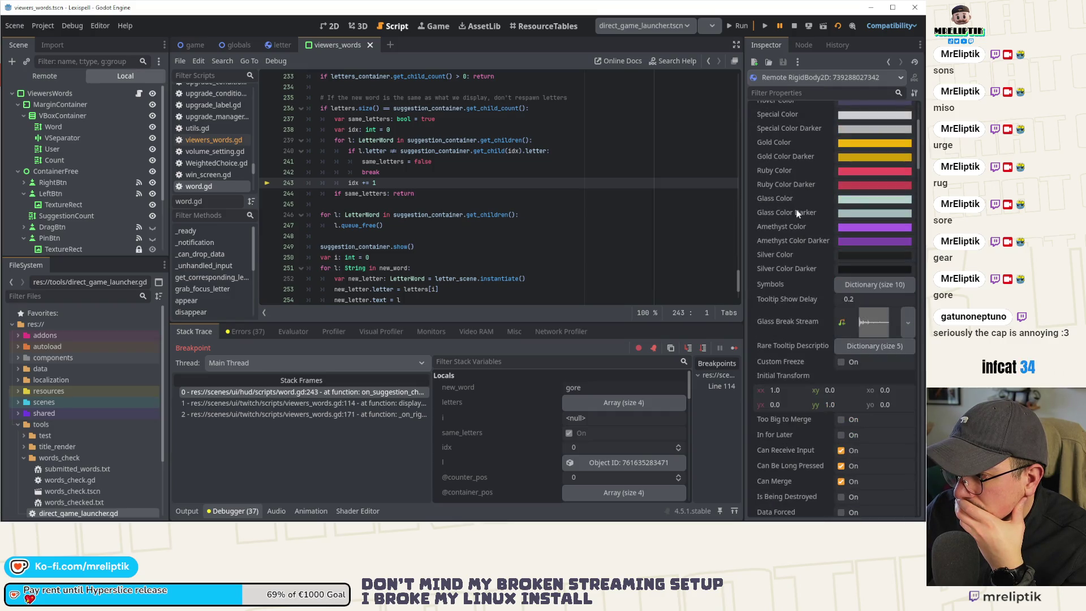
scroll(797, 215, "up", 5)
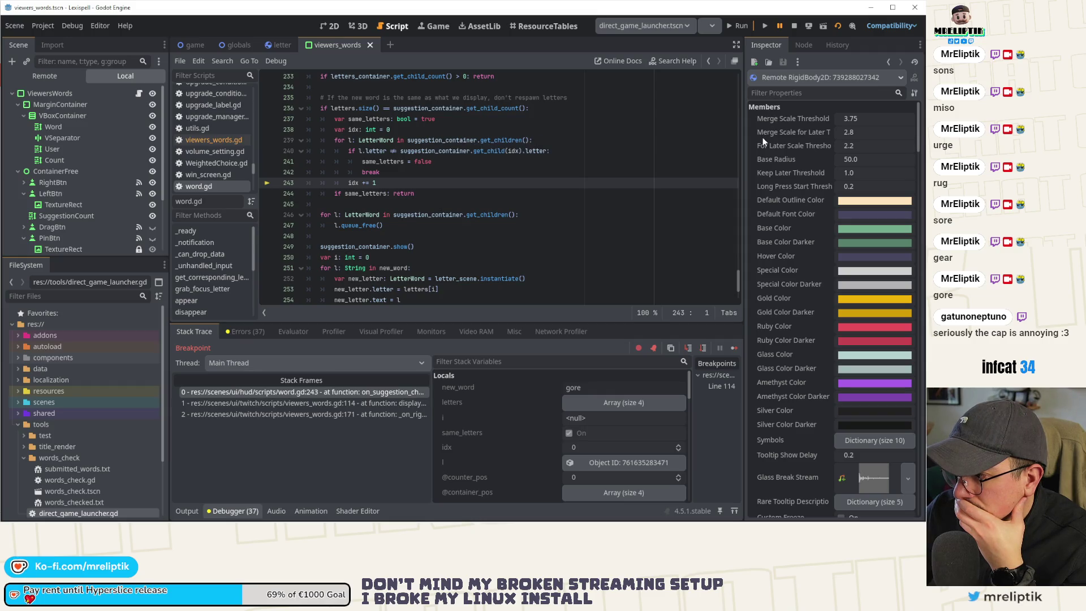
scroll(763, 137, "down", 10)
left_click(691, 348)
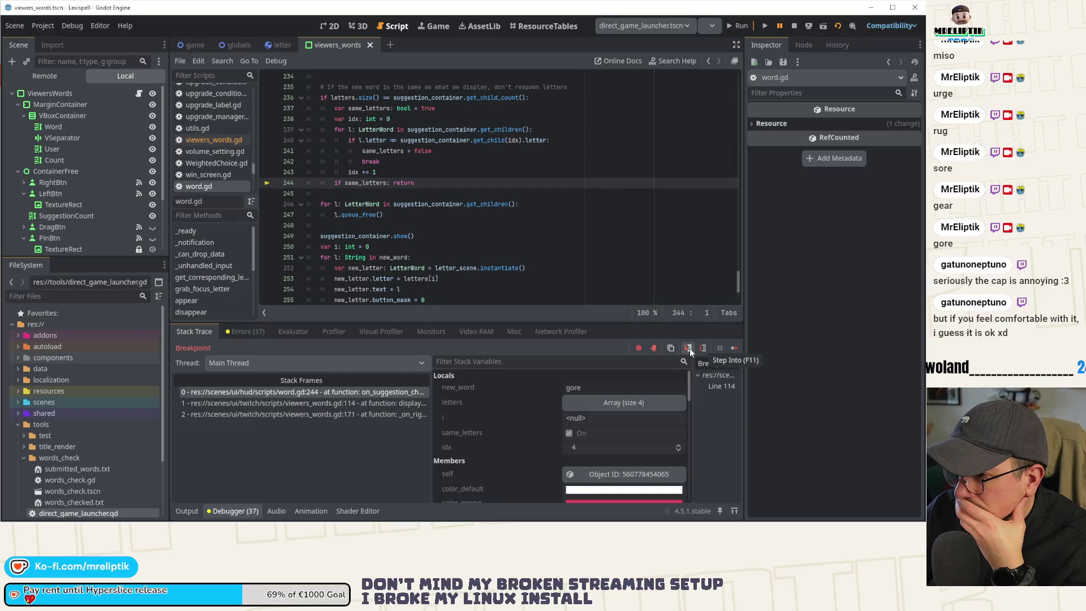
left_click(691, 348)
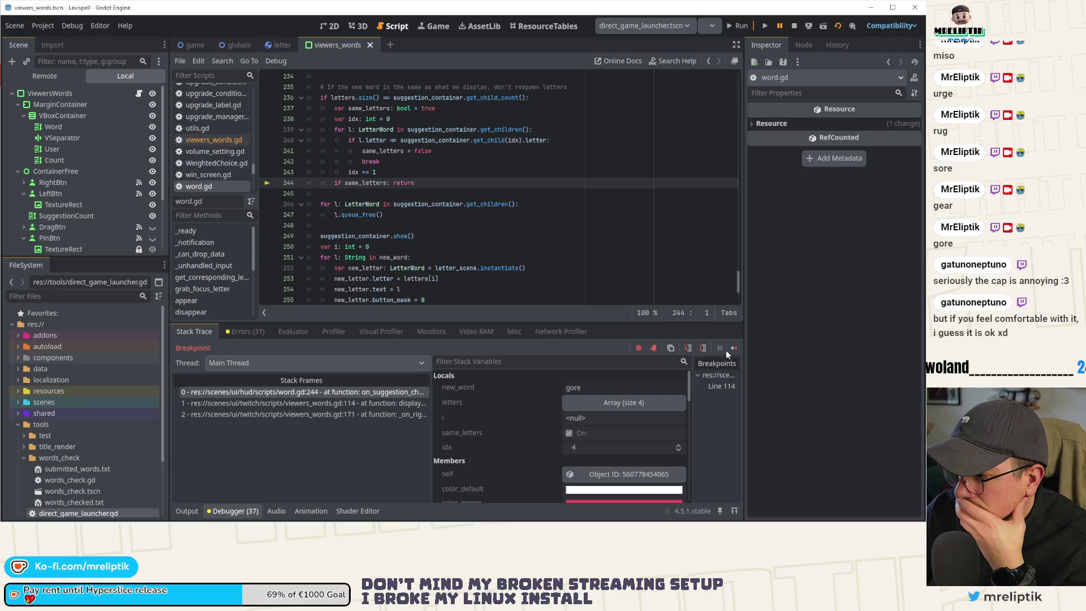
- Resume the game, check Errors and Output, then switch suggestion to hit the line 114 breakpoint
left_click(734, 348)
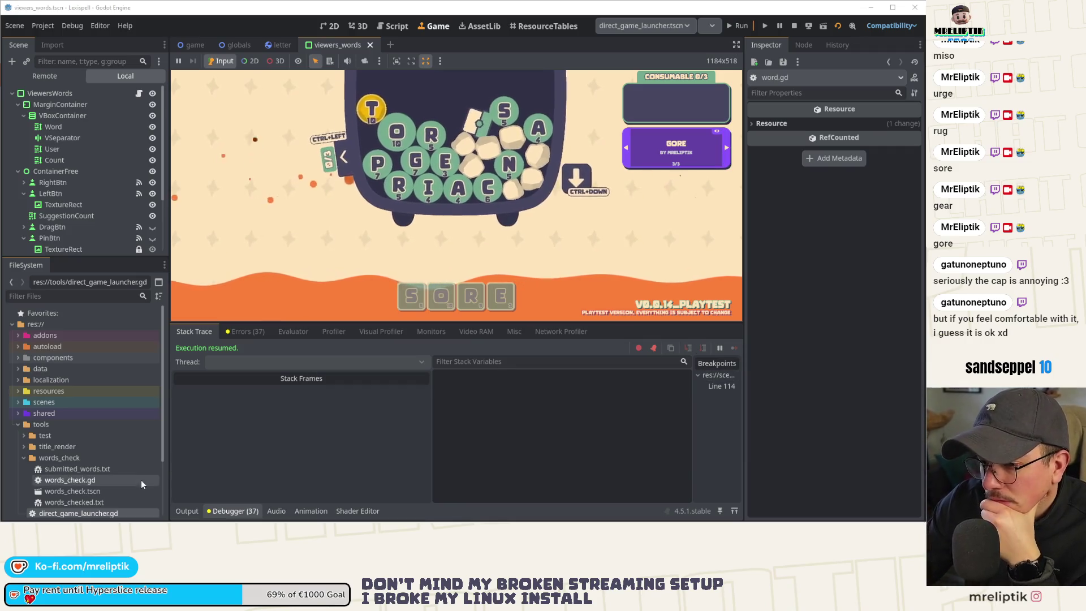
left_click(240, 332)
left_click(195, 332)
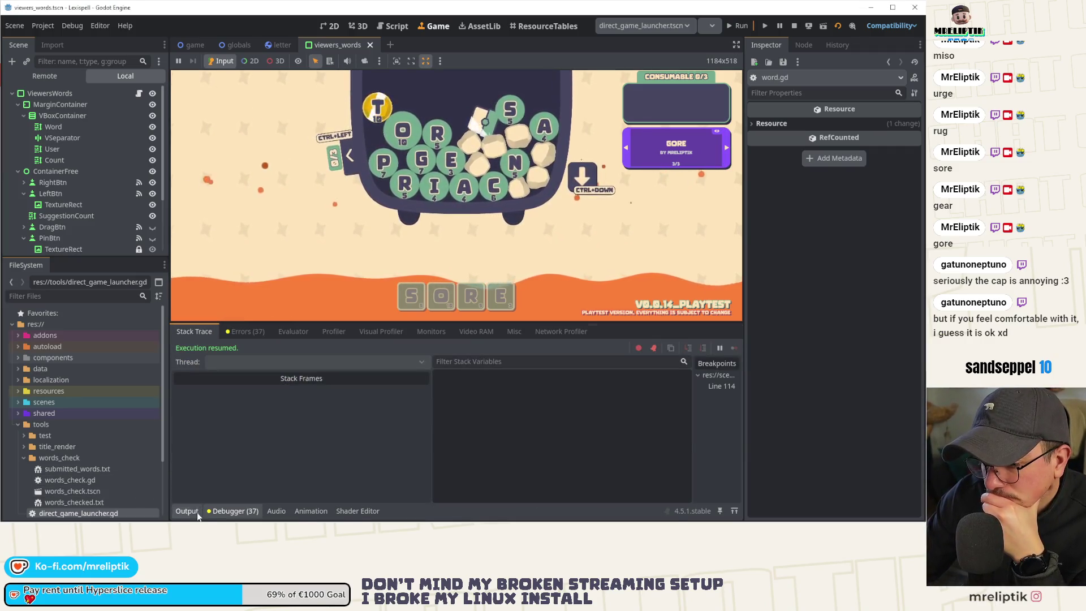
left_click(187, 511)
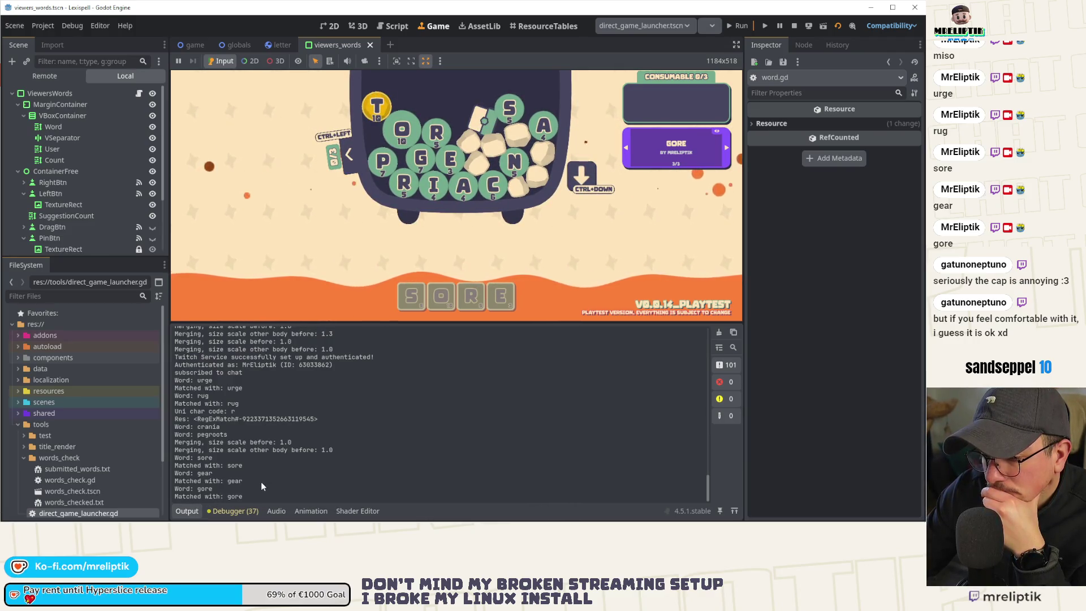
left_click(410, 299)
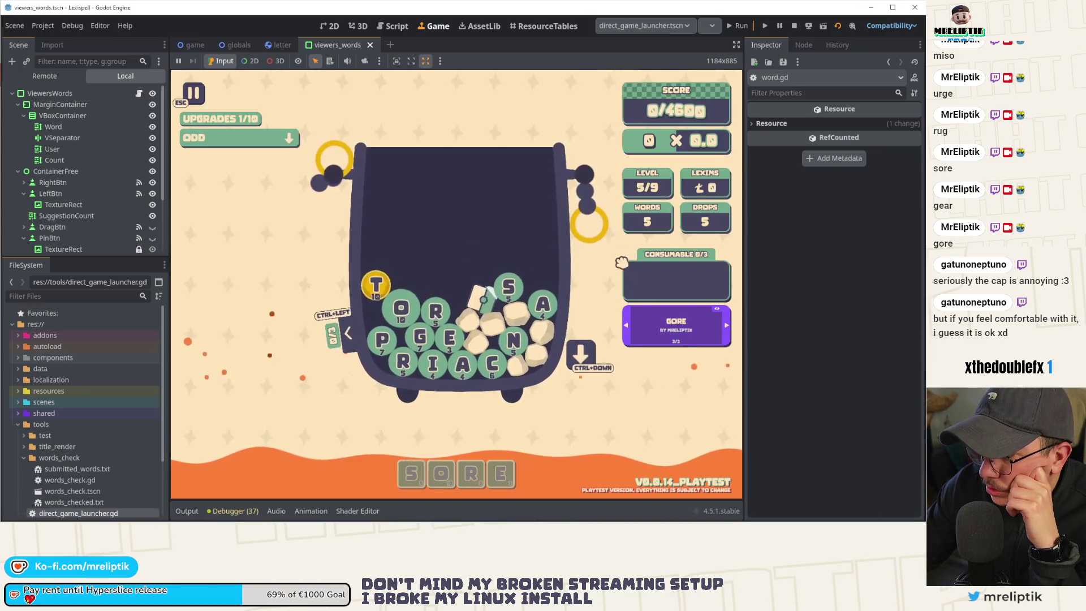
key("ctrl+Left")
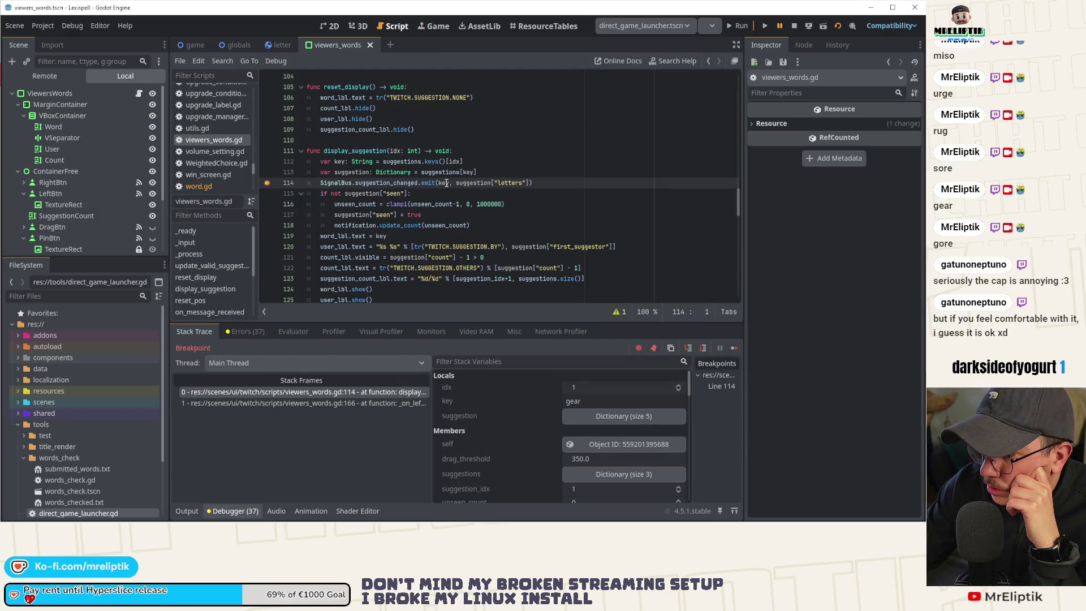
- Step into on_suggestion_changed up to line 239, then select line 240's suggestion_container call
mouse_move(446, 182)
left_click(693, 348)
left_click(691, 348)
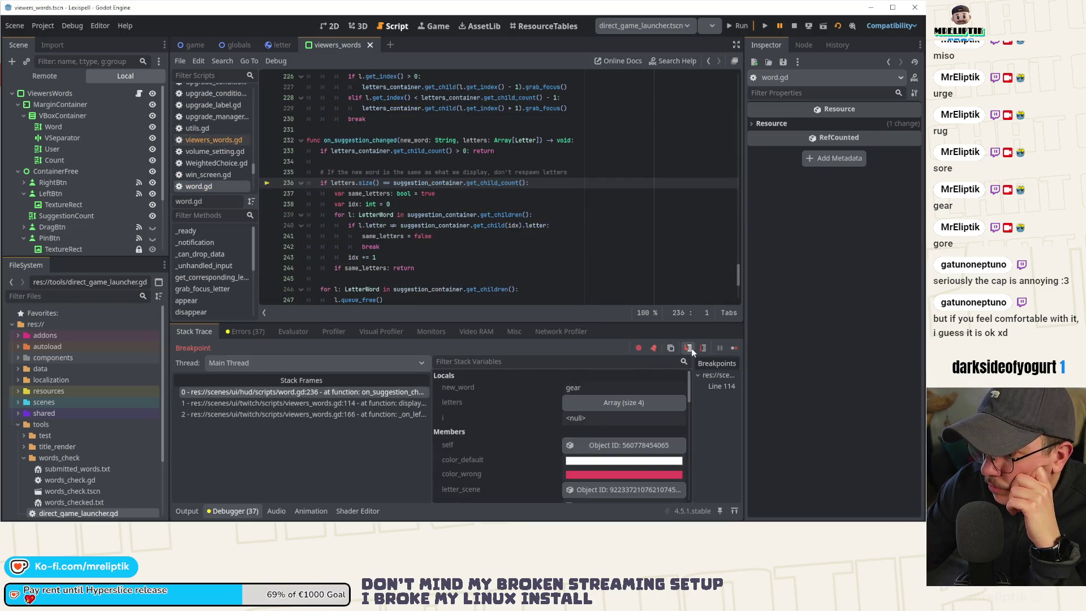
left_click(691, 347)
left_click(691, 348)
left_click(691, 348)
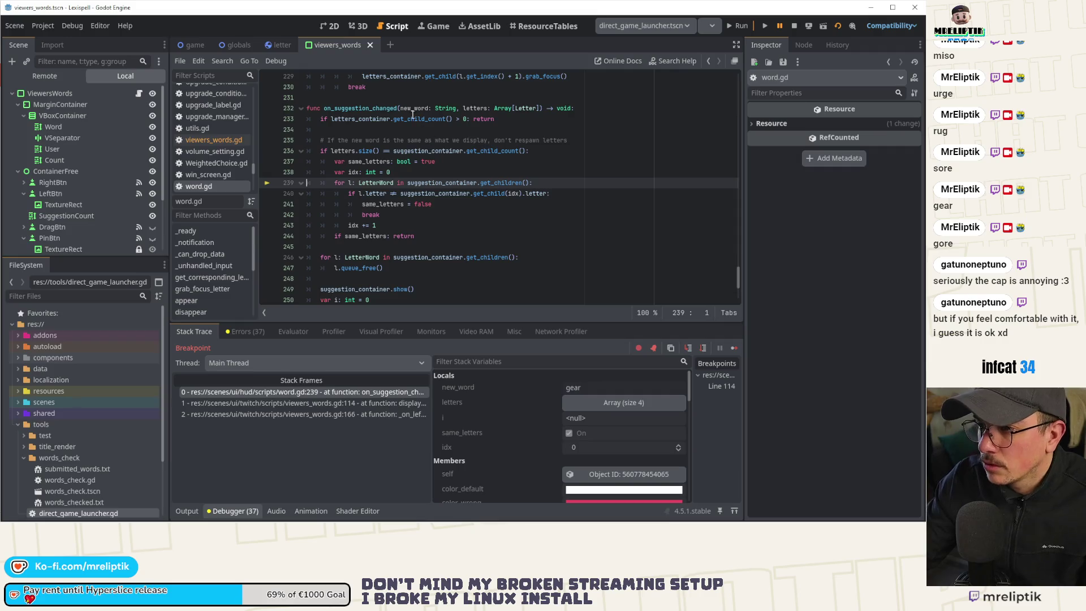
double_click(347, 150)
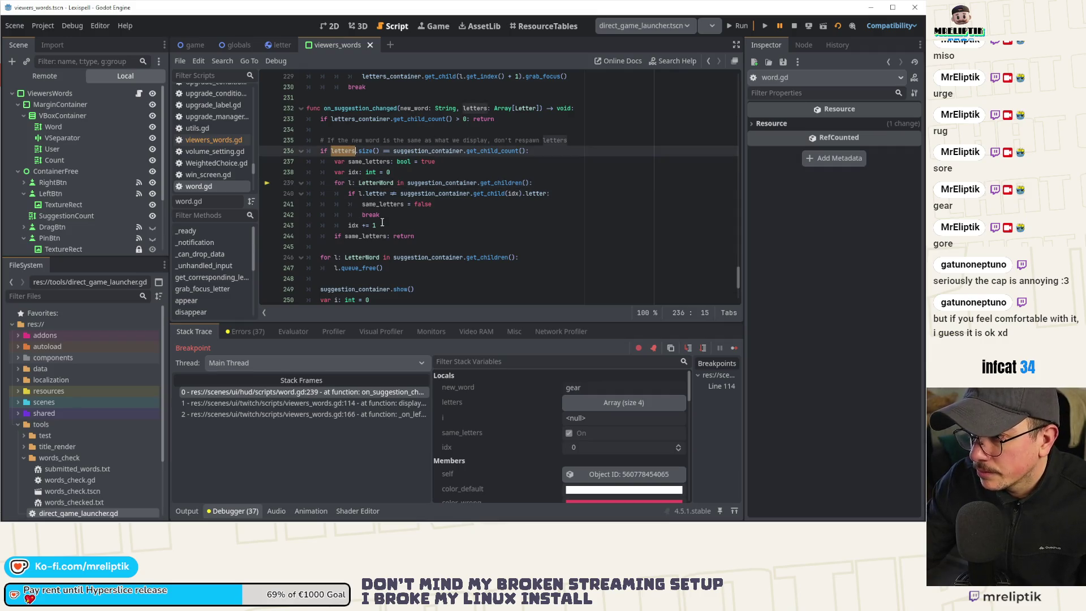
left_click_drag(400, 194, 505, 195)
- Replace line 240's suggestion_container.get_child(idx).letter with letters[idx] and save word.gd
type("letters")
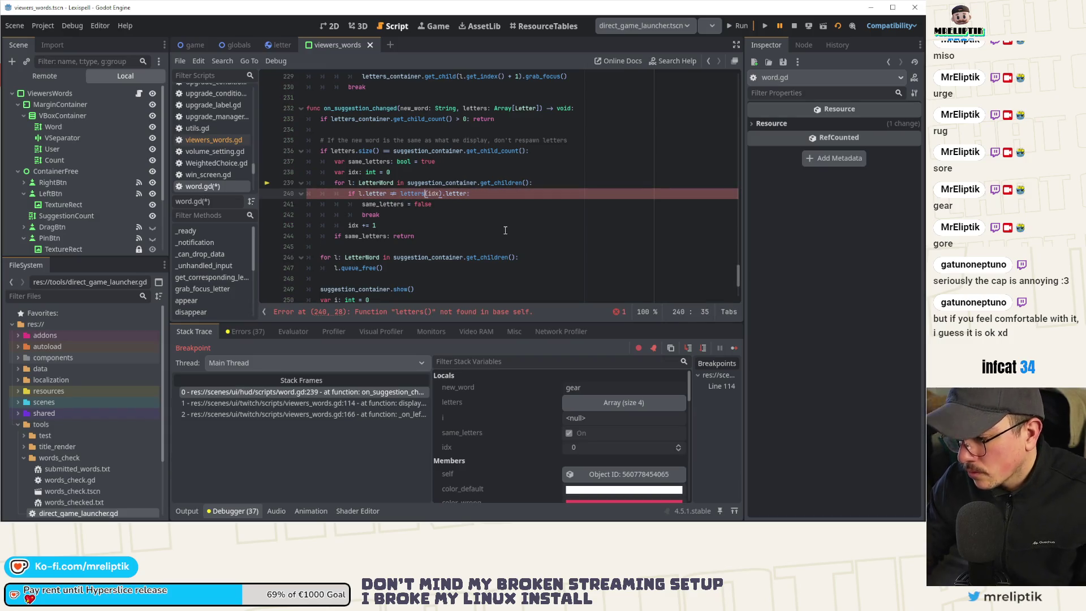
key("Delete")
type("[")
key("Right")
key("Right")
key("Right")
key("Delete")
type("]")
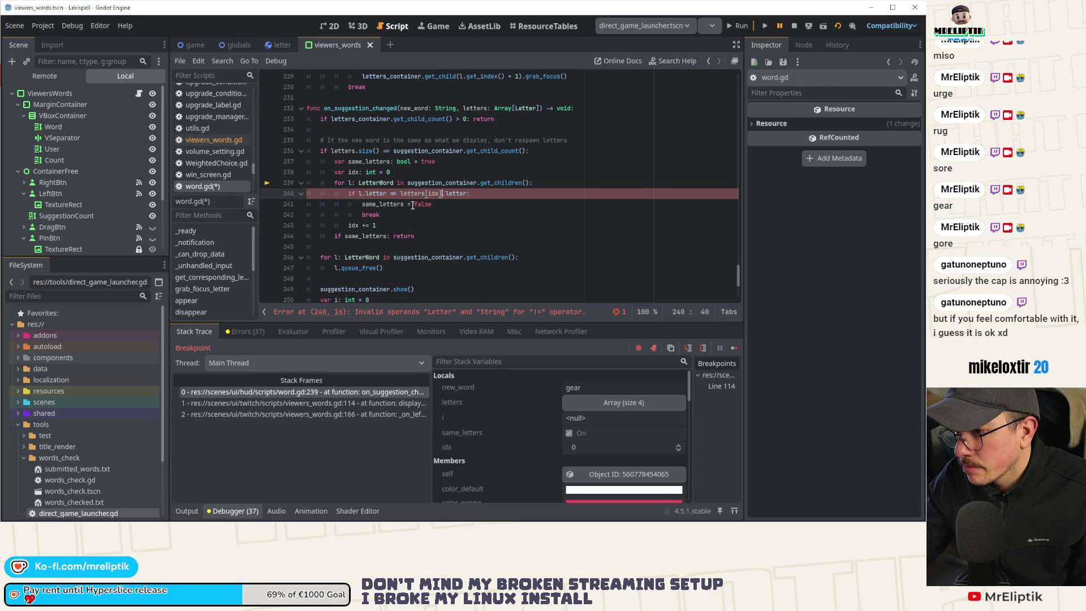
double_click(412, 193)
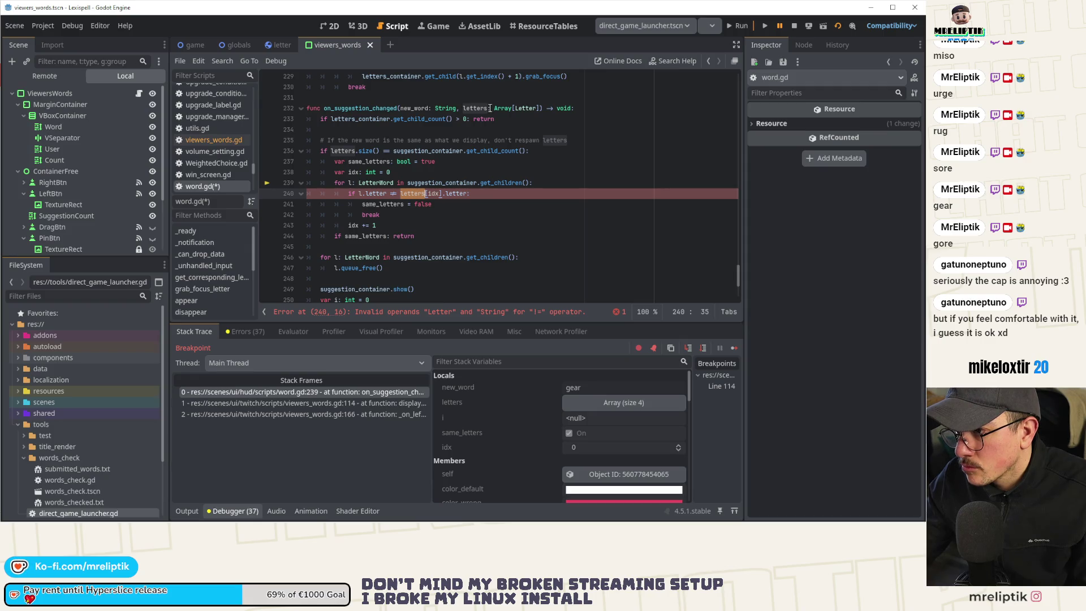
mouse_move(481, 111)
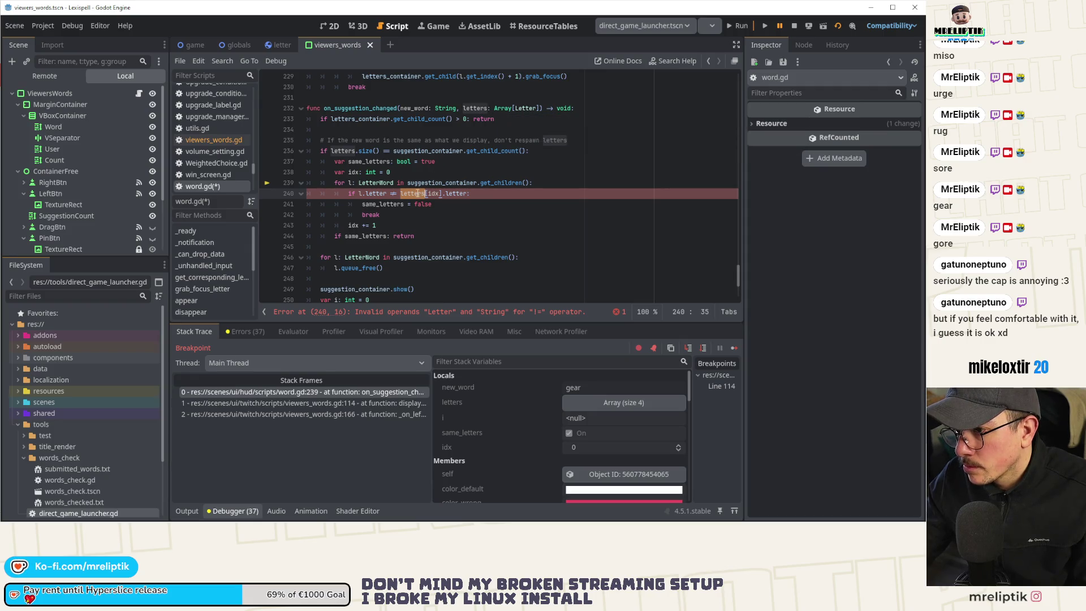
mouse_move(415, 193)
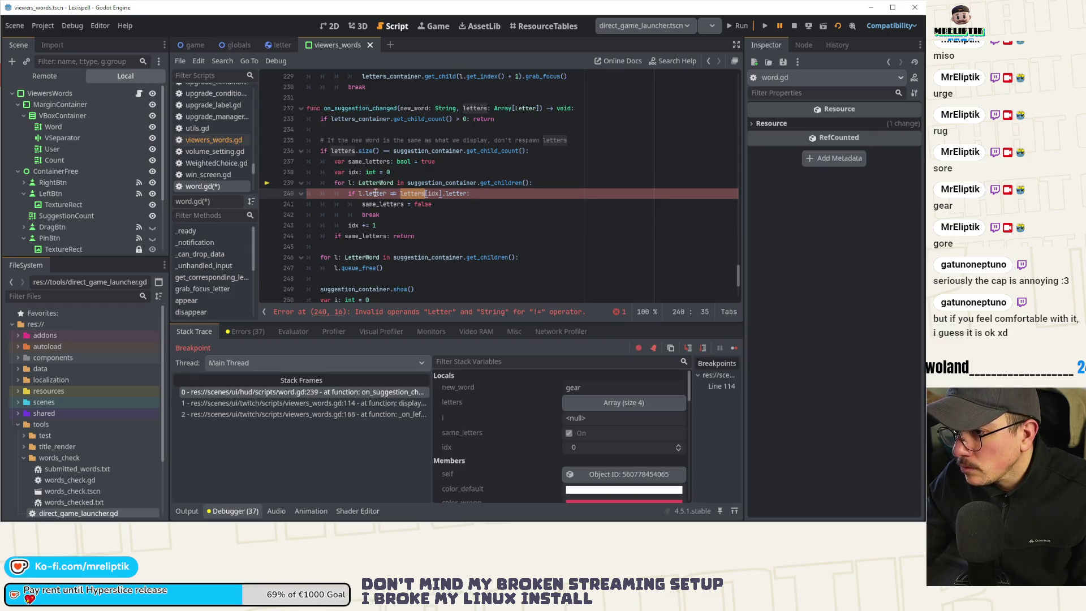
double_click(457, 194)
key("BackSpace")
key("BackSpace")
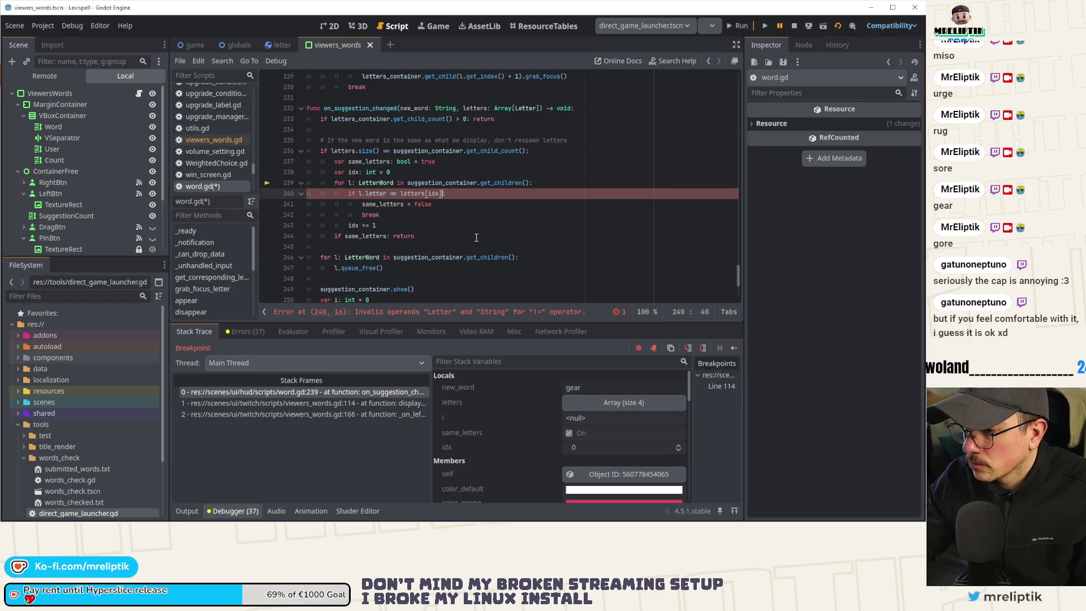
key("ctrl+s")
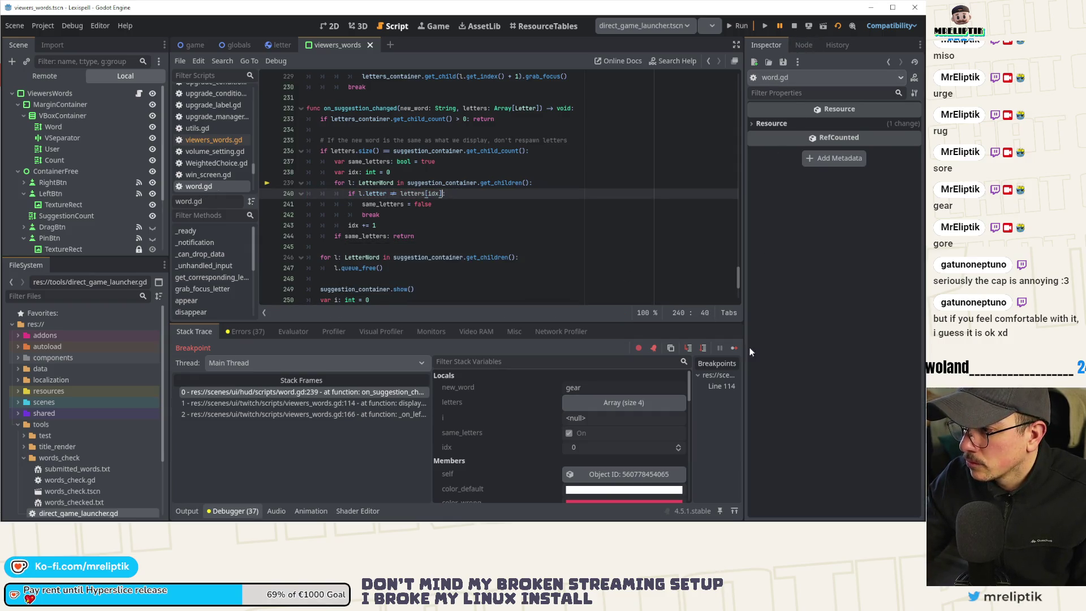
- Resume the game, remove the line 114 breakpoint, step through the letter loop, then stop the game
left_click(732, 350)
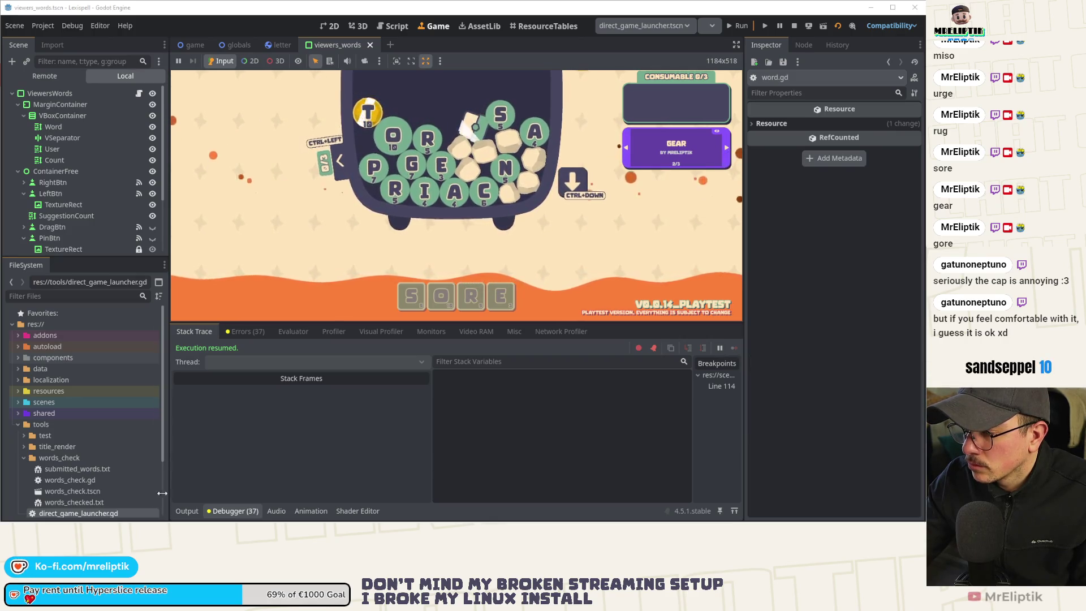
left_click(233, 510)
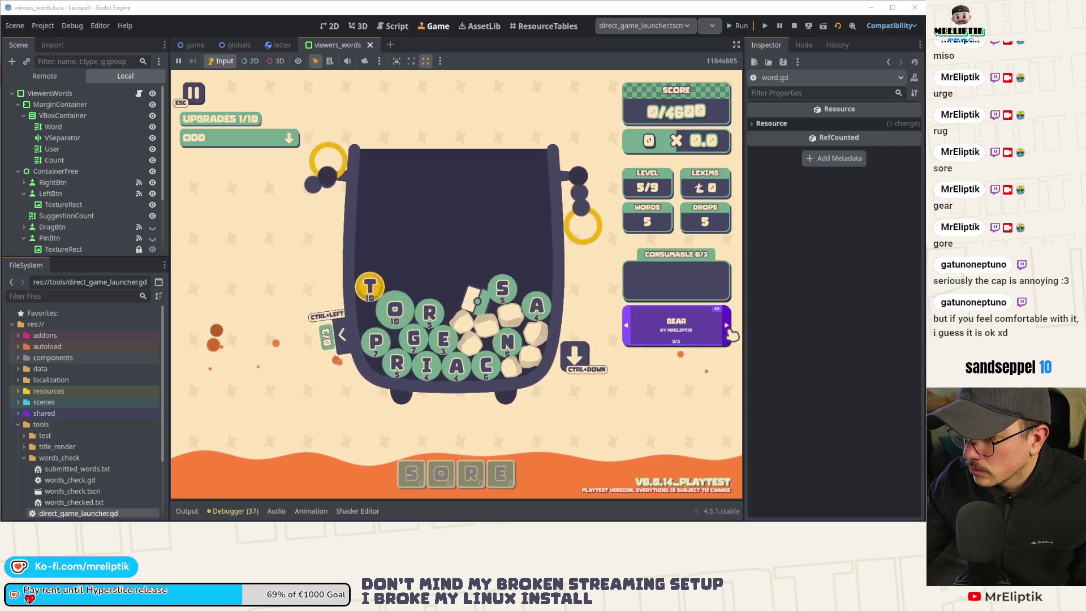
left_click(728, 328)
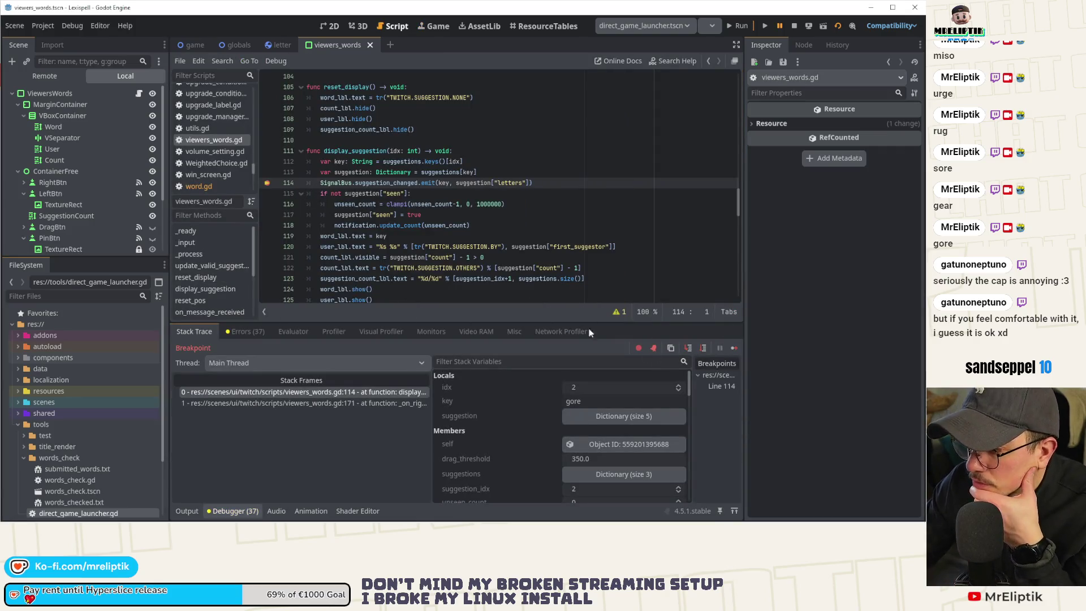
left_click(267, 183)
left_click(688, 348)
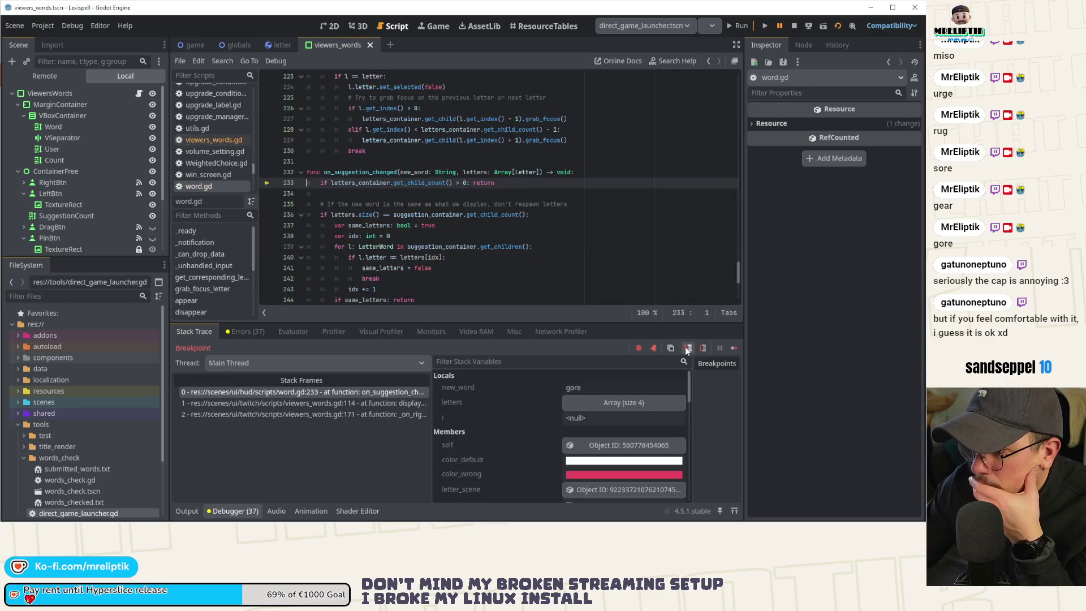
left_click(688, 348)
left_click(688, 348)
left_click(688, 348)
left_click(688, 347)
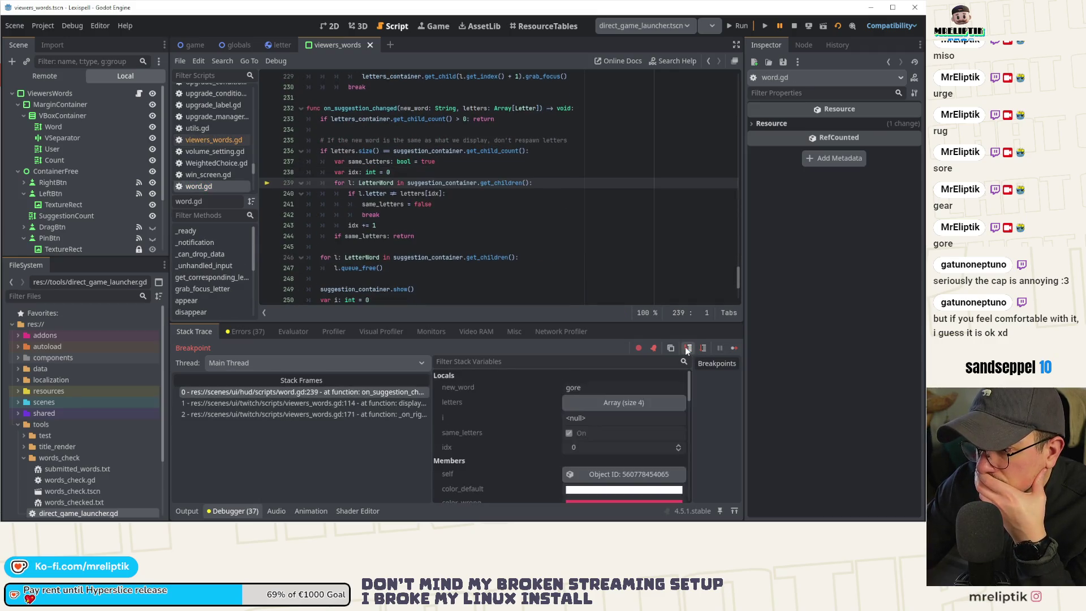
left_click(687, 348)
left_click(688, 348)
left_click(734, 348)
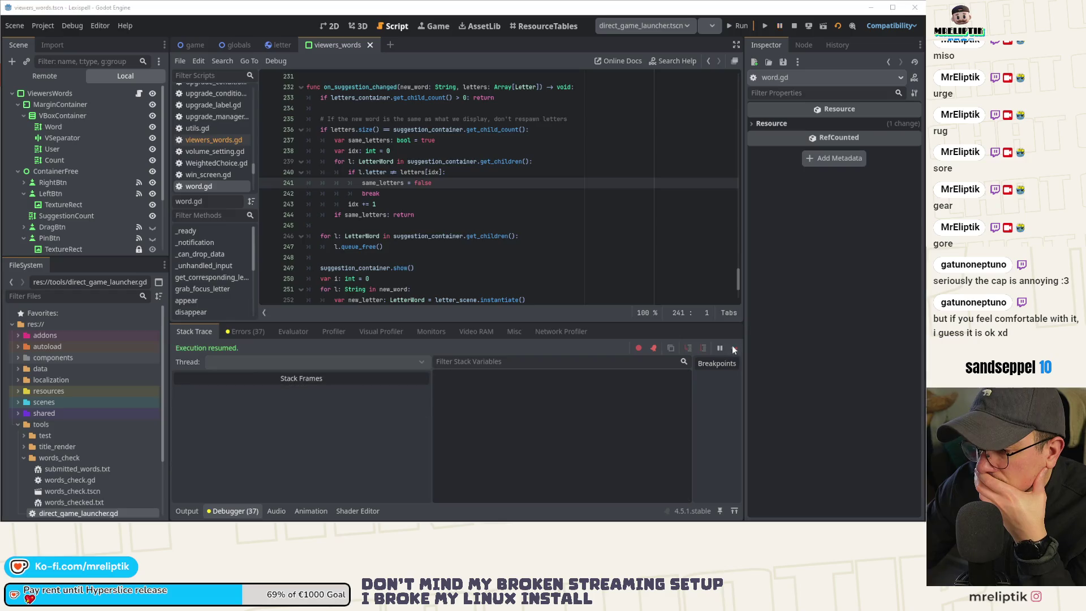
left_click(249, 510)
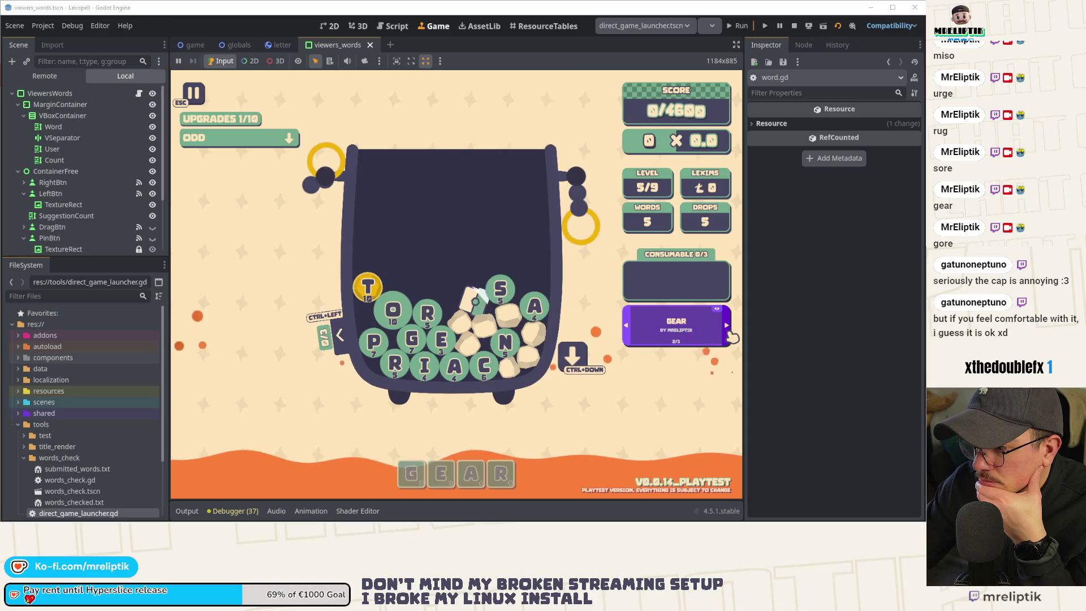
left_click(794, 26)
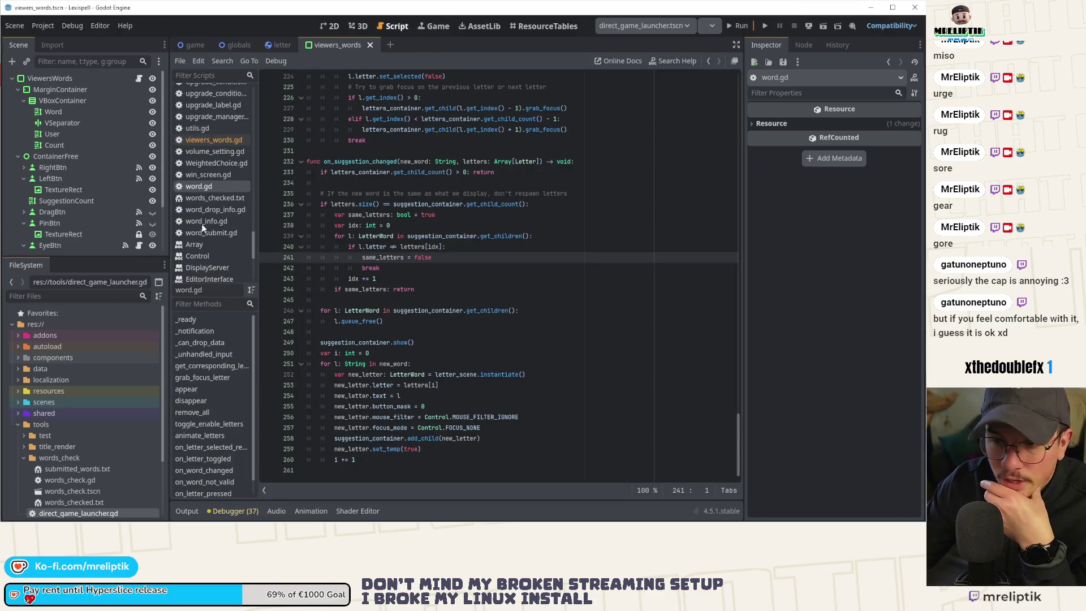
- Stage word.gd and commit it with the message "fix letter check"
key("alt+Tab")
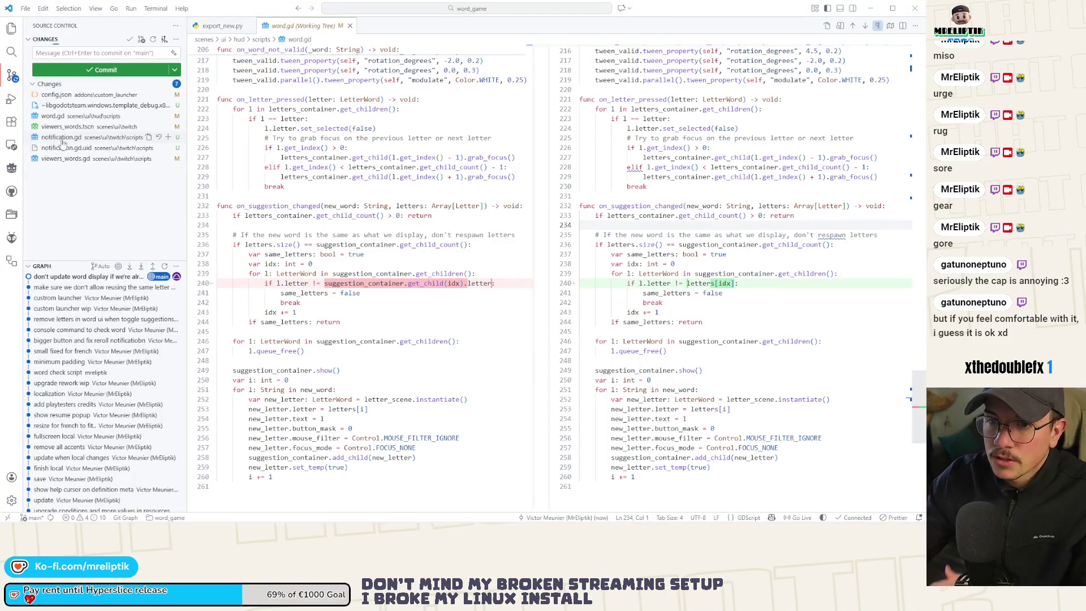
left_click(77, 129)
left_click(53, 116)
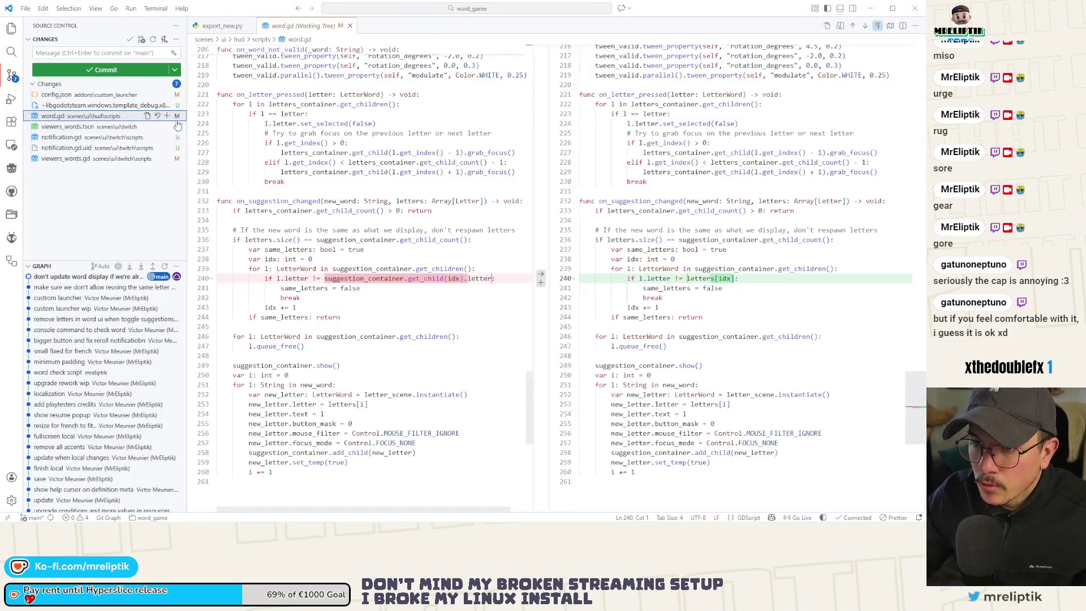
left_click(167, 116)
left_click(57, 53)
type("fix che")
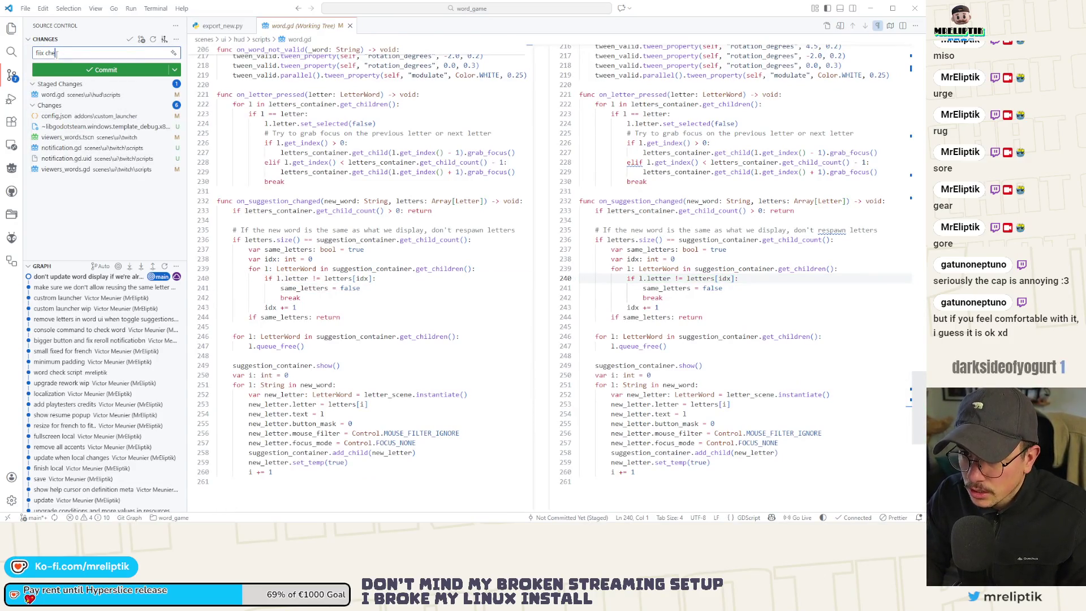
key("BackSpace")
key("BackSpace")
key("BackSpace")
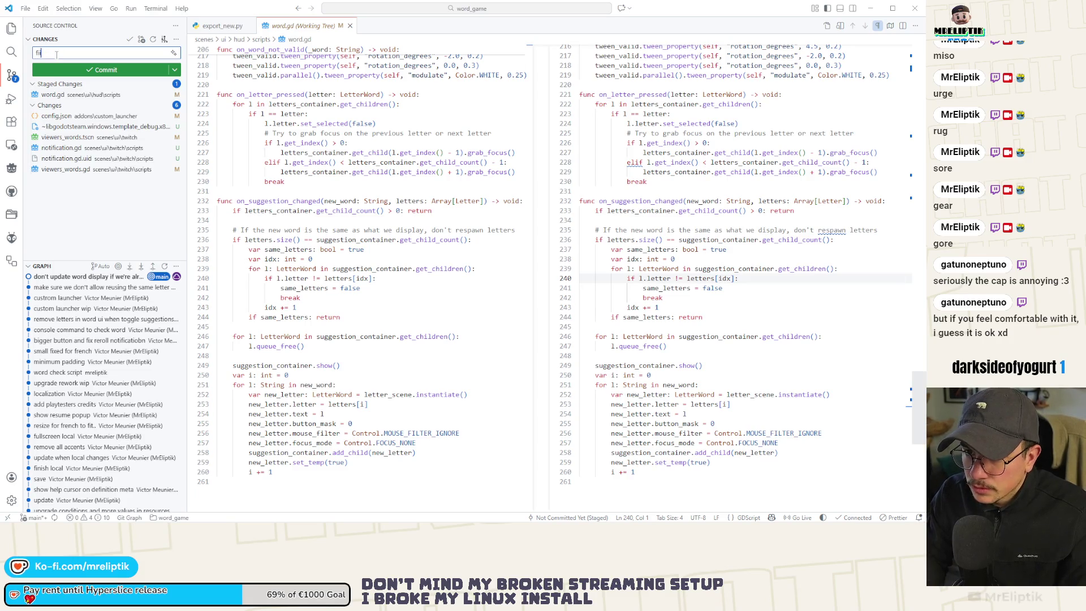
type("x letter ")
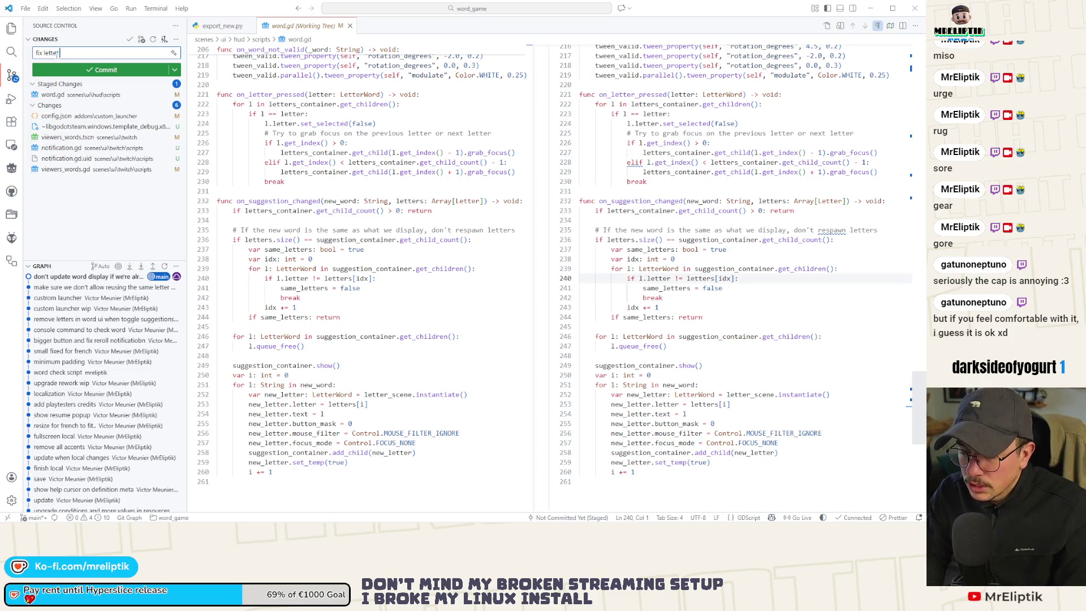
type("check")
left_click(106, 70)
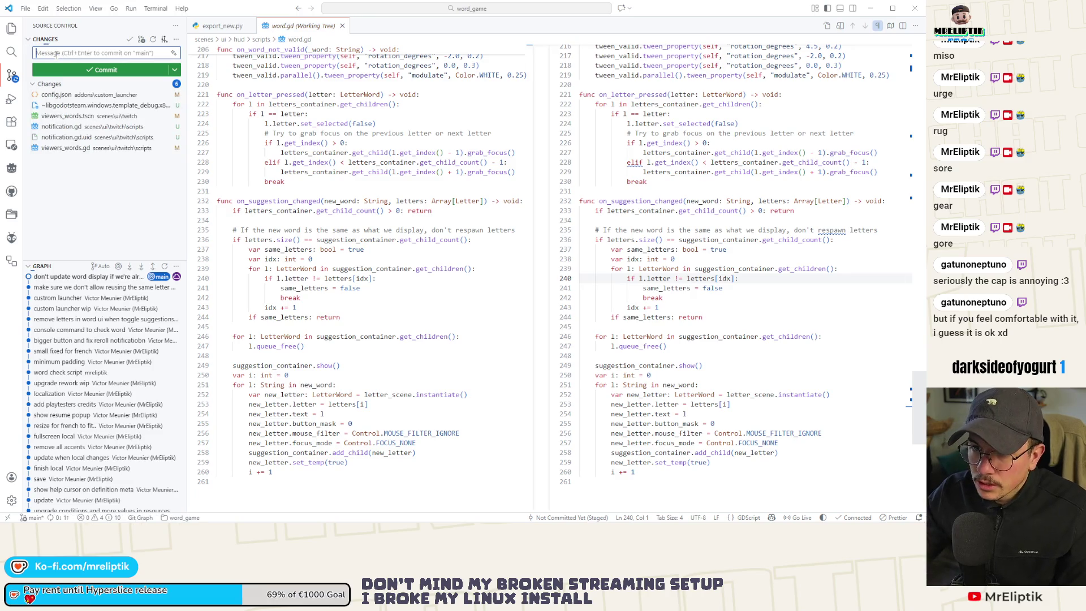
- Stage the remaining files and commit them as "show notification on new suggestion"
left_click(76, 115)
left_click(75, 148, "shift")
left_click(167, 116)
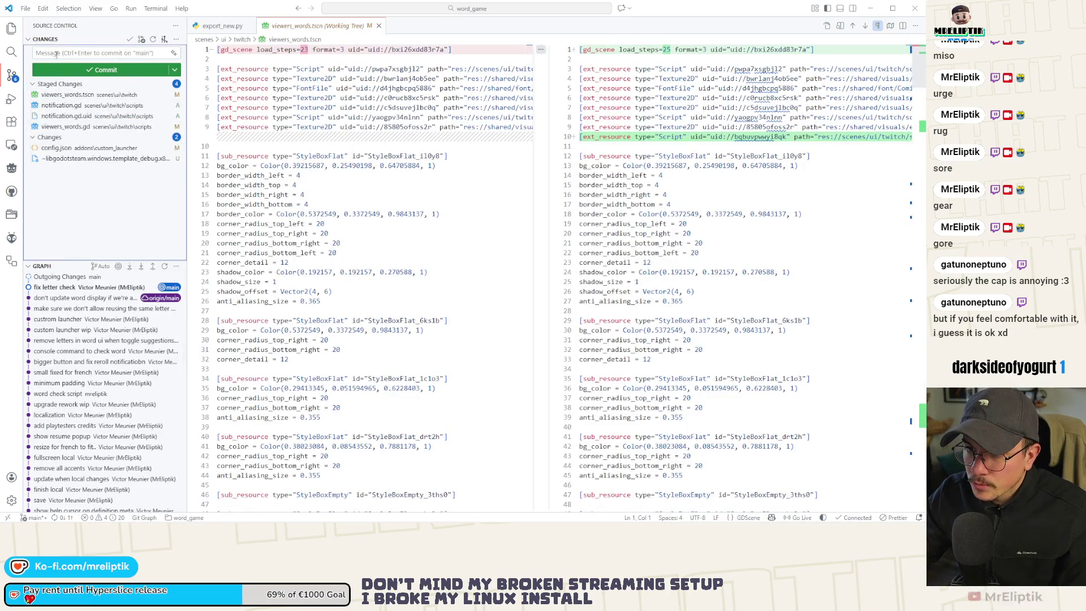
left_click(57, 53)
type("show notification on")
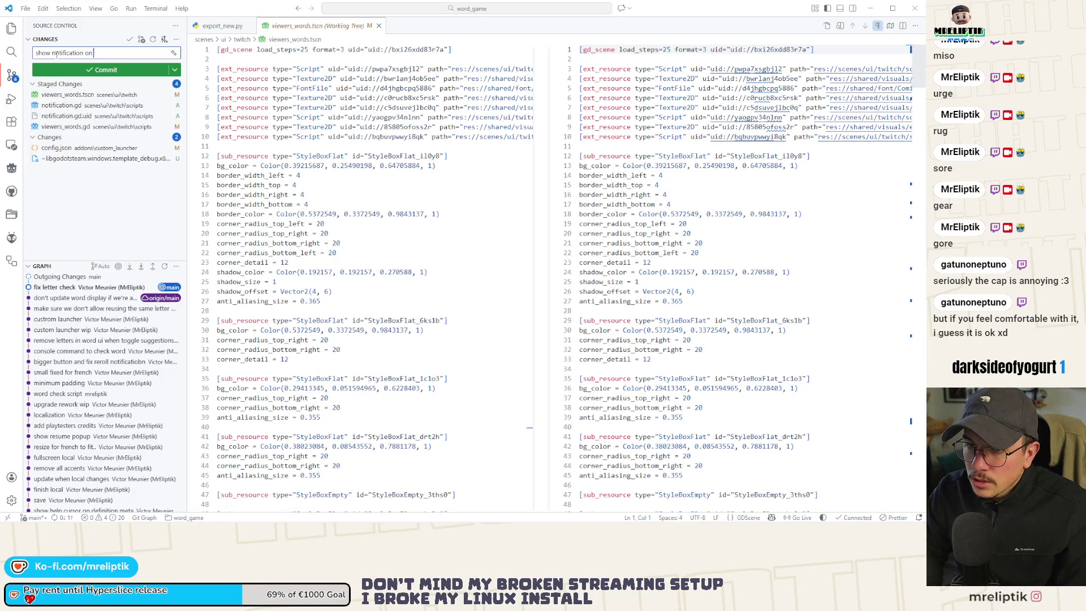
type("gestion")
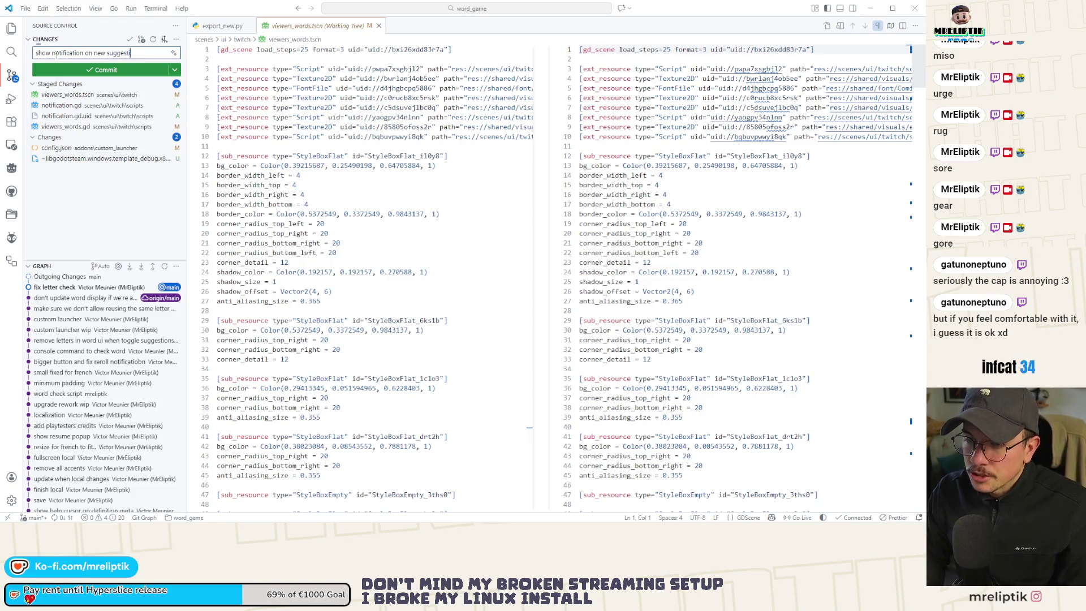
left_click(106, 70)
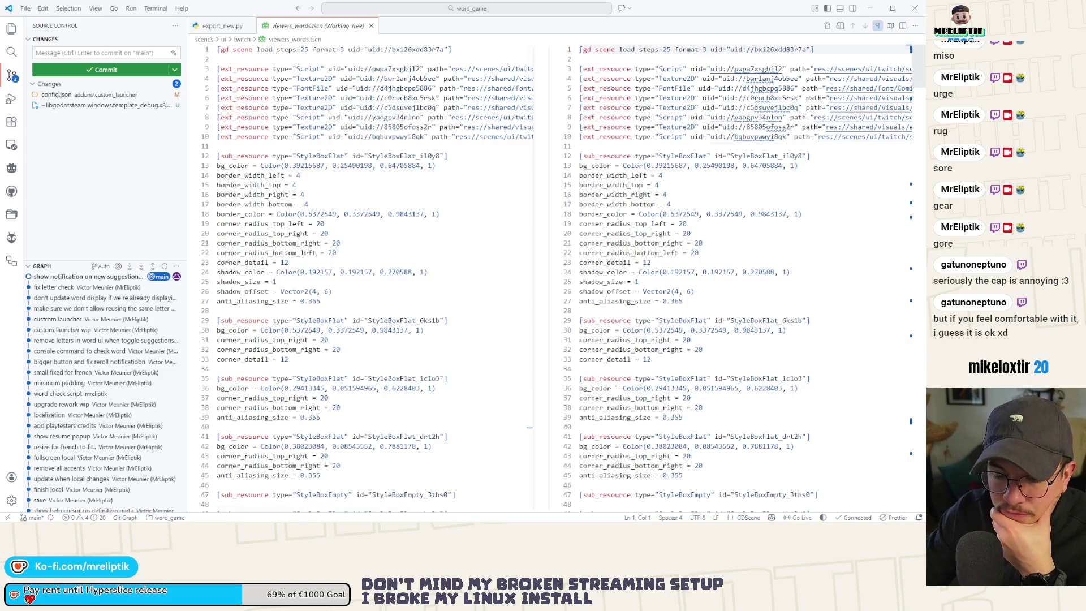
- Return to Godot and open the game scene in the 2D view
key("alt+Tab")
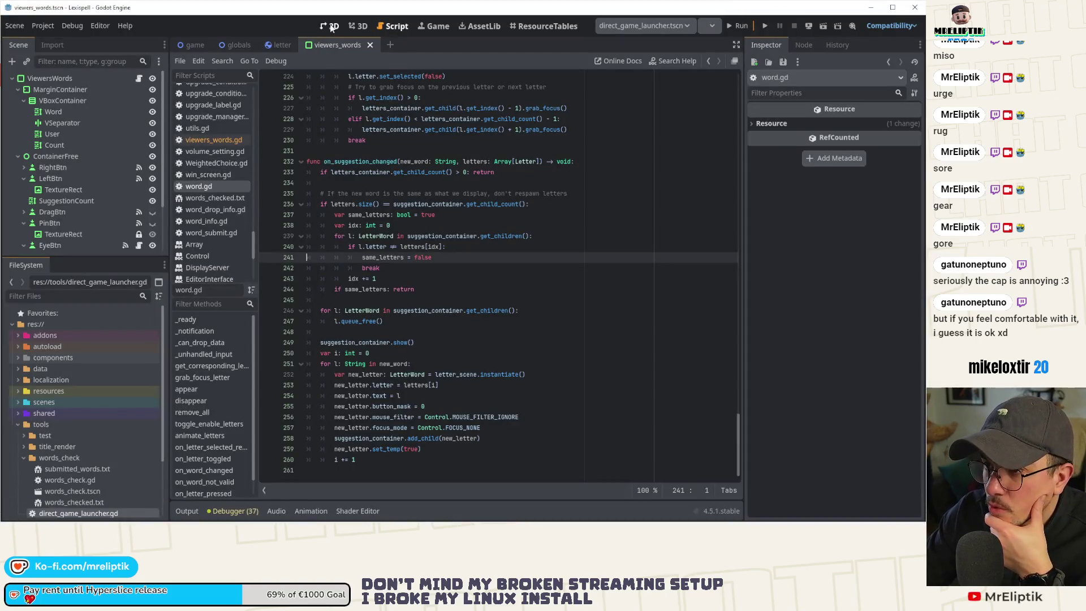
key("ctrl+F1")
scroll(312, 210, "down", 5)
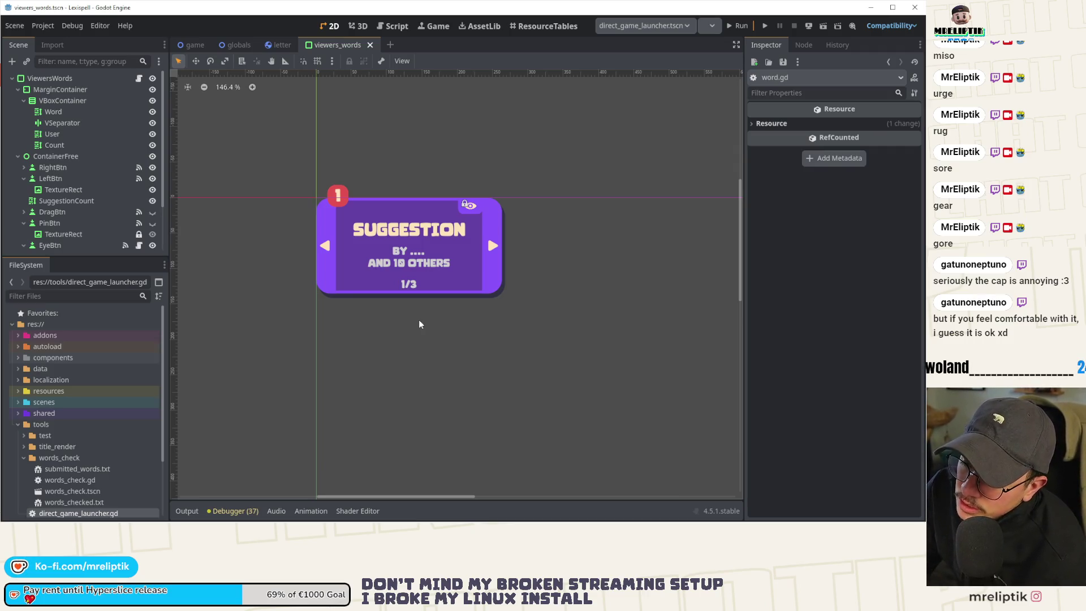
left_click(428, 28)
left_click(320, 30)
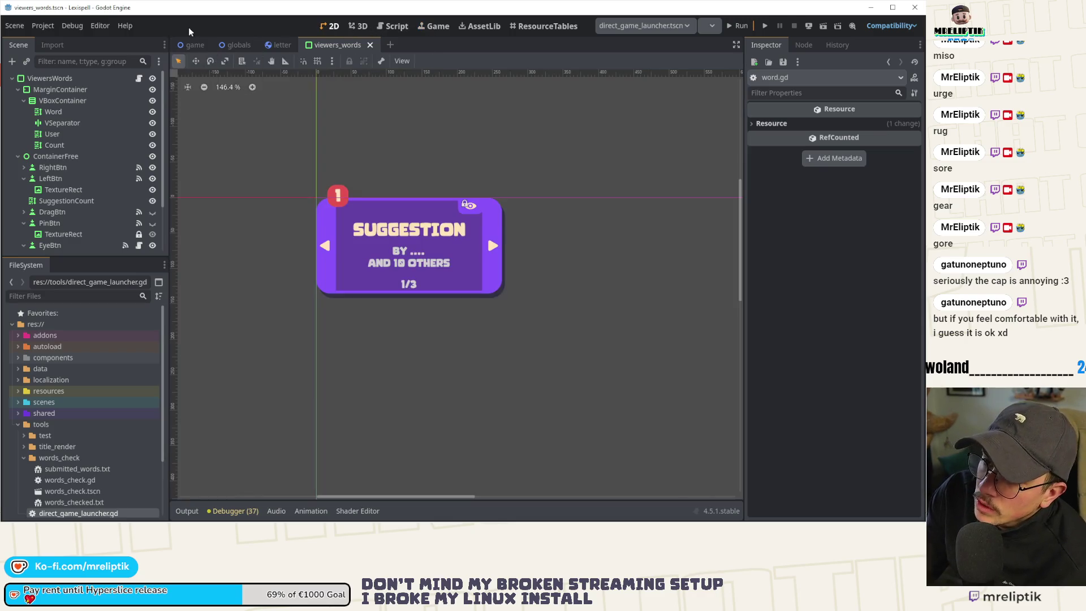
left_click(192, 45)
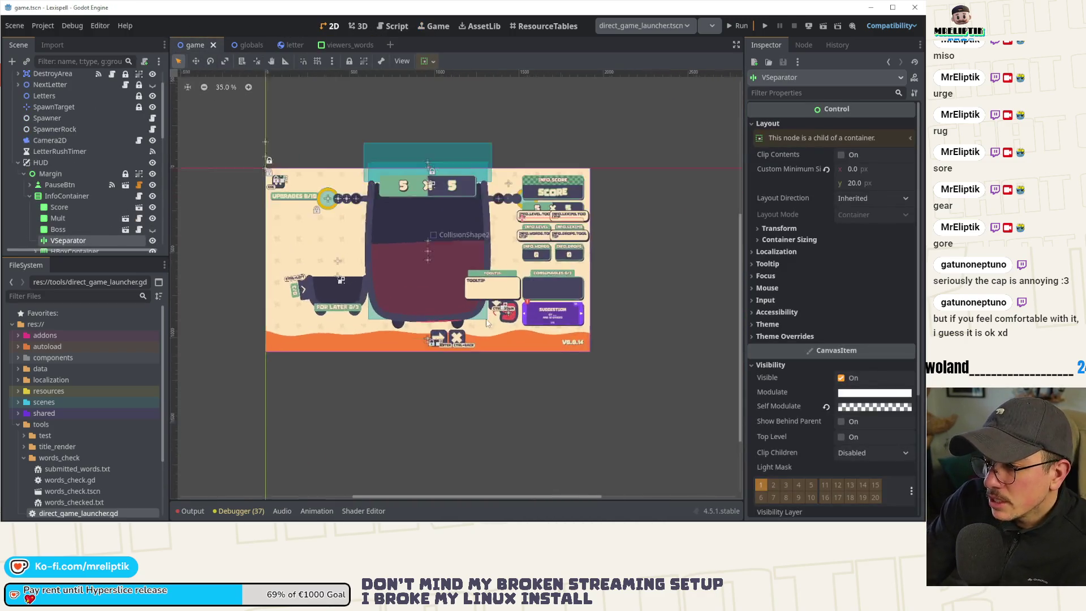
- Compare the viewers_words Suggestion card against the game scene's layout
scroll(556, 328, "up", 3)
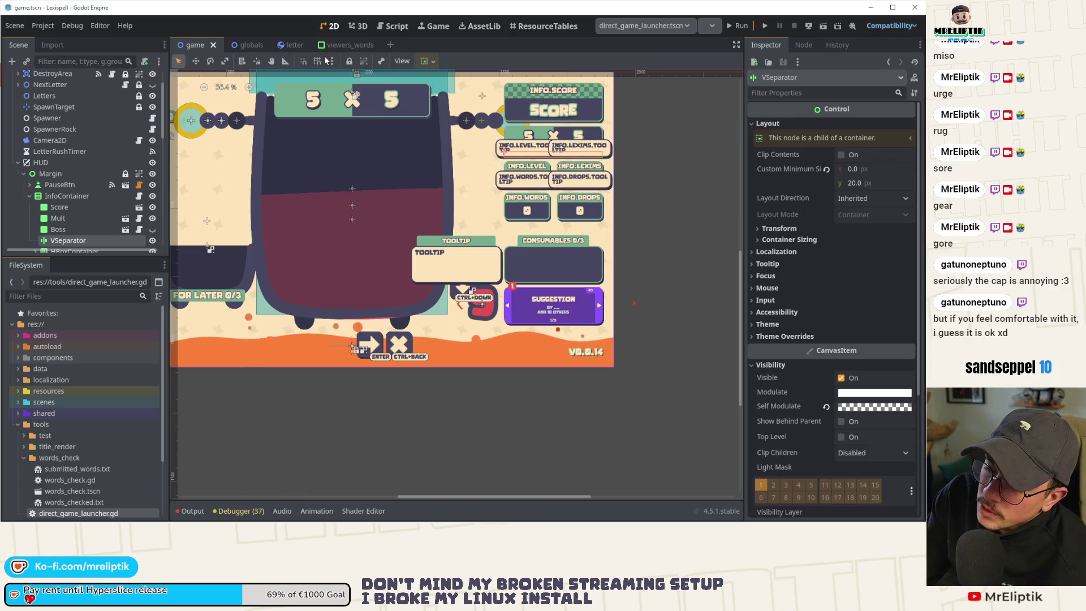
mouse_move(323, 54)
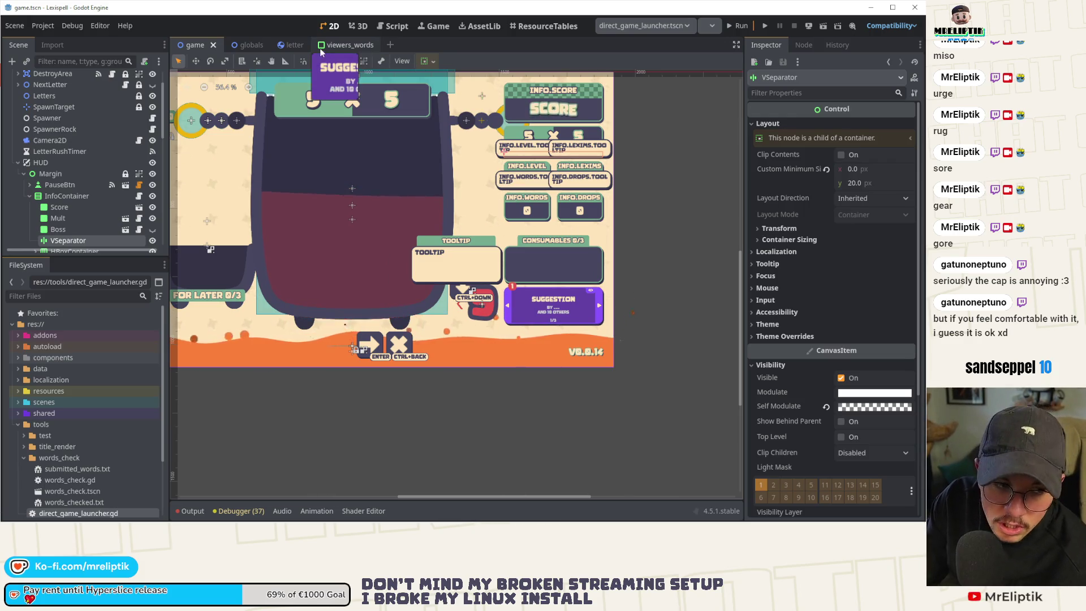
left_click(330, 47)
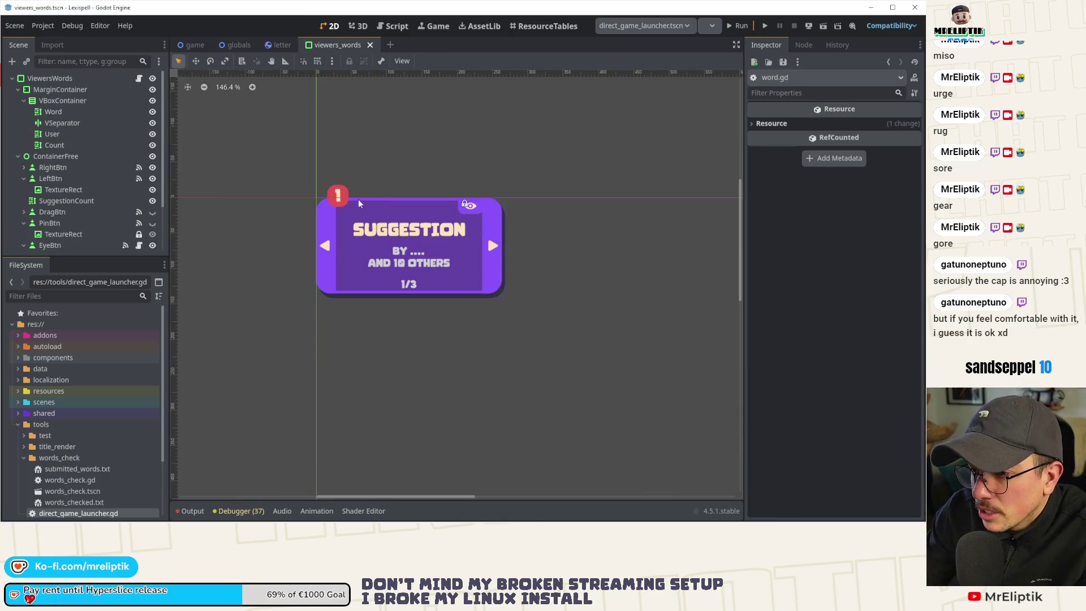
scroll(377, 228, "up", 4)
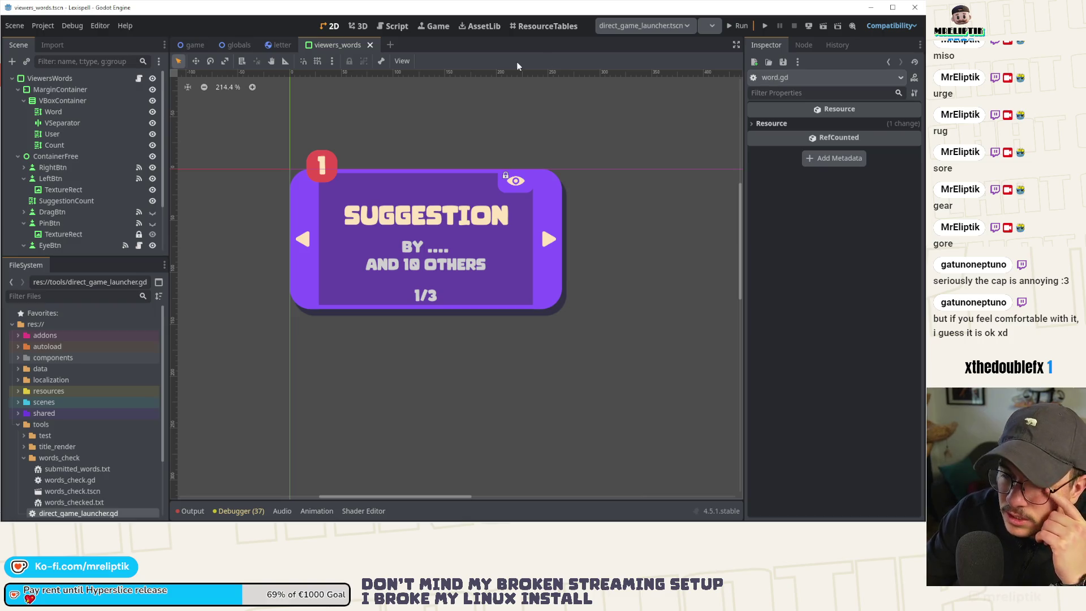
mouse_move(177, 524)
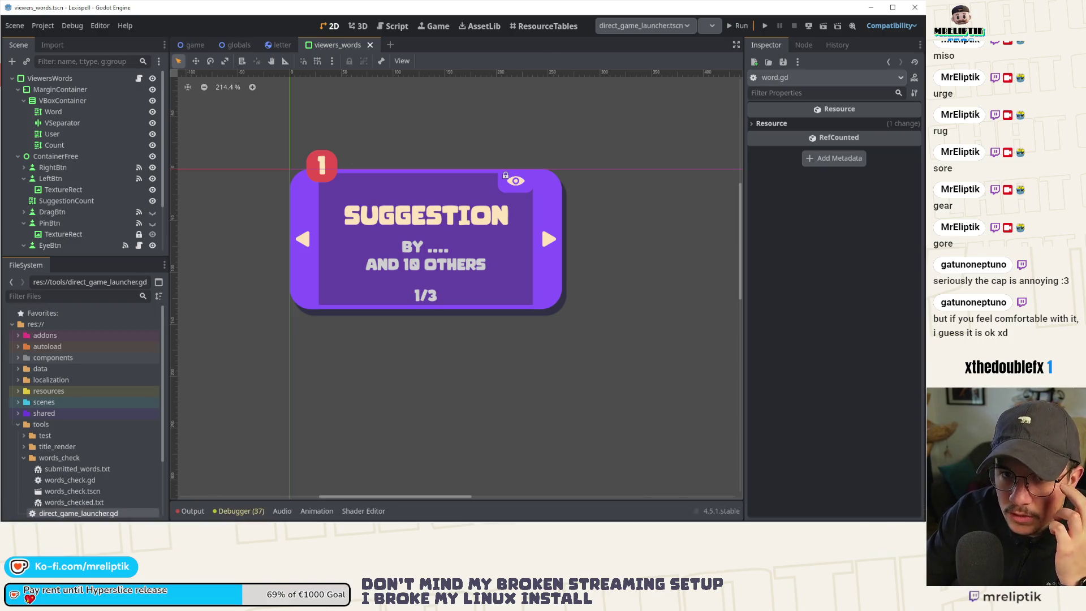
key("super")
key("super")
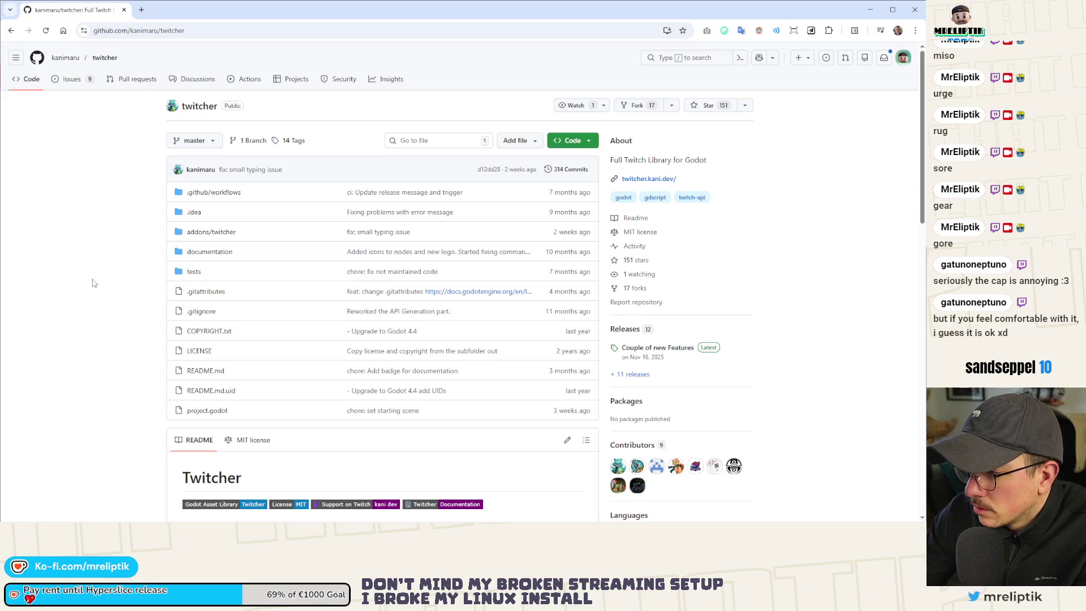
- Open twitcher's Issues in a new tab, read through the README, then view the issues list
middle_click(79, 79)
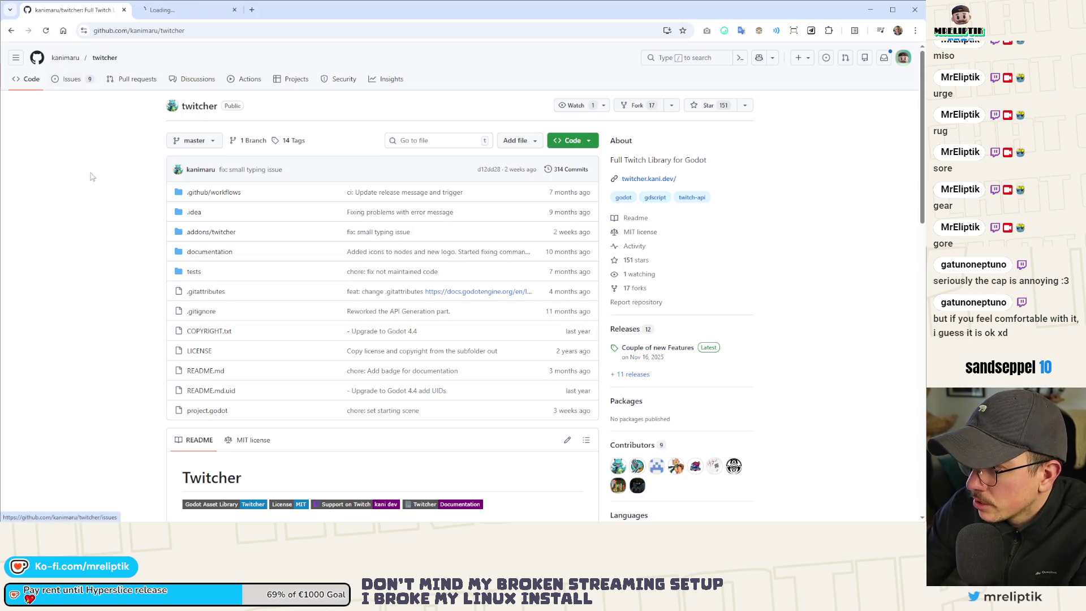
scroll(96, 187, "down", 5)
scroll(109, 232, "down", 2)
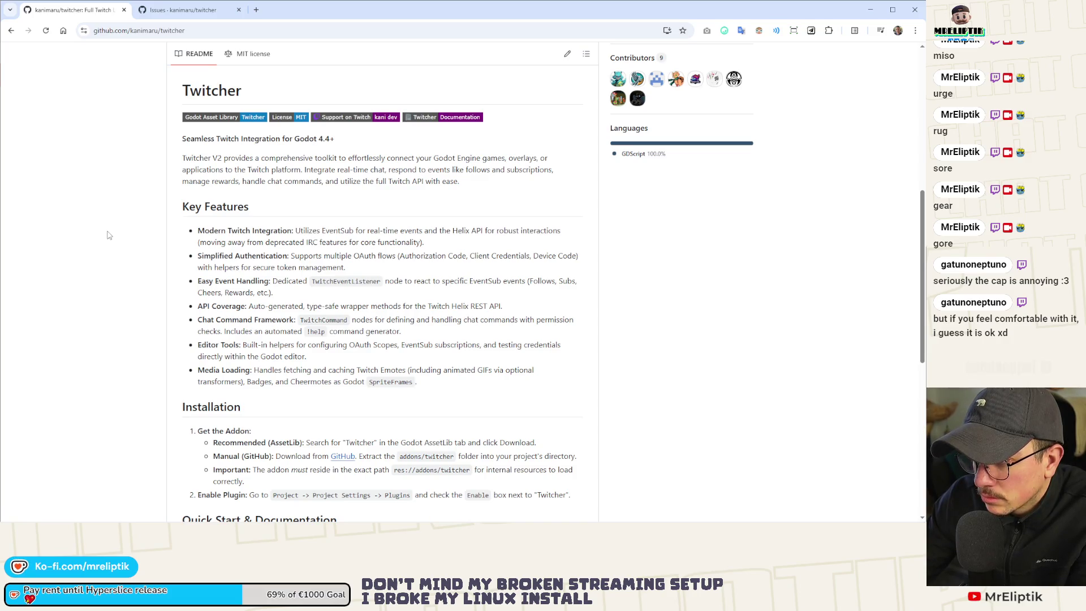
scroll(109, 236, "down", 3)
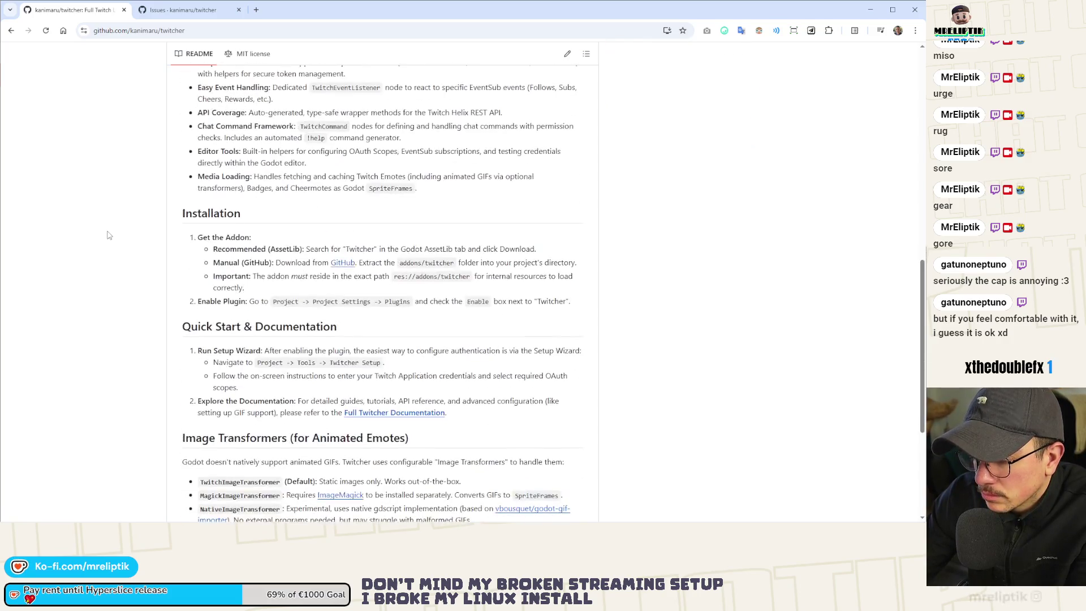
scroll(109, 235, "down", 2)
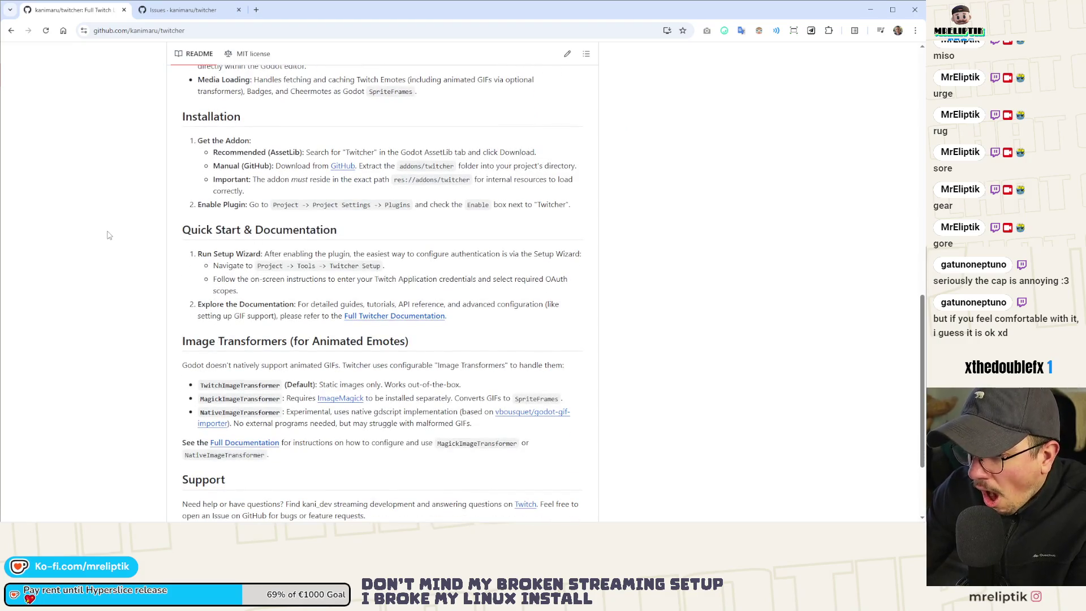
scroll(109, 236, "down", 2)
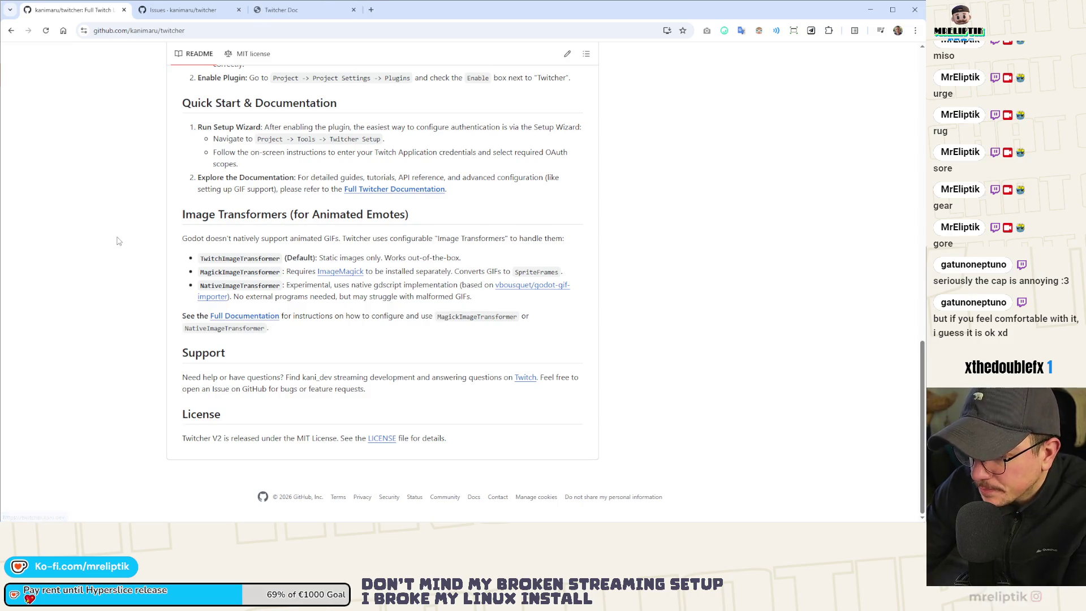
scroll(118, 240, "up", 10)
scroll(164, 245, "up", 3)
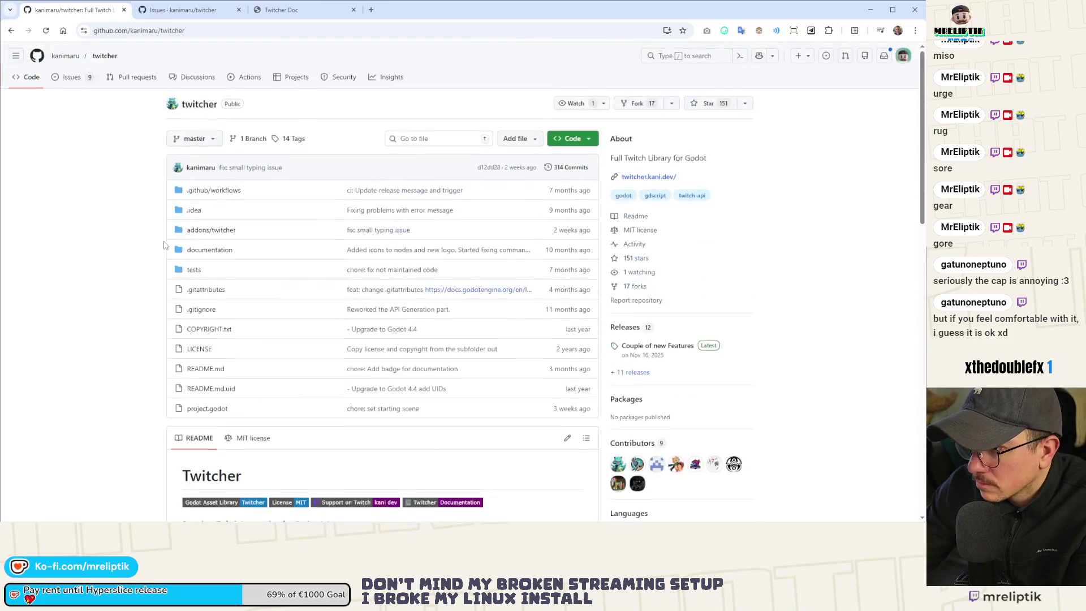
left_click(207, 11)
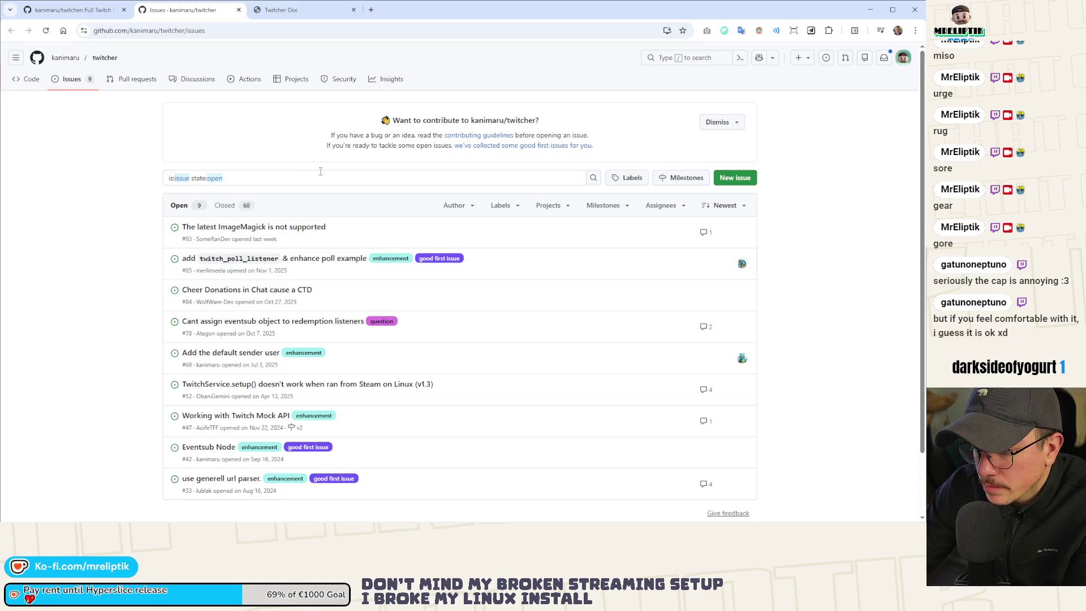
- Search the twitcher issues for 'login'
left_click(273, 174)
type("login")
key("Return")
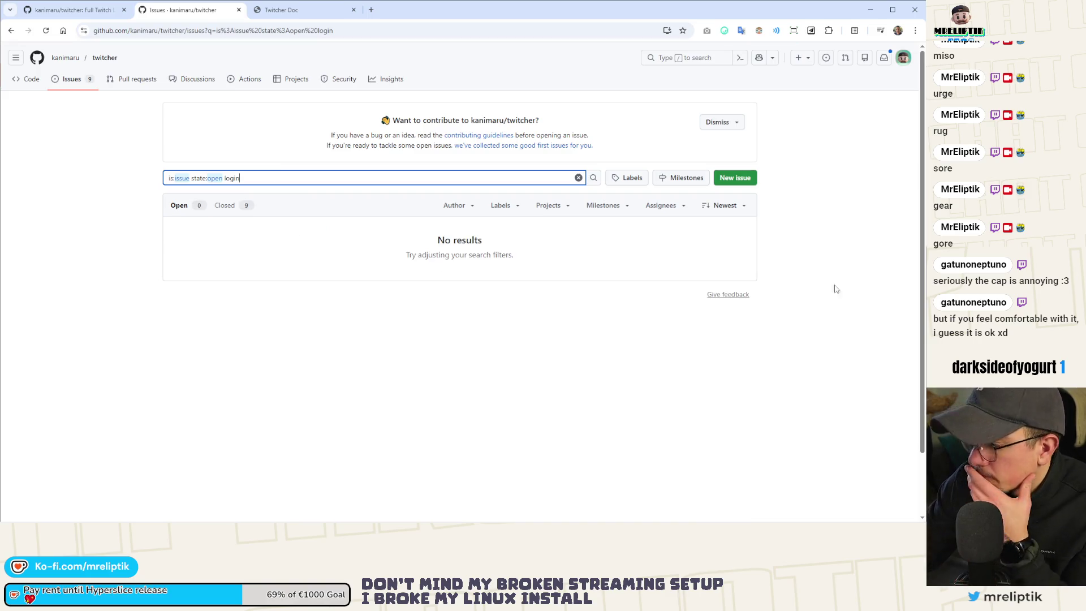
key("alt+Tab")
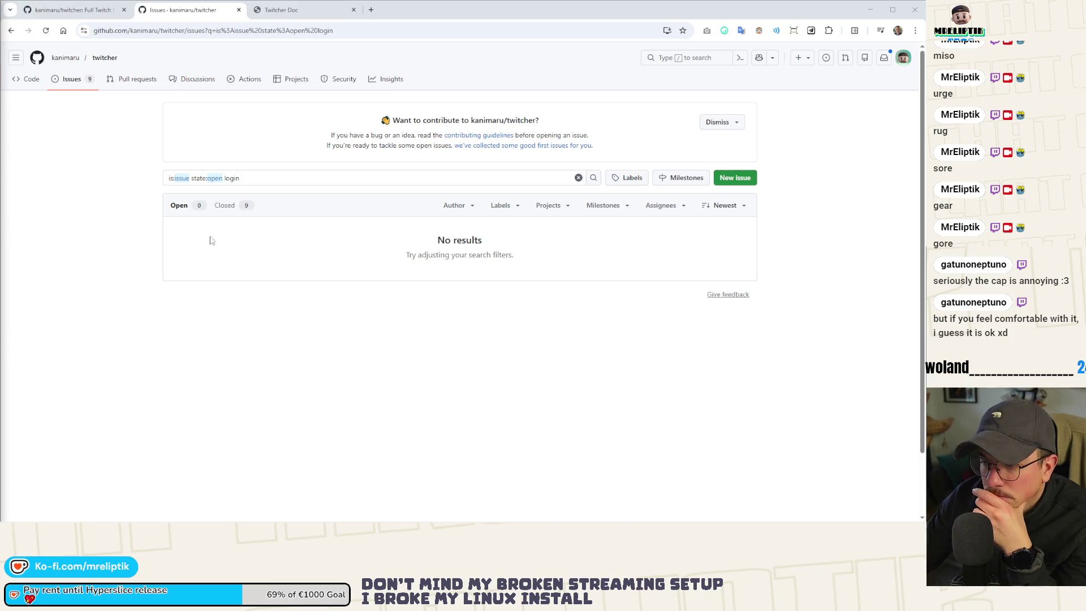
- Review the 9 closed issues matching 'login', then close the issues tab
double_click(256, 179)
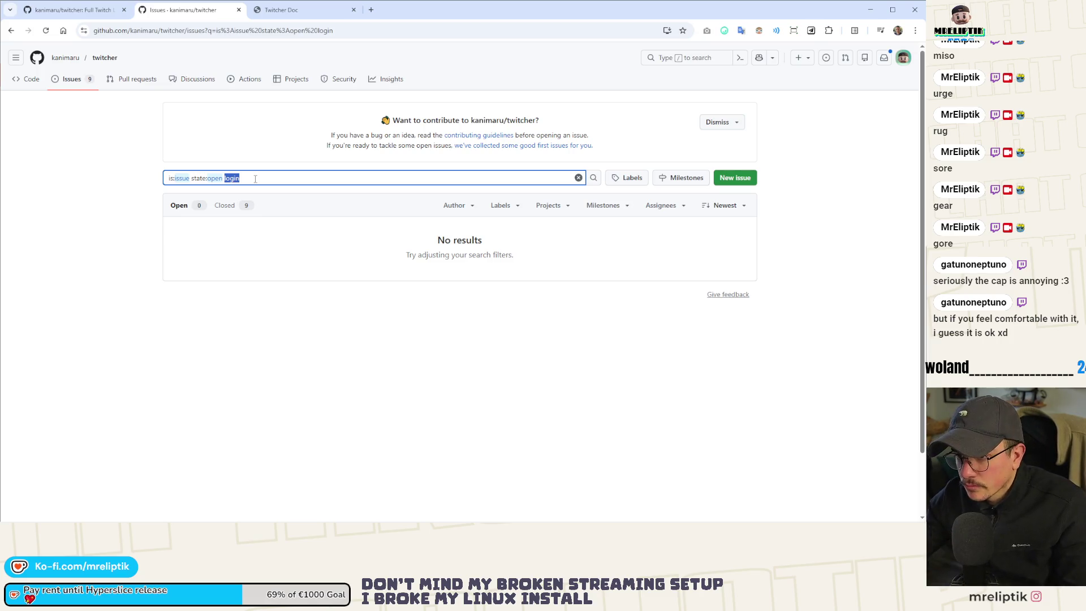
left_click(241, 206)
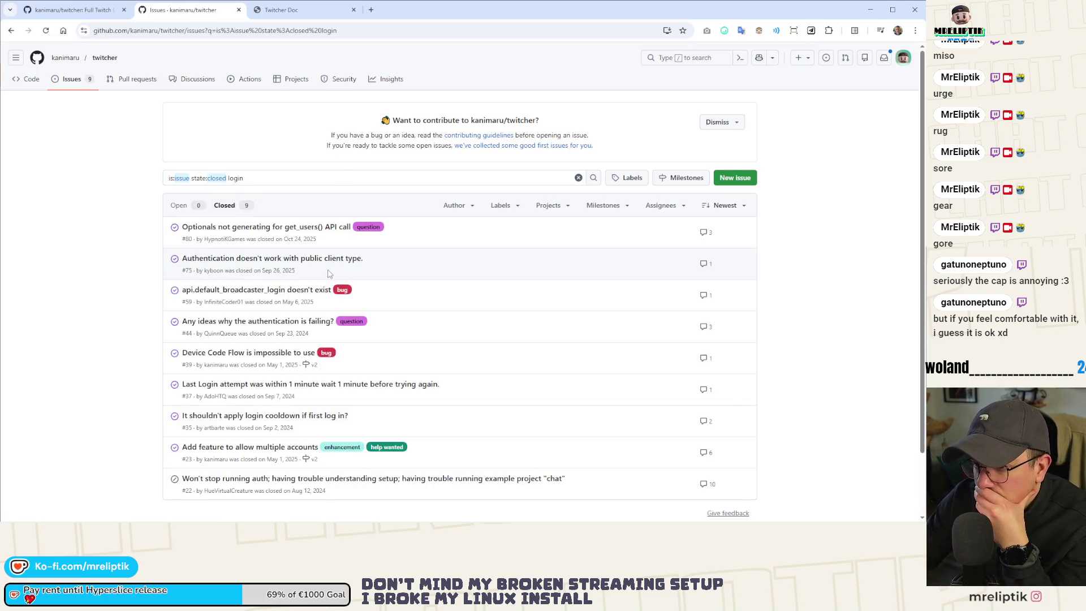
scroll(251, 210, "down", 1)
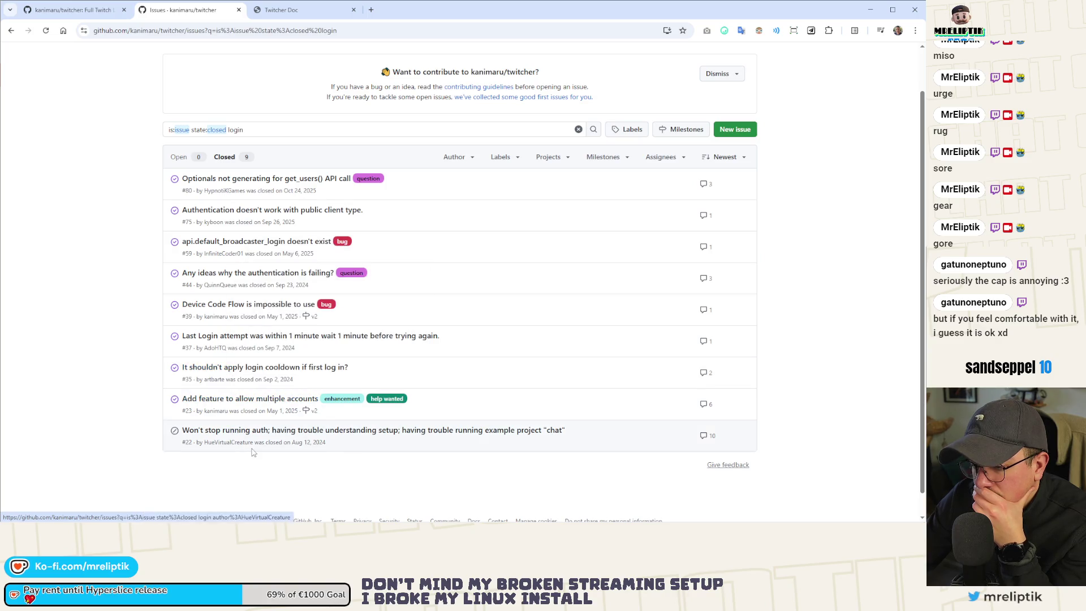
mouse_move(254, 434)
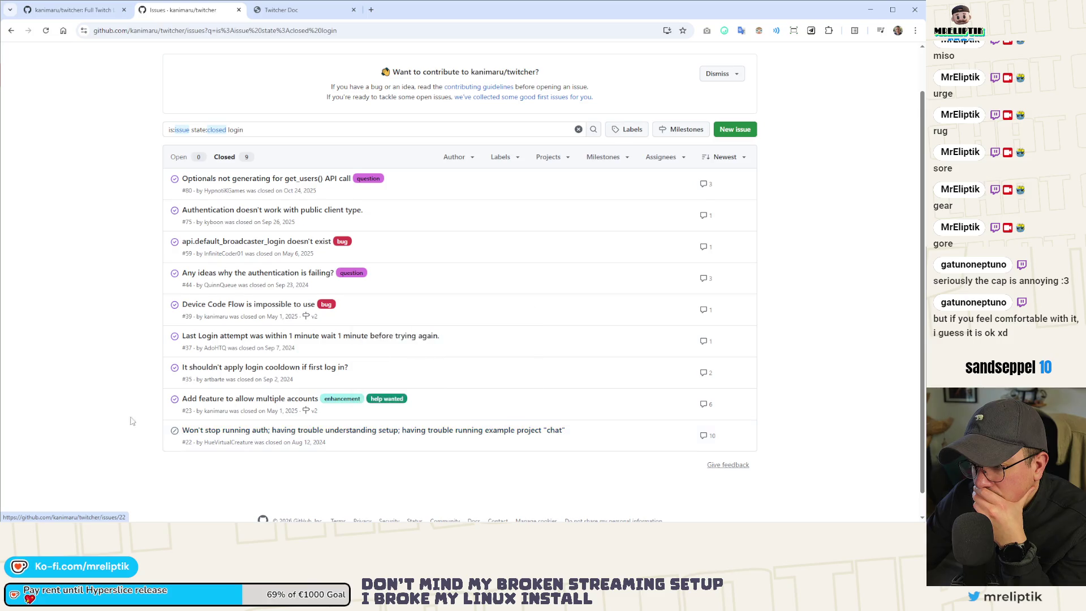
scroll(116, 254, "down", 1)
middle_click(173, 7)
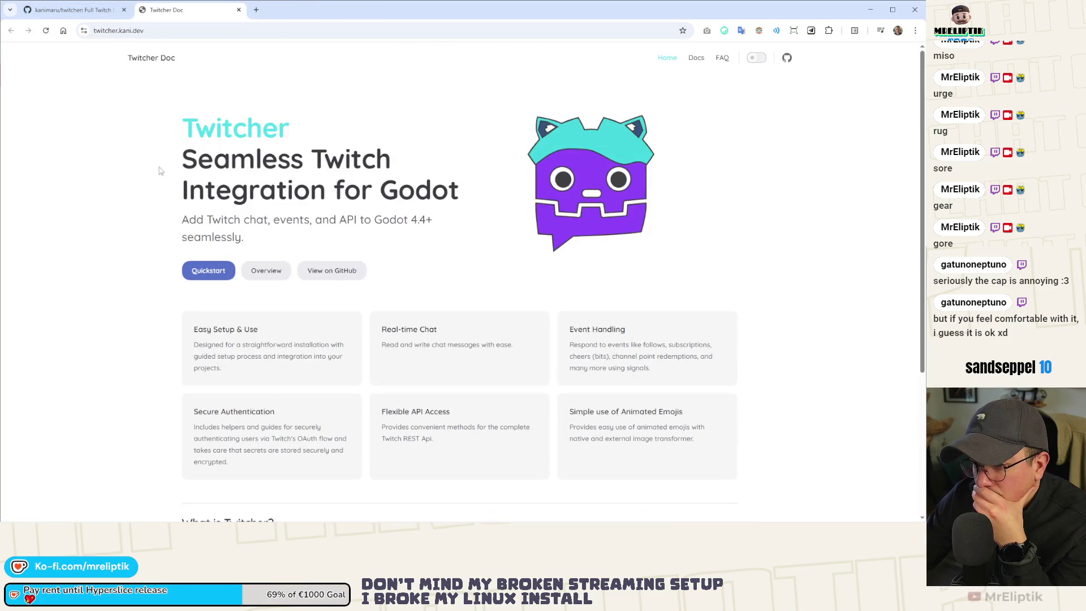
- Open the Getting Started guide in the Twitcher documentation
scroll(221, 277, "down", 3)
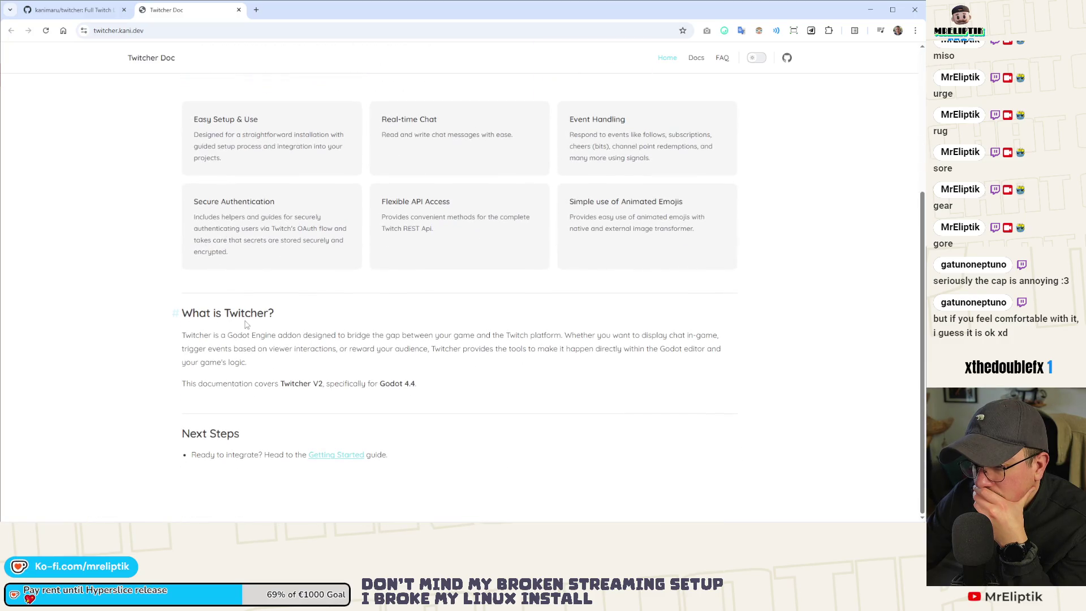
scroll(246, 325, "up", 3)
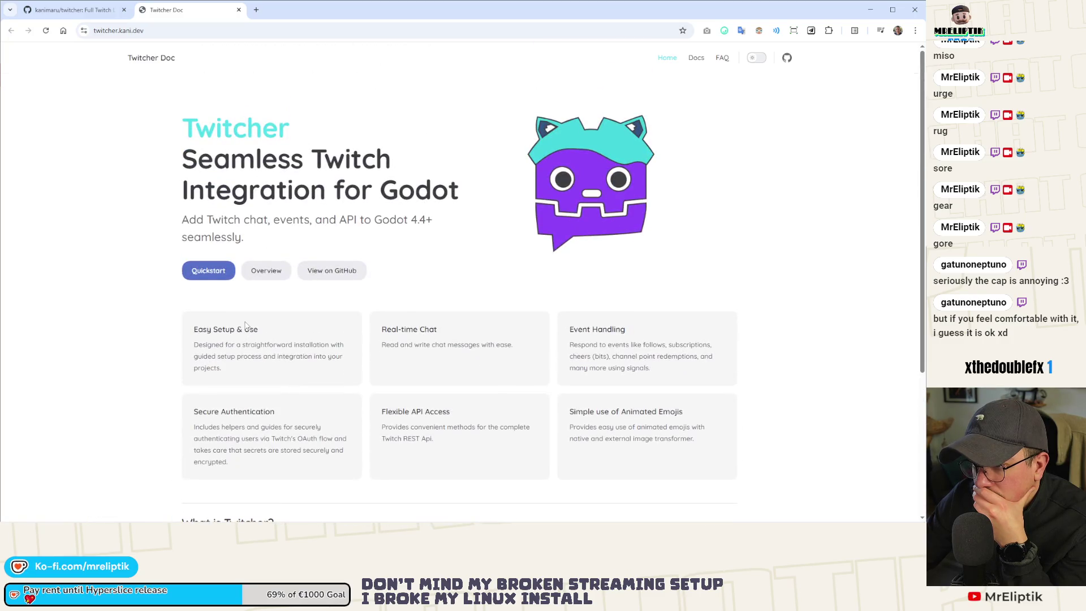
left_click(695, 58)
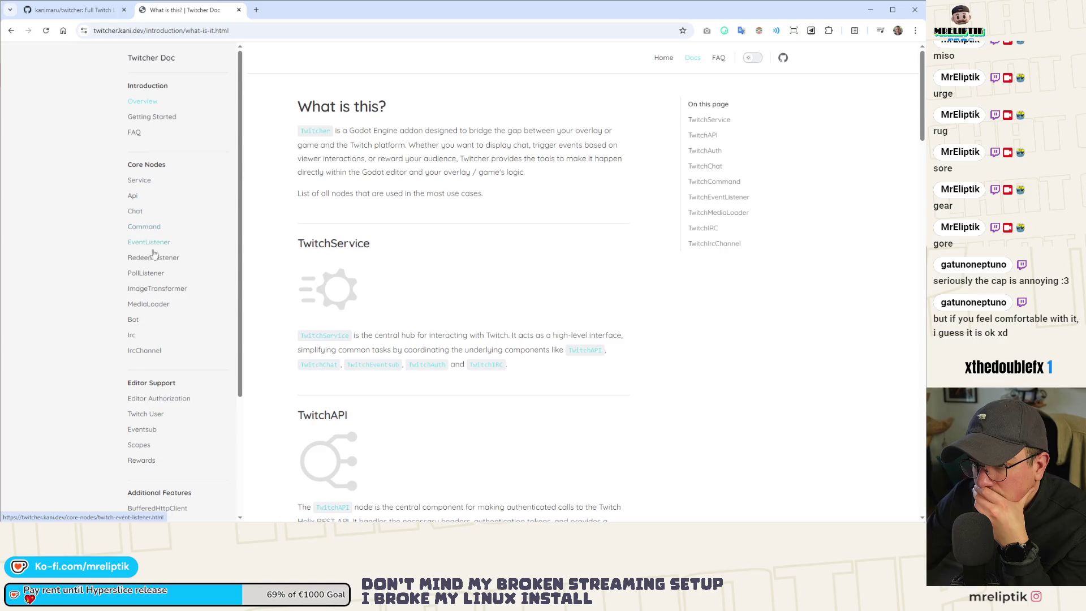
scroll(161, 398, "down", 2)
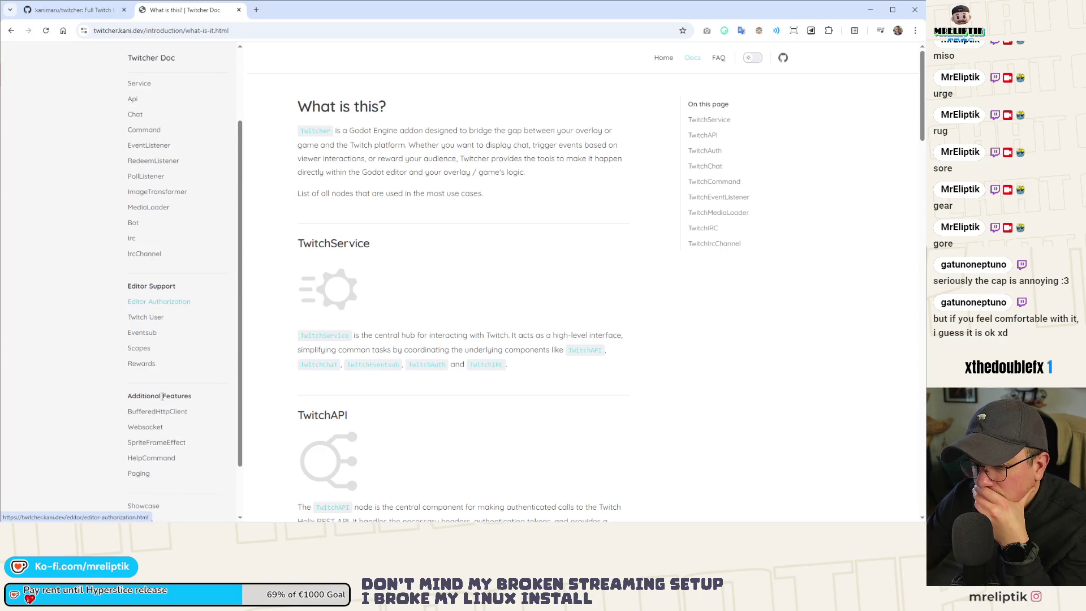
scroll(170, 363, "up", 2)
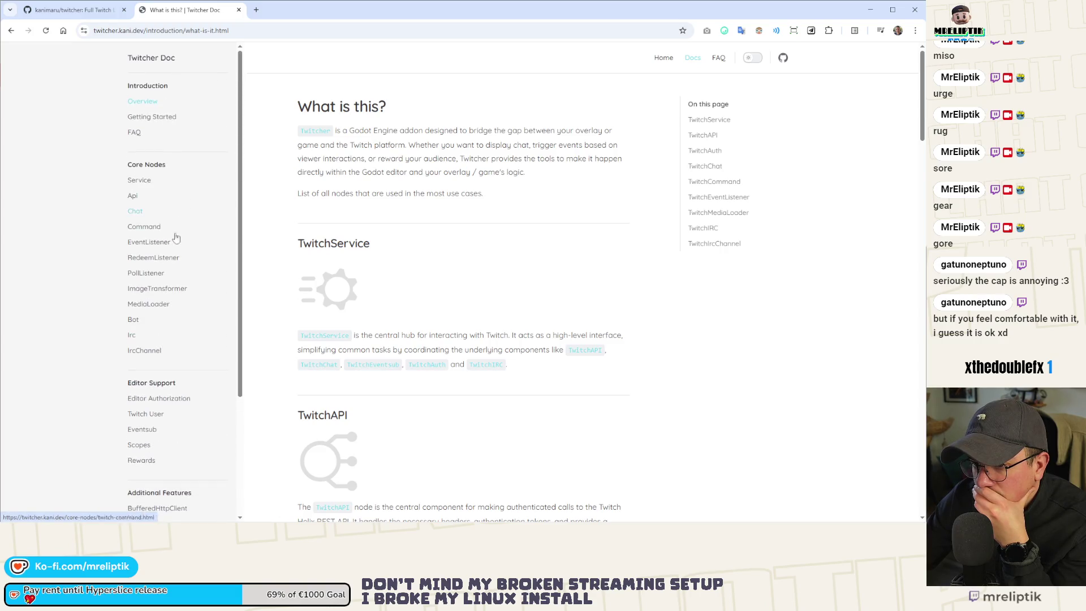
left_click(164, 118)
- Read past the Step 2 Authorization setup to Completion, then open the Using TwitchService page
scroll(342, 147, "down", 3)
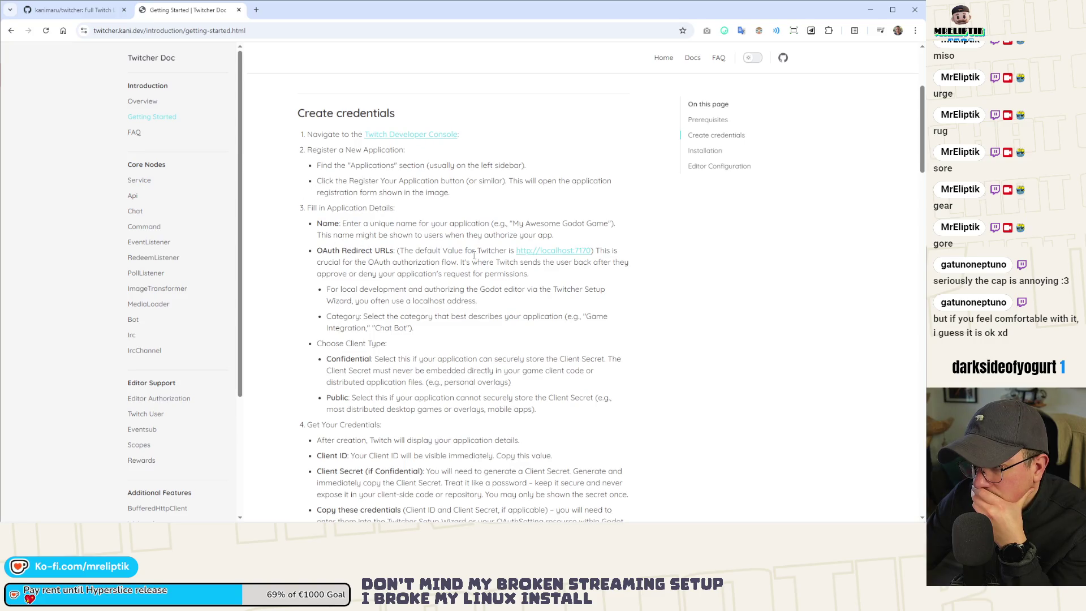
scroll(344, 245, "down", 2)
scroll(344, 245, "down", 3)
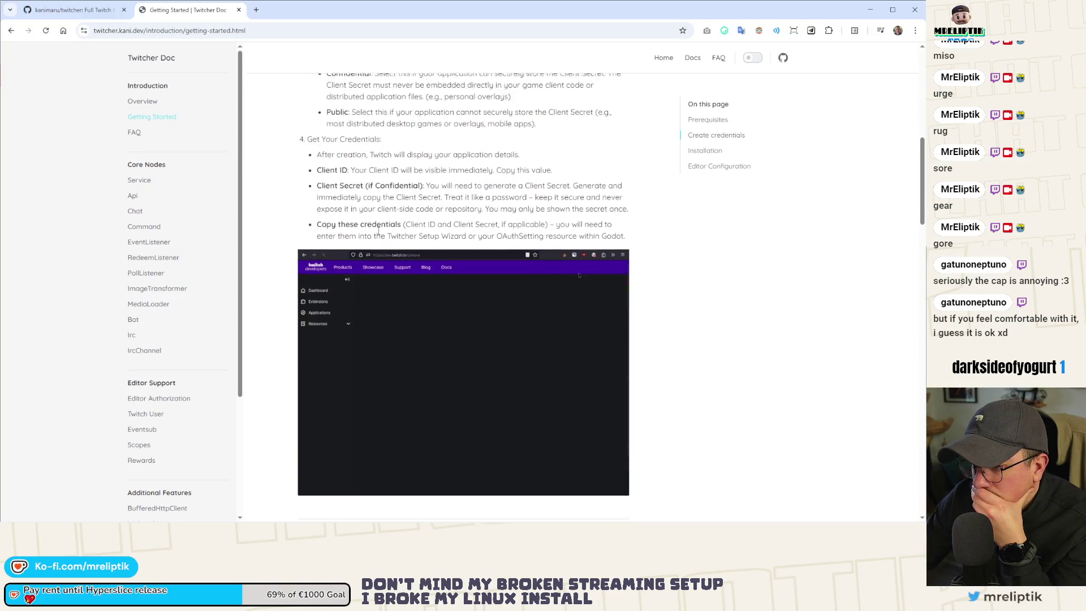
scroll(352, 232, "down", 12)
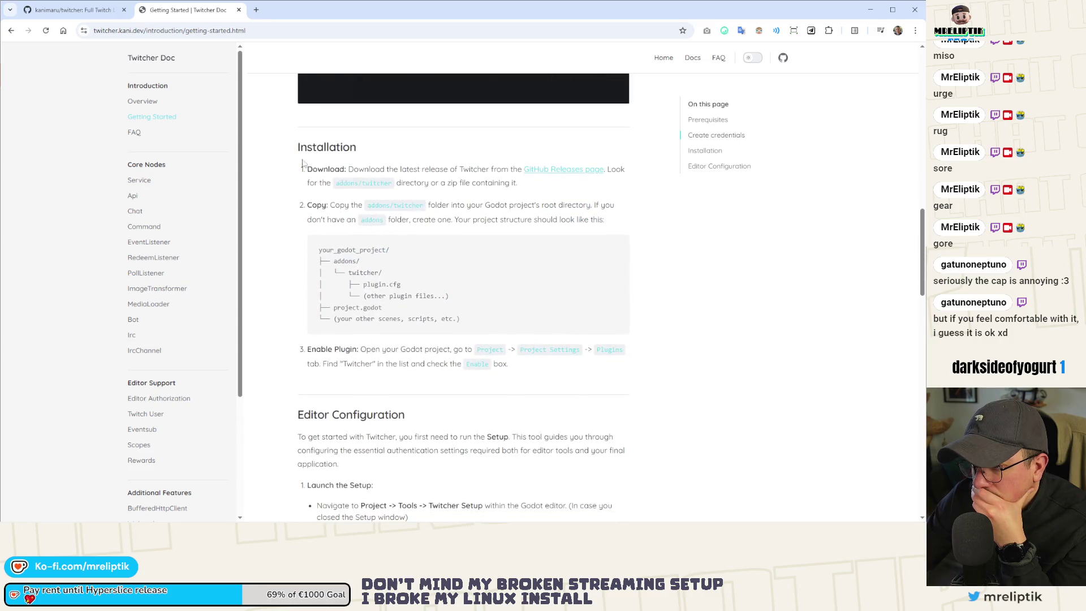
scroll(351, 227, "down", 10)
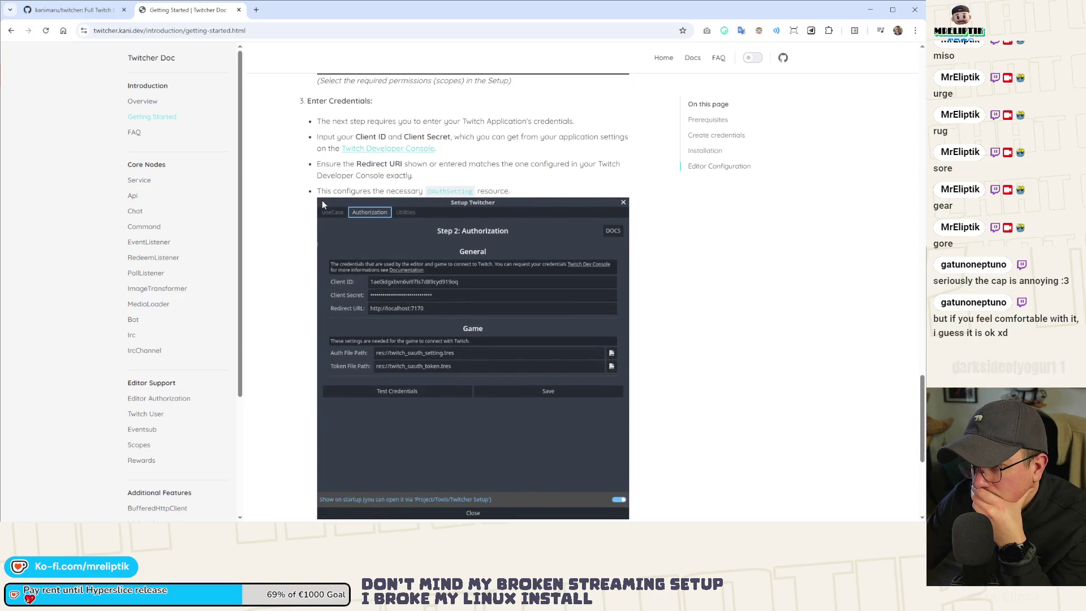
scroll(322, 203, "down", 5)
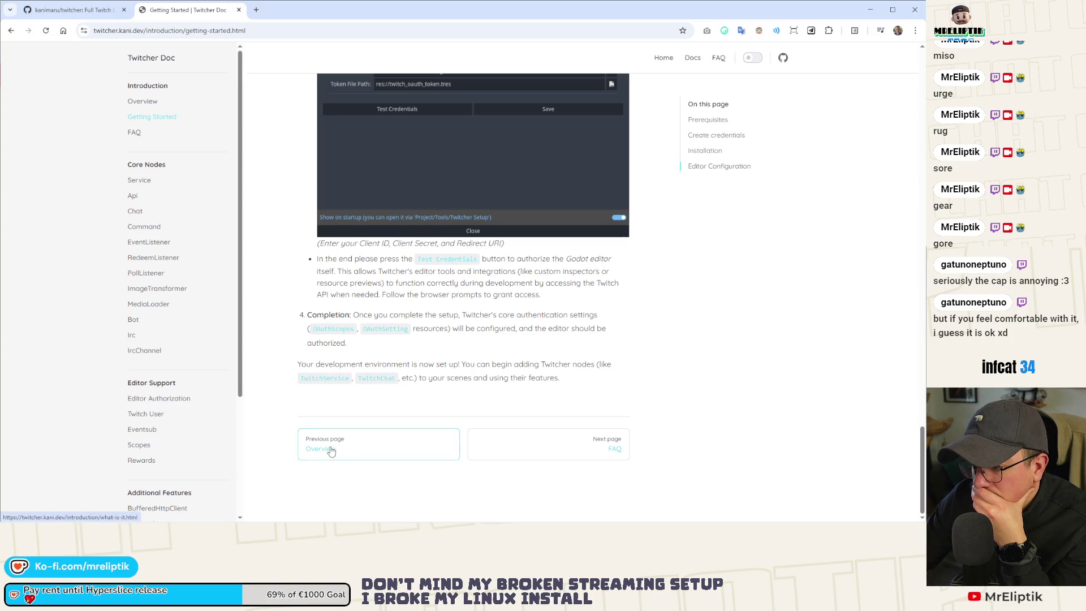
left_click(143, 182)
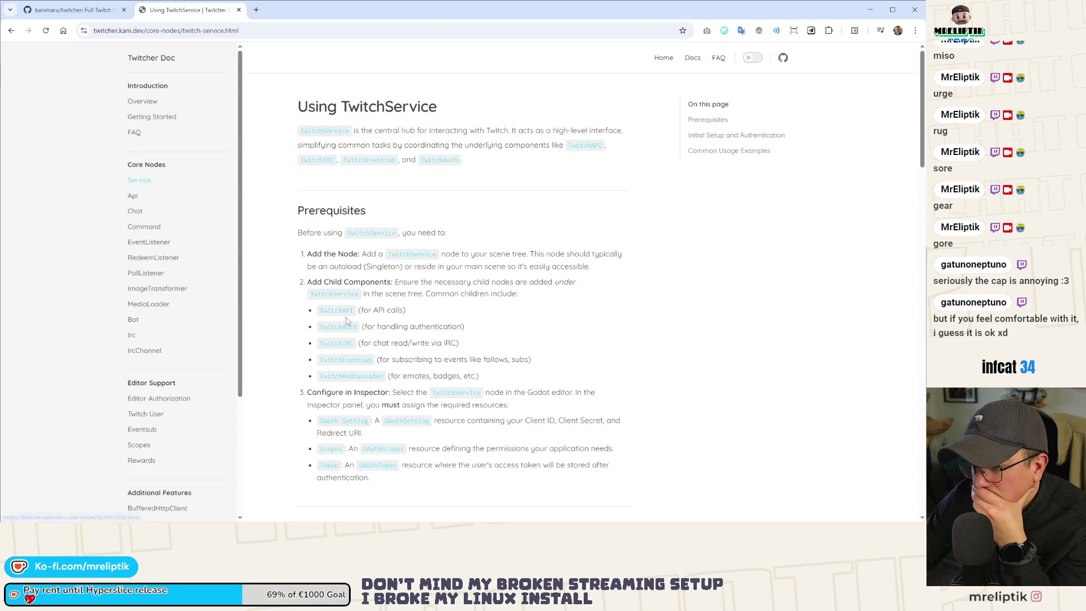
- Review the Using TwitchService prerequisites and setup code, then return to the Godot editor
scroll(291, 278, "down", 7)
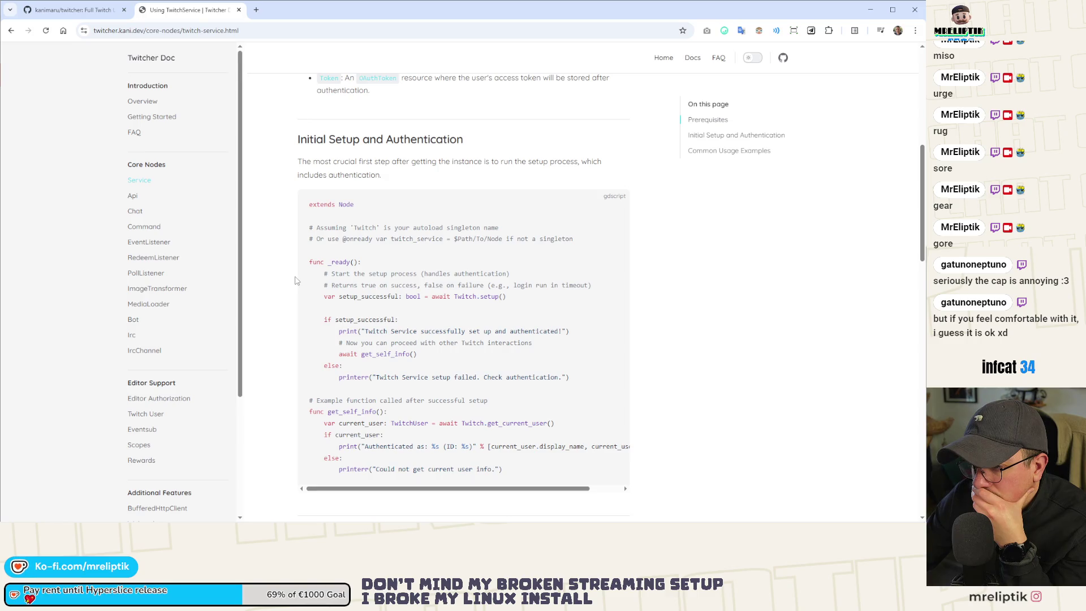
scroll(295, 281, "up", 2)
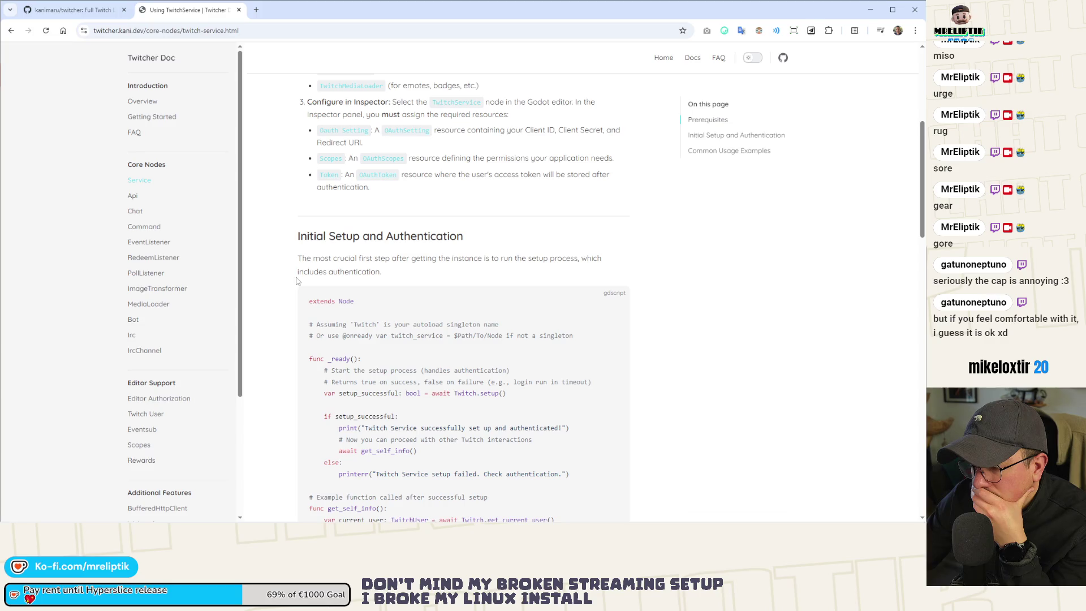
scroll(297, 281, "up", 3)
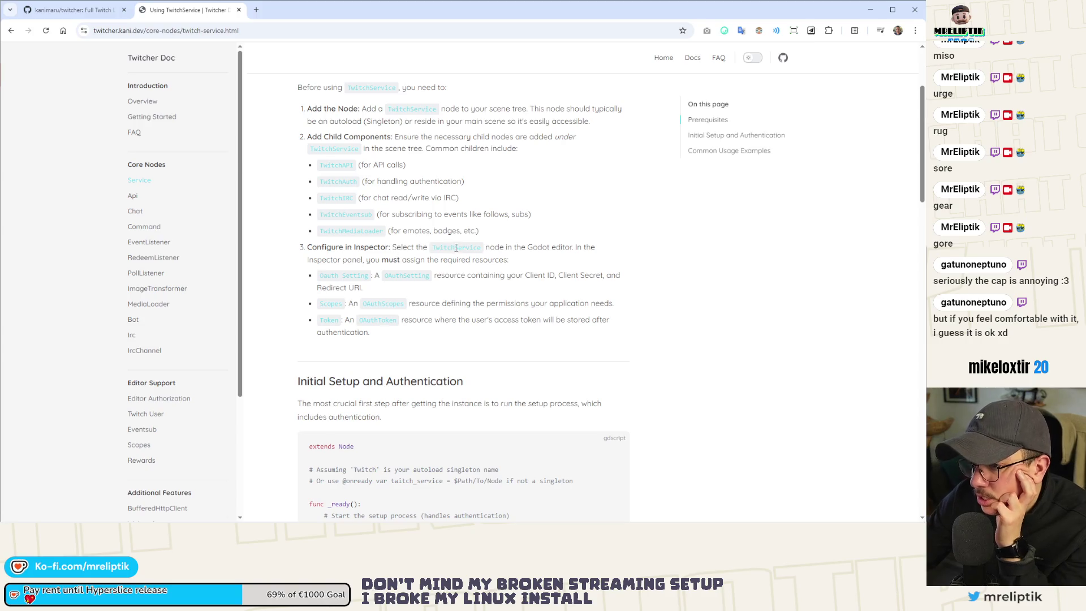
left_click(91, 14)
left_click(141, 10)
key("alt+Tab")
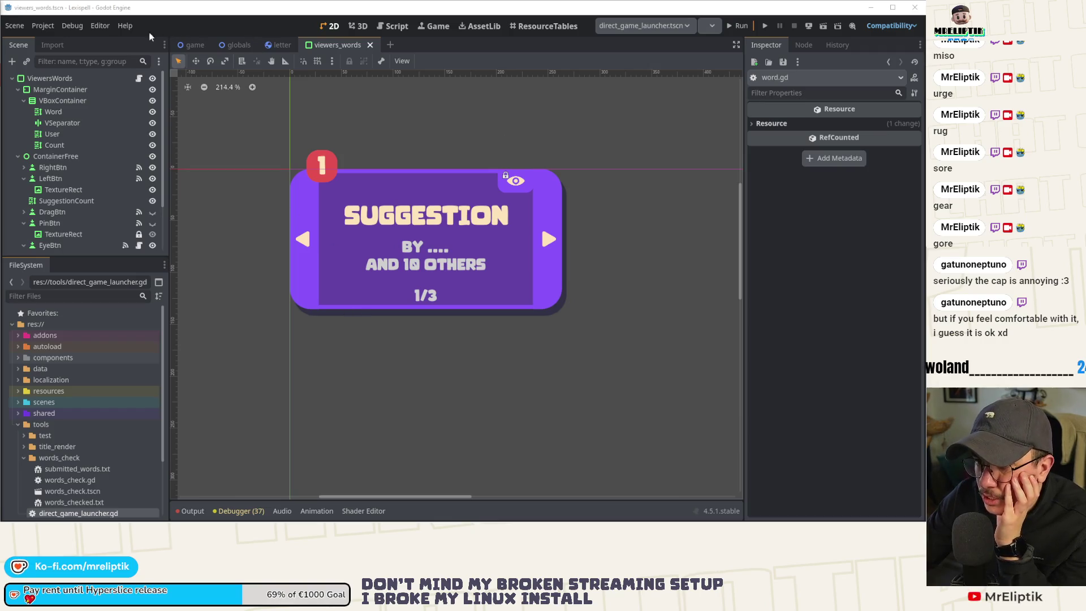
- Quick-open the twitch_manager.gd script and the twitch_manager scene
key("ctrl+alt+o")
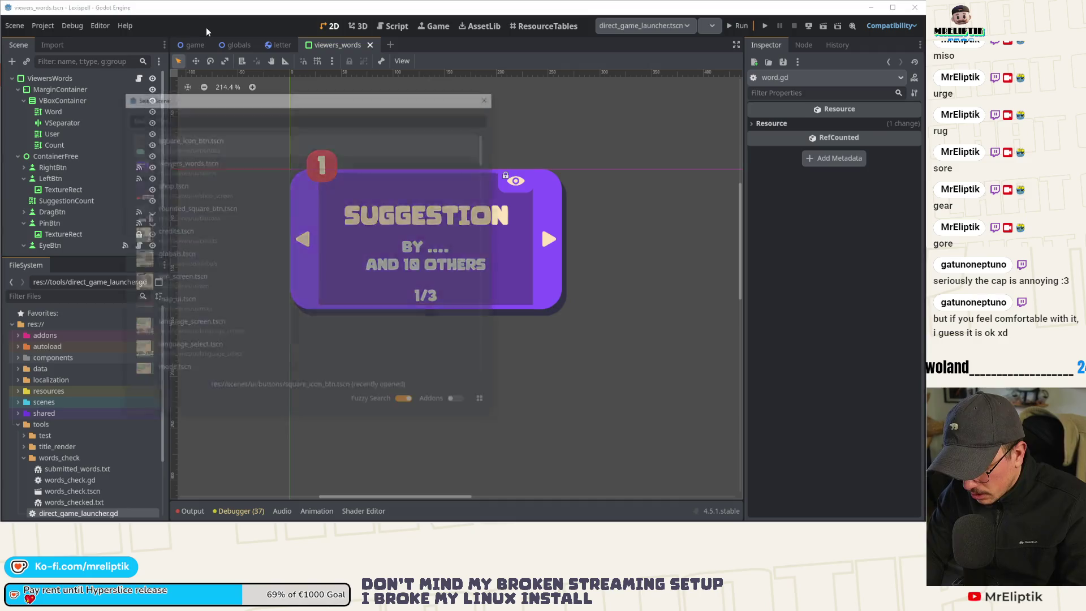
key("Escape")
key("ctrl+alt+o")
type("twitch")
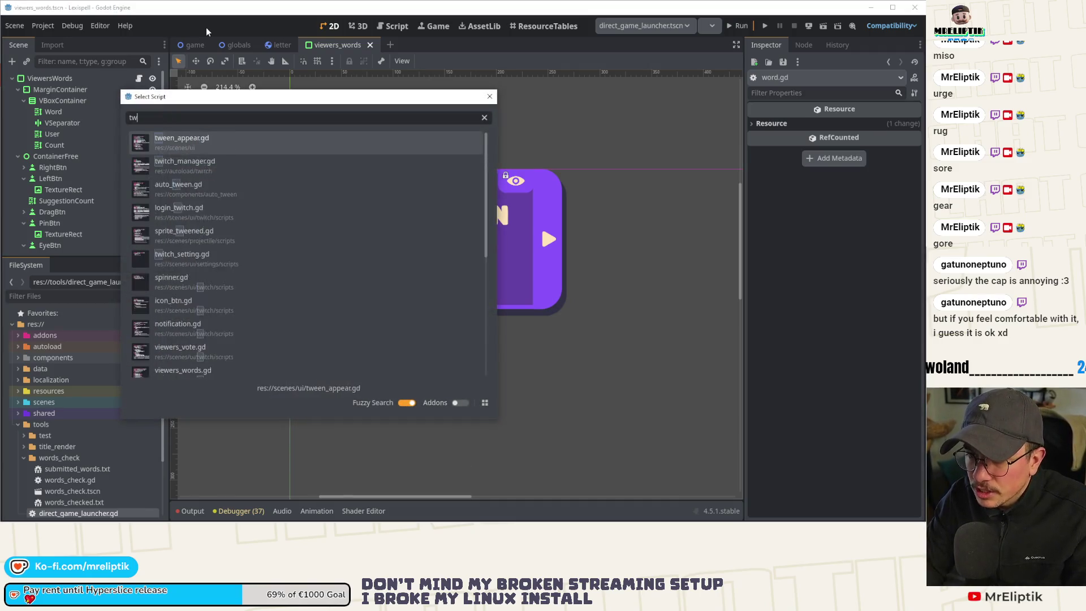
left_click(221, 149)
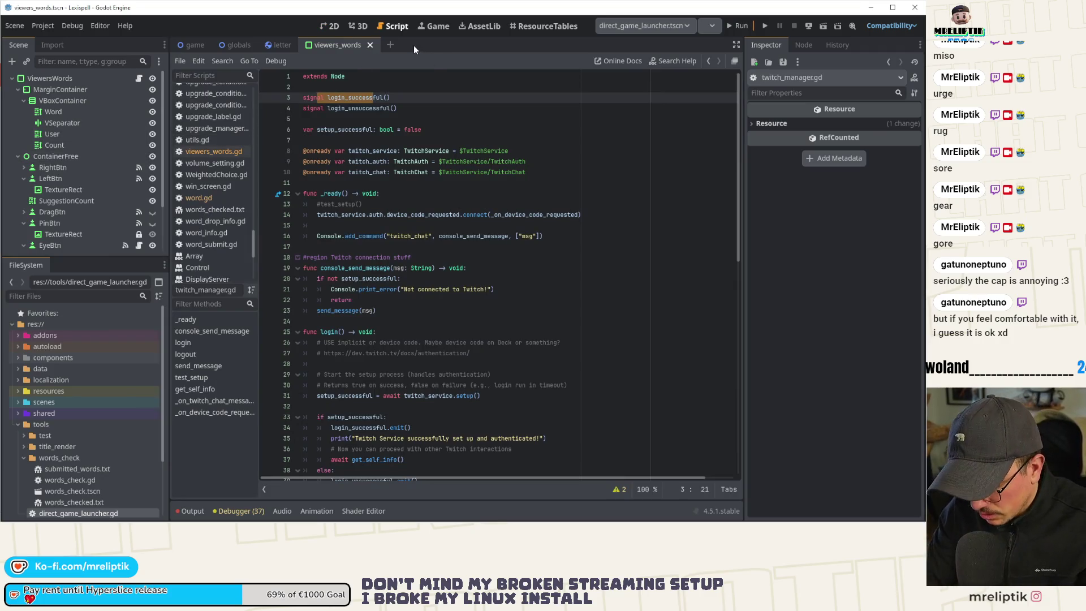
key("ctrl+shift+o")
type("twitch")
key("Down")
key("Return")
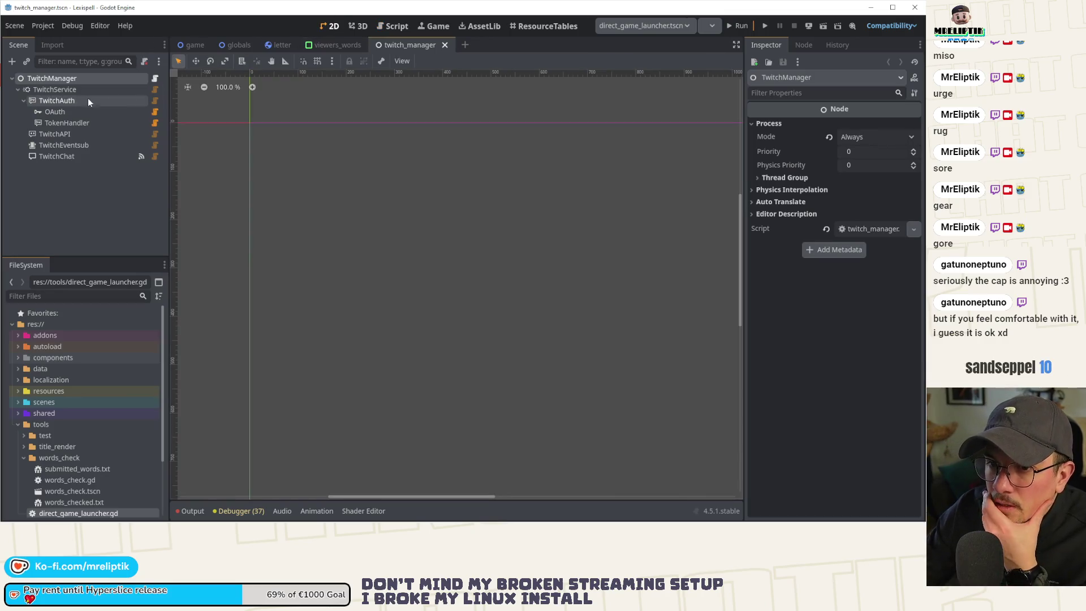
- Inspect TwitchService with a wider Inspector, then select the TwitchAuth node
left_click(55, 89)
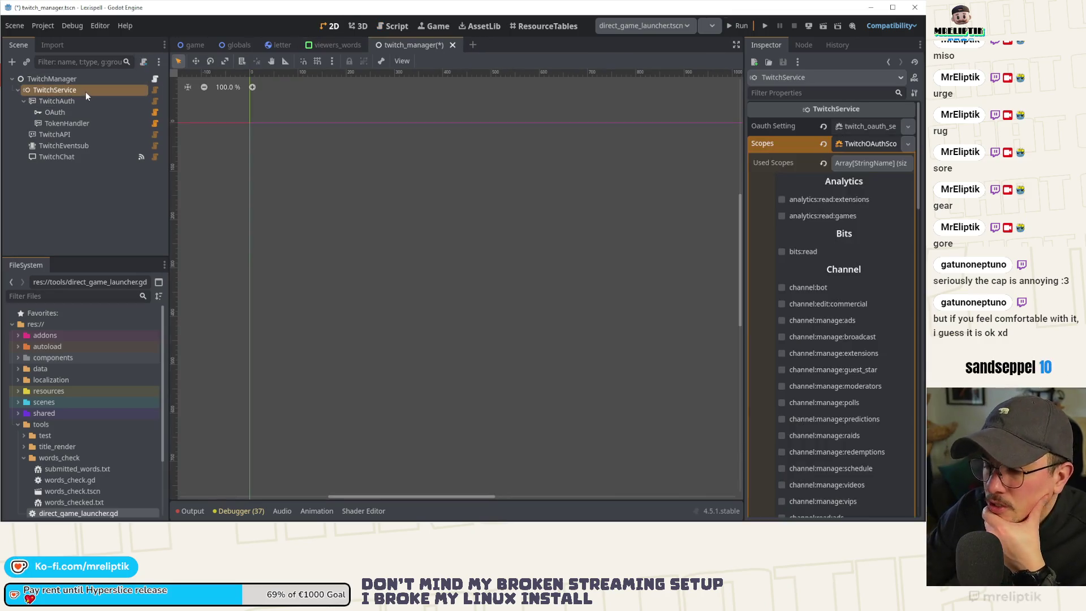
left_click(868, 143)
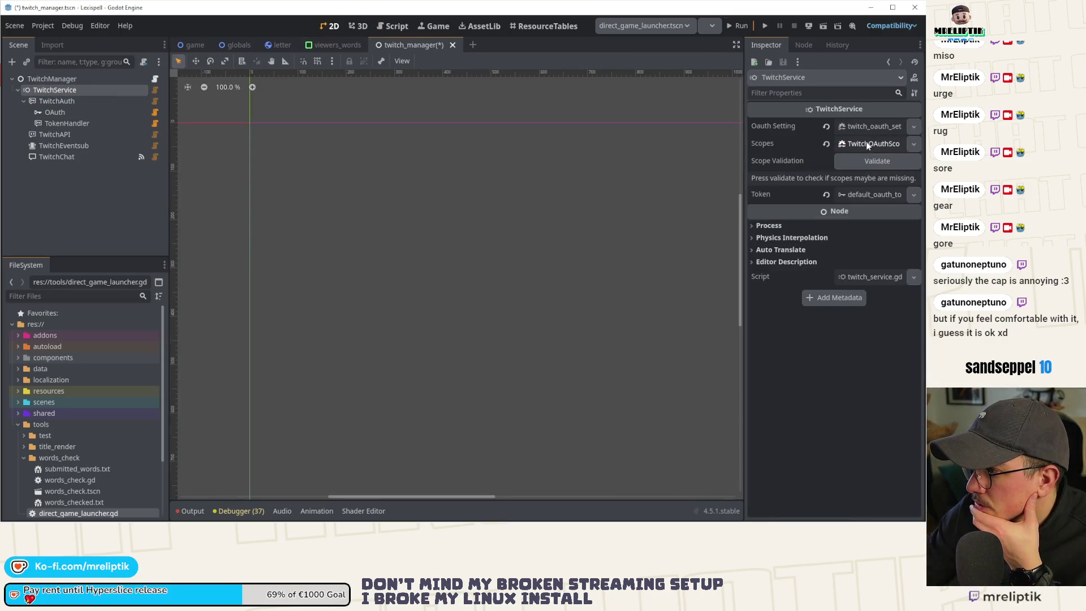
mouse_move(745, 176)
left_mouse_down()
mouse_move(581, 177)
mouse_move(612, 177)
left_mouse_up()
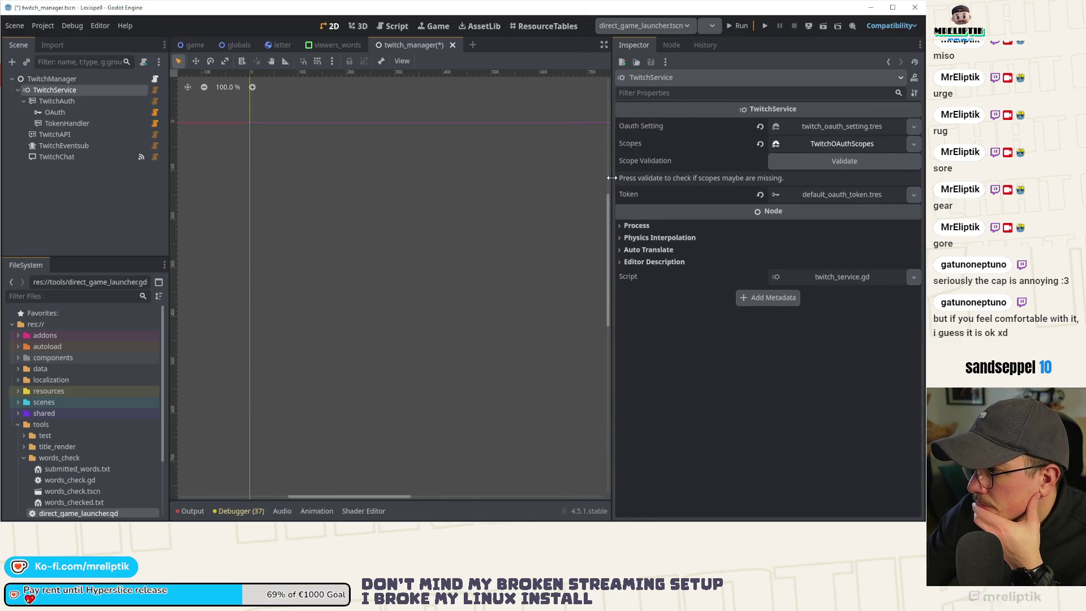
left_click(87, 105)
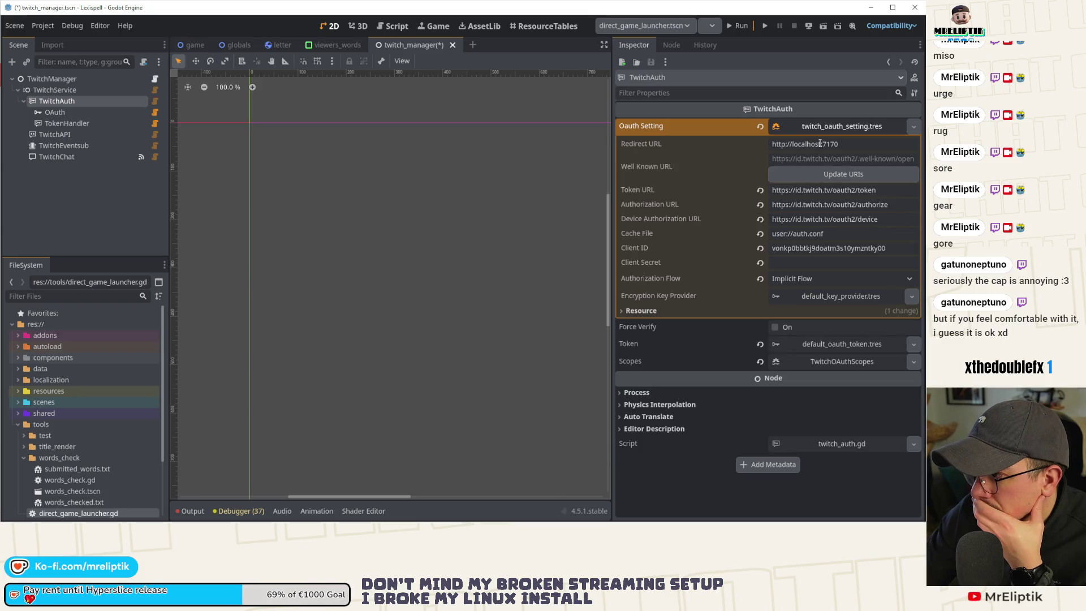
- Review the OAuth and TokenHandler node settings, then save the twitch_manager scene
left_click(827, 125)
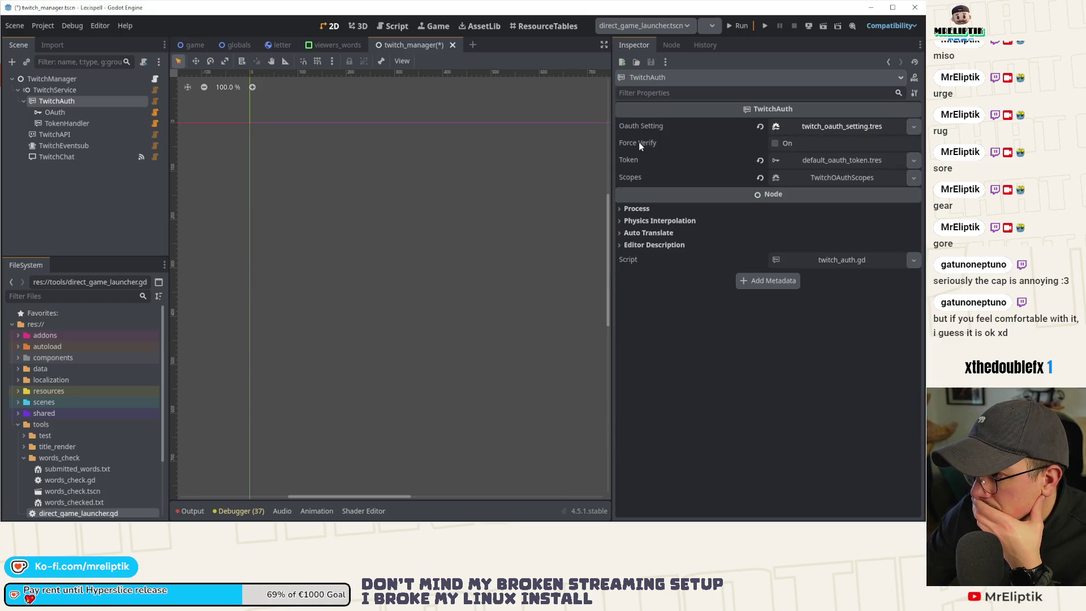
mouse_move(628, 140)
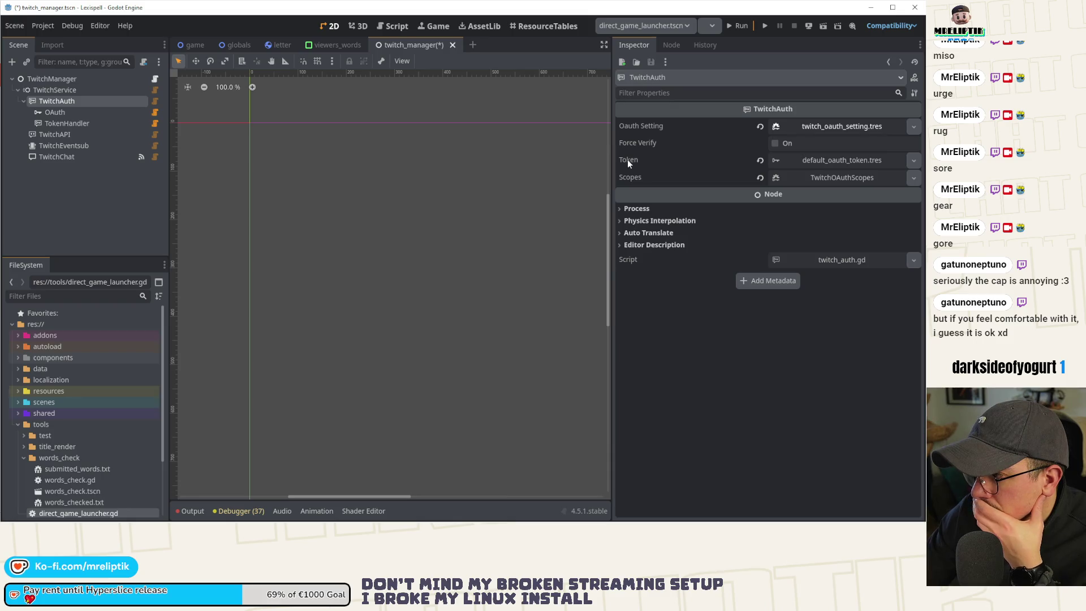
left_click(63, 111)
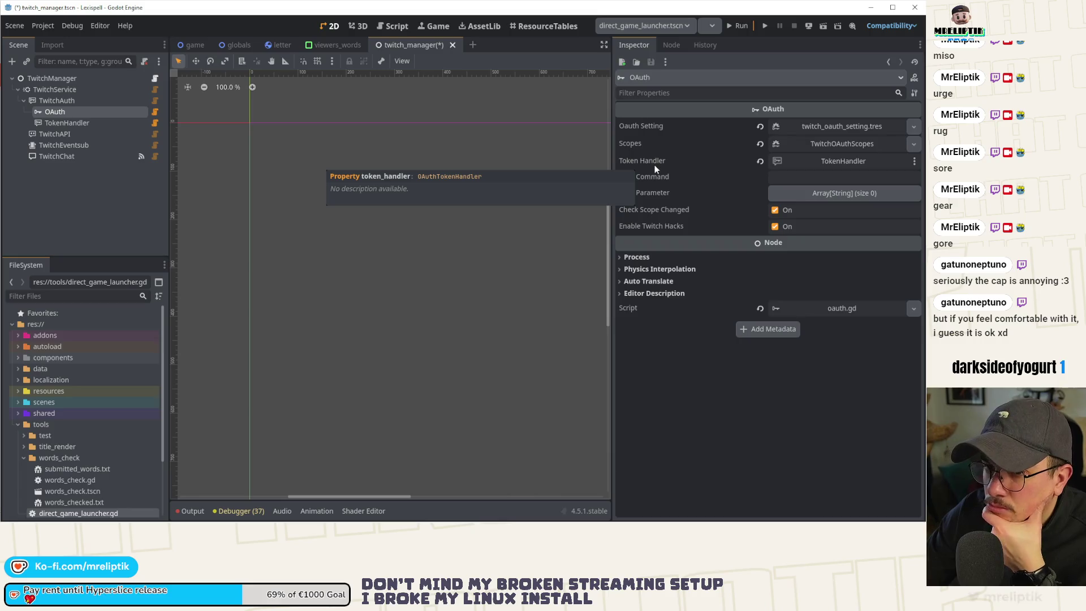
left_click(74, 122)
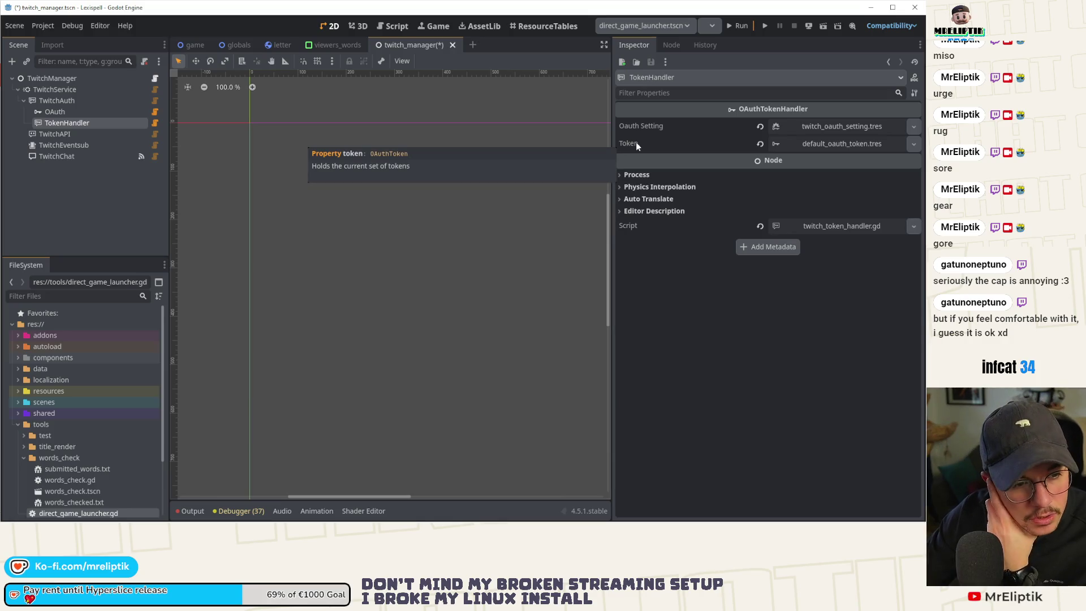
left_click(45, 200)
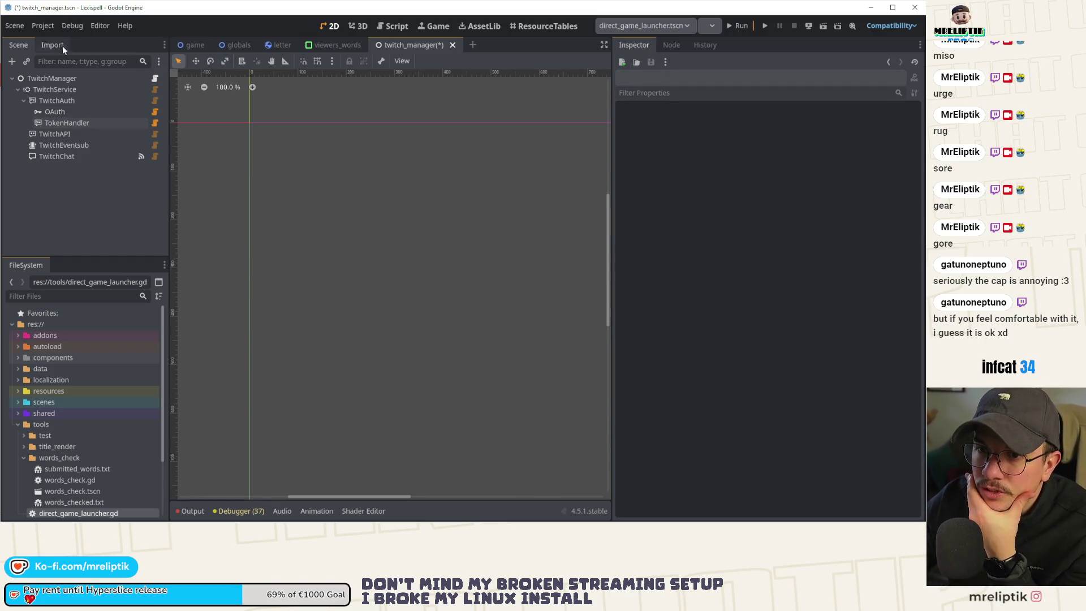
key("ctrl+s")
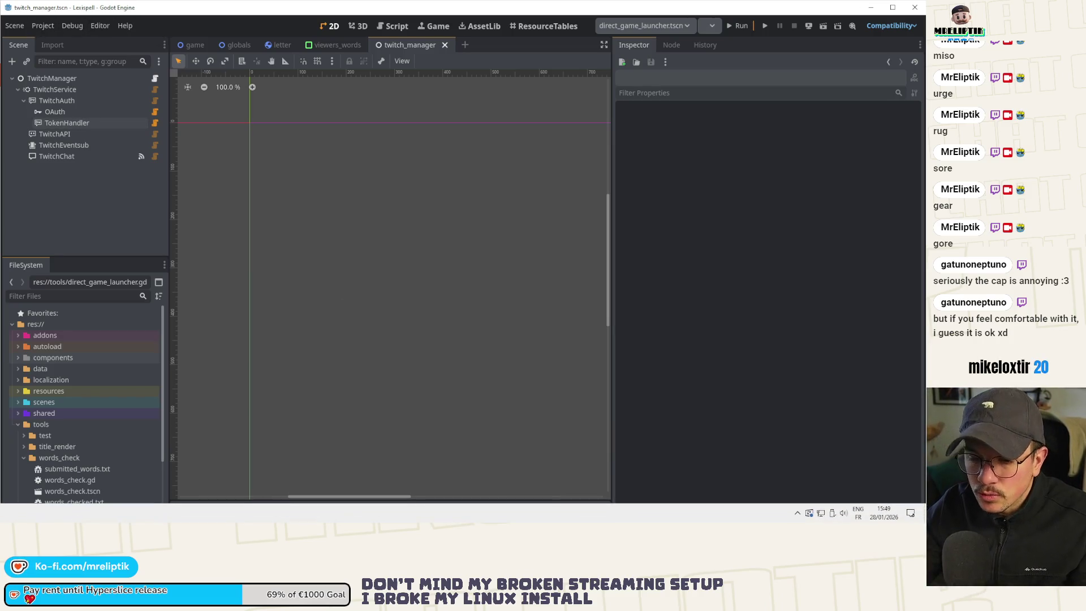
left_click(43, 25)
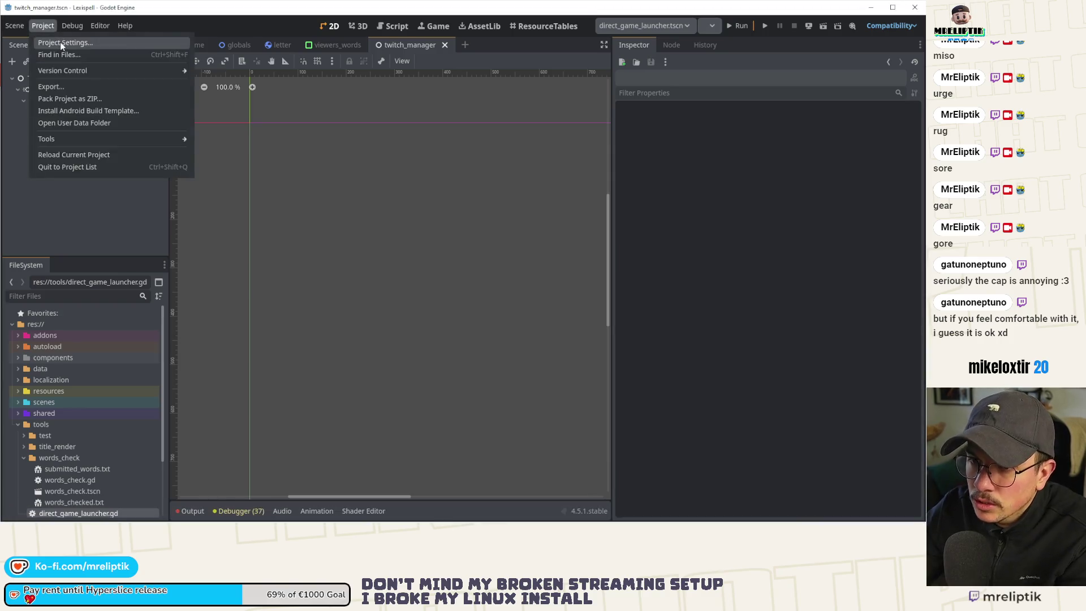
left_click(56, 42)
left_click(192, 70)
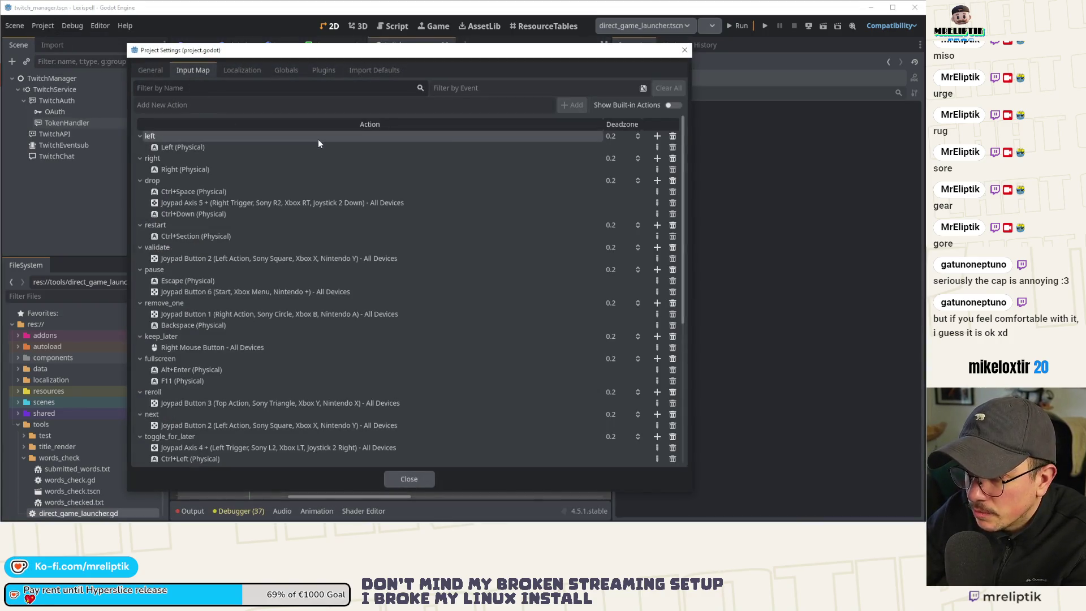
left_click(151, 70)
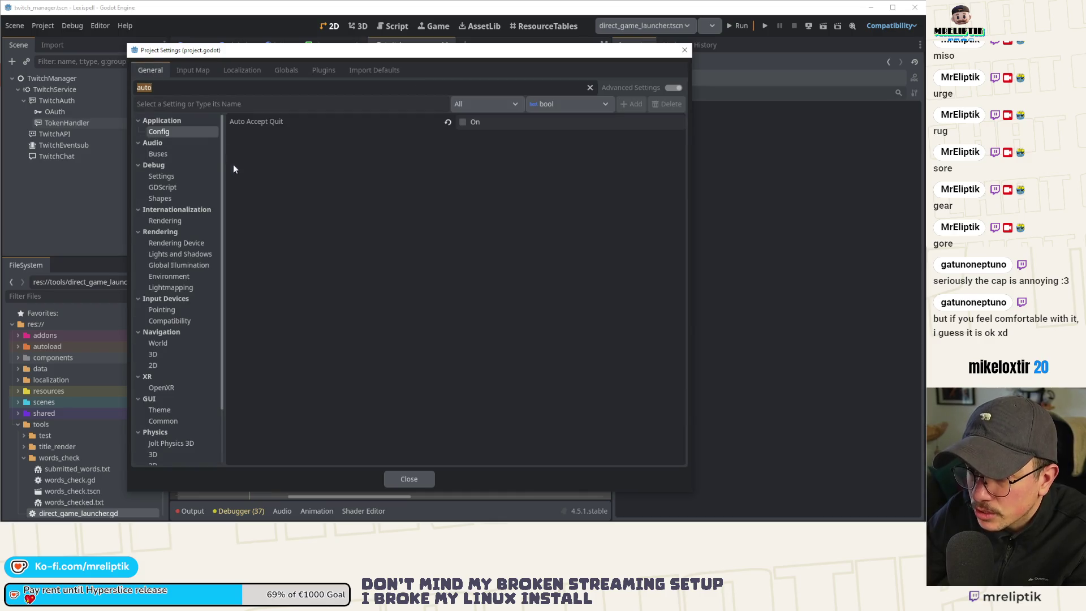
left_click(192, 70)
left_click(161, 70)
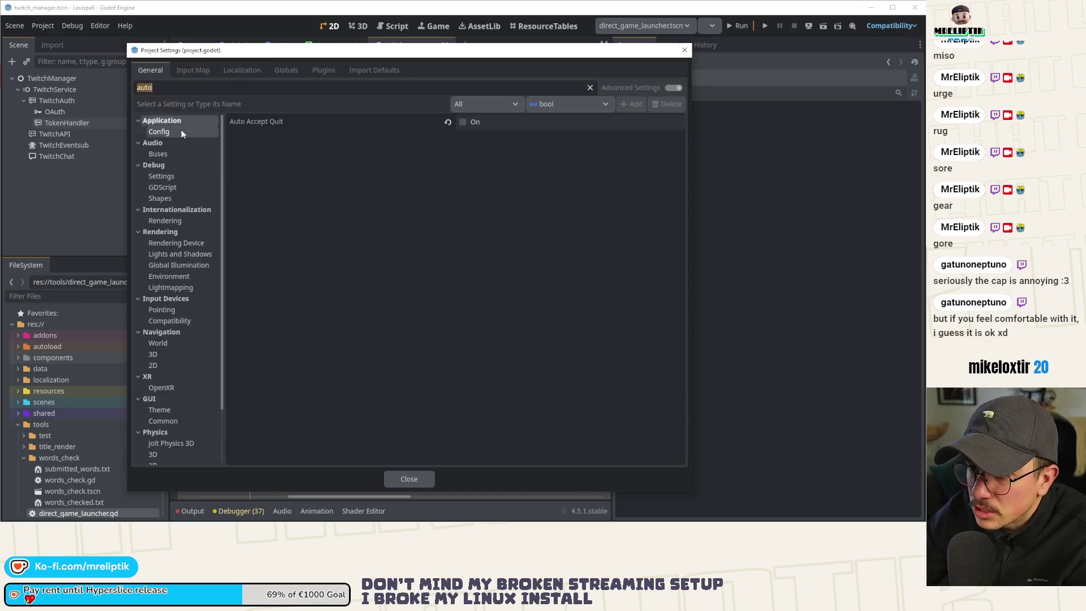
left_click(590, 87)
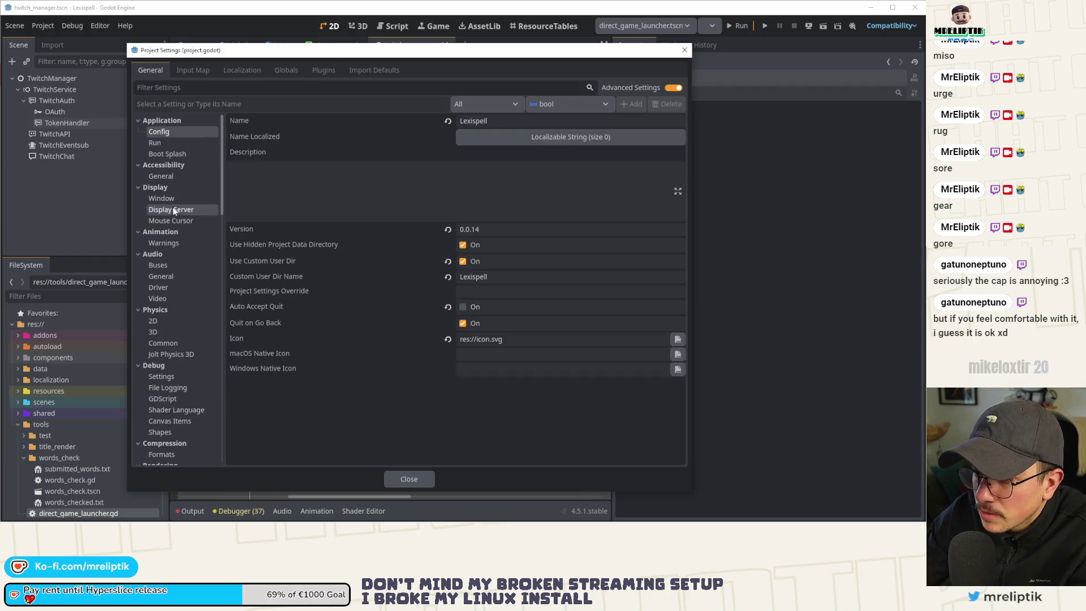
left_click(405, 480)
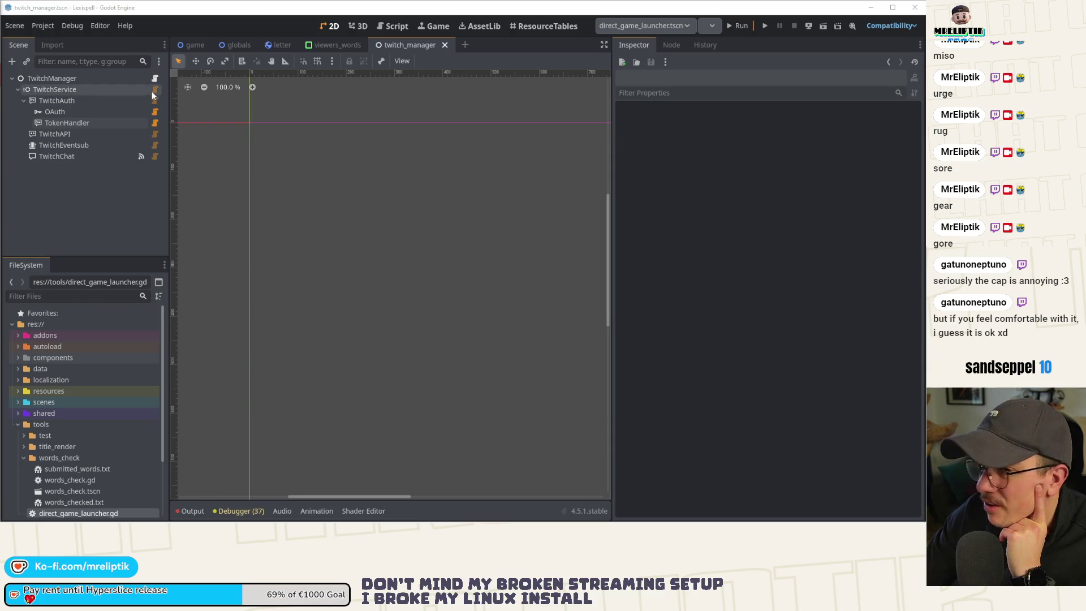
left_click(42, 26)
- Change the project version in Project Settings from 0.0.14 to 0.0.15
left_click(59, 42)
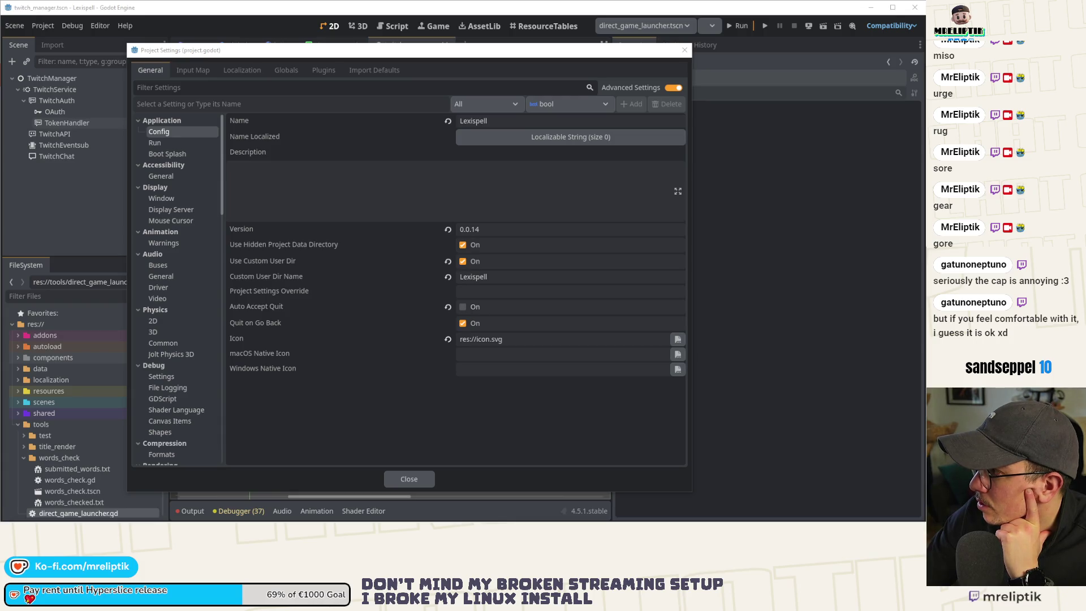
left_click(487, 229)
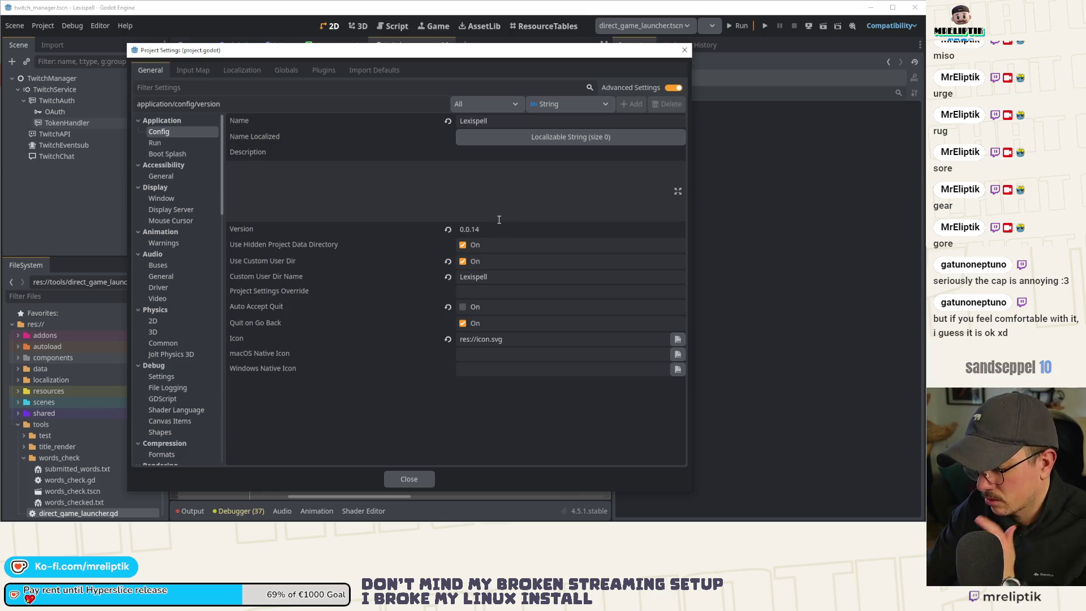
key("BackSpace")
type("5")
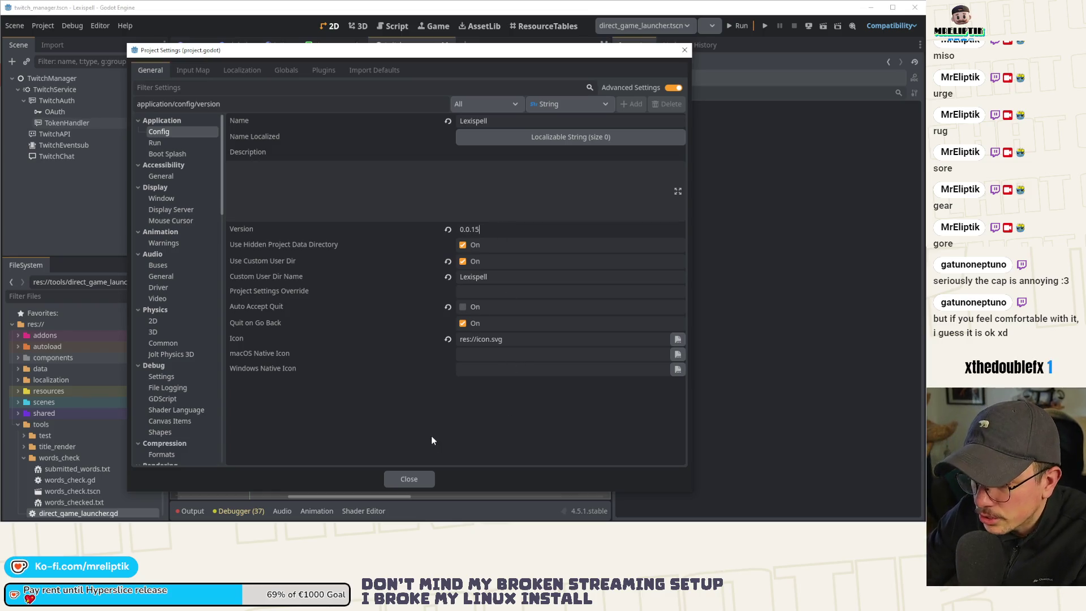
left_click(409, 479)
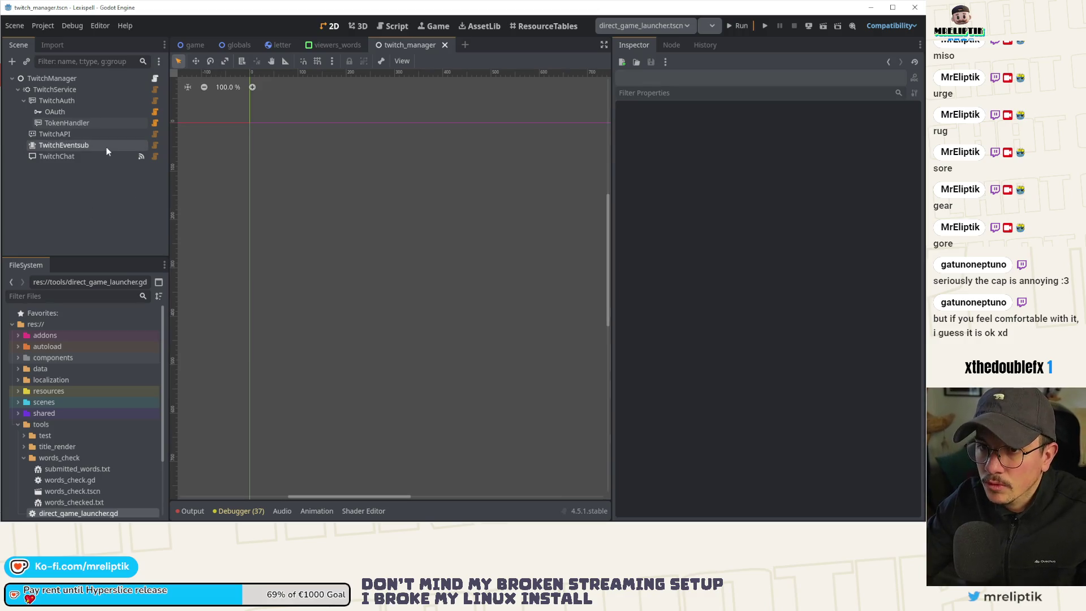
key("alt+Tab")
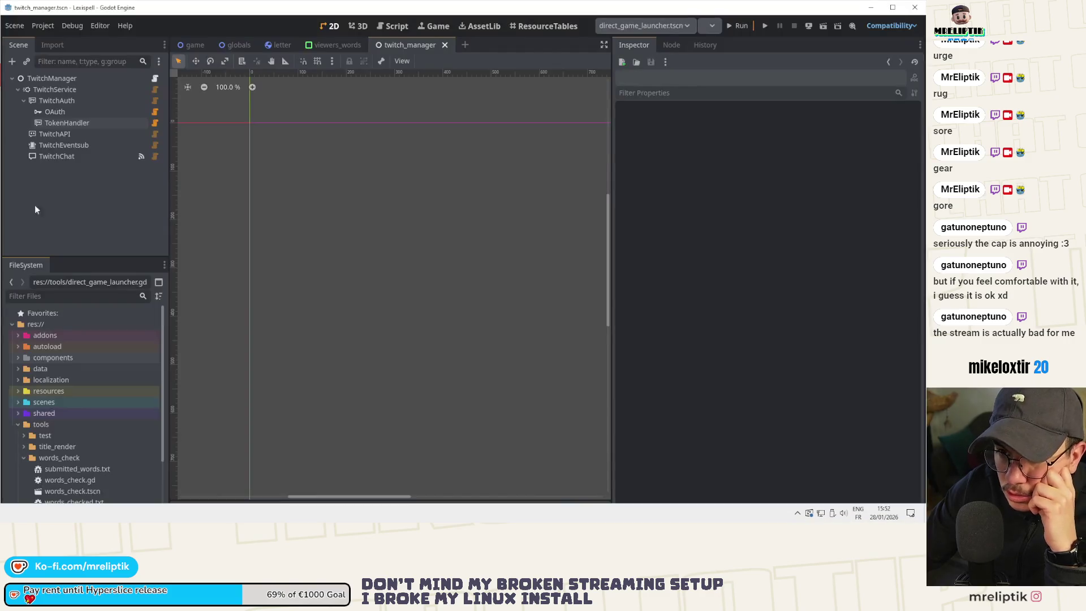
left_click(60, 89)
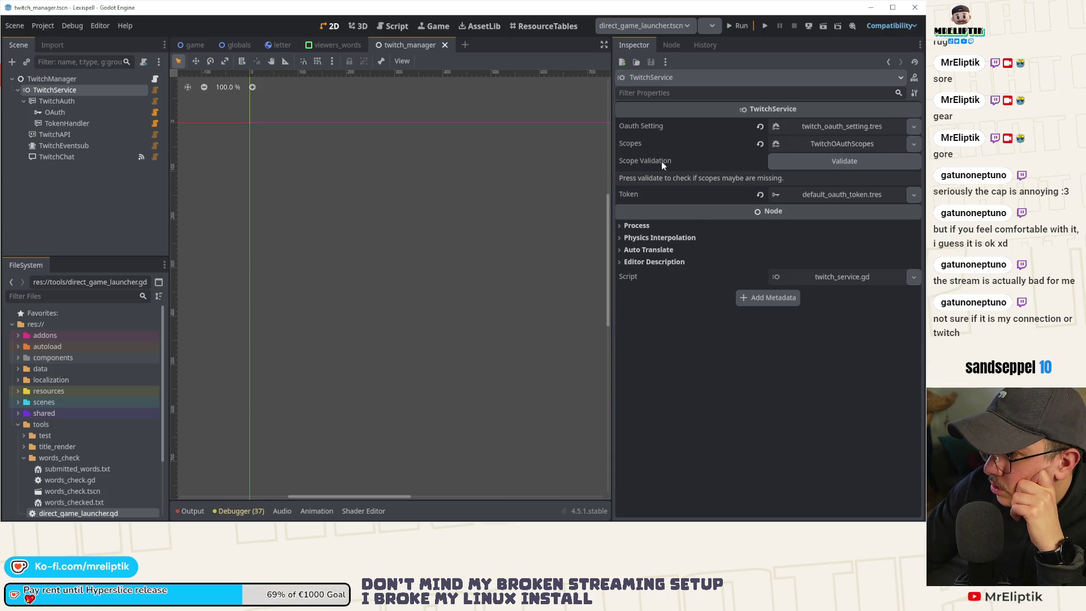
left_click(832, 197)
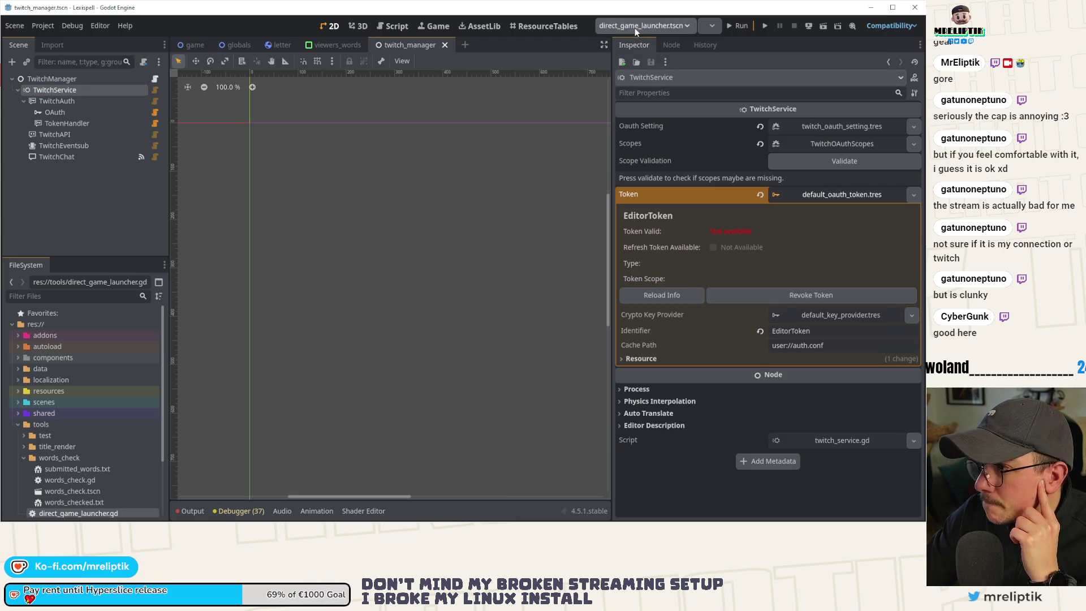
- Validate the TwitchService scopes and apply the missing ones for EventSub
left_click(826, 161)
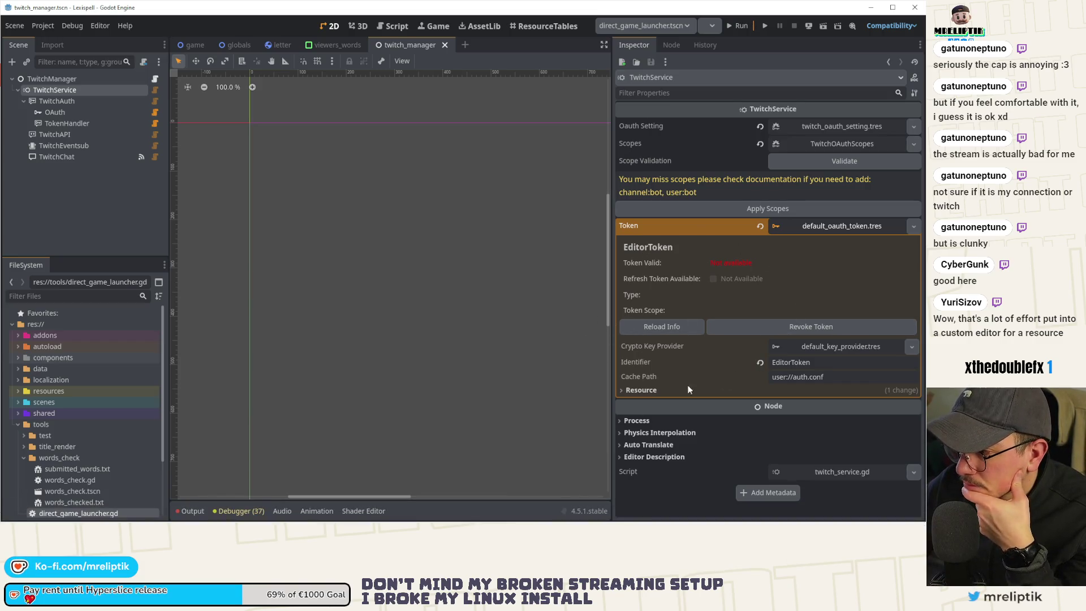
left_click(809, 214)
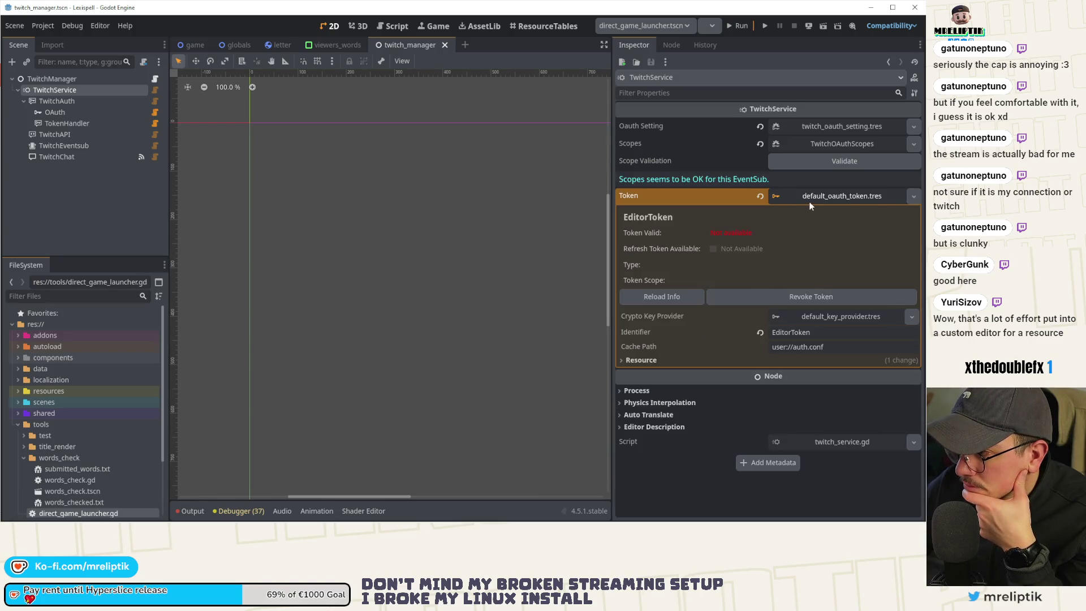
left_click(809, 202)
left_click(809, 202)
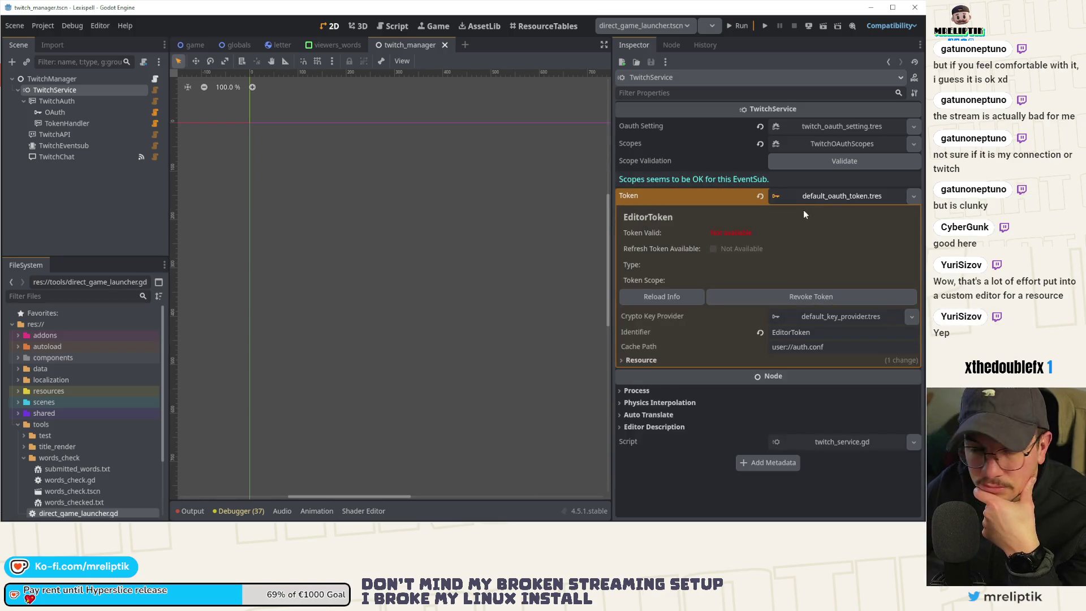
mouse_move(62, 515)
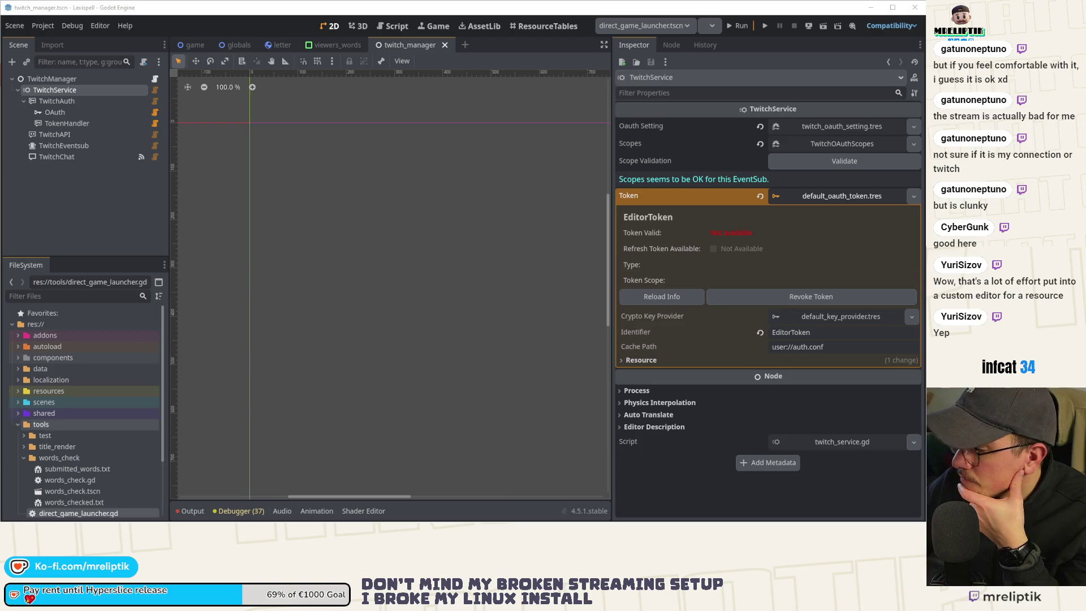
key("alt+Tab")
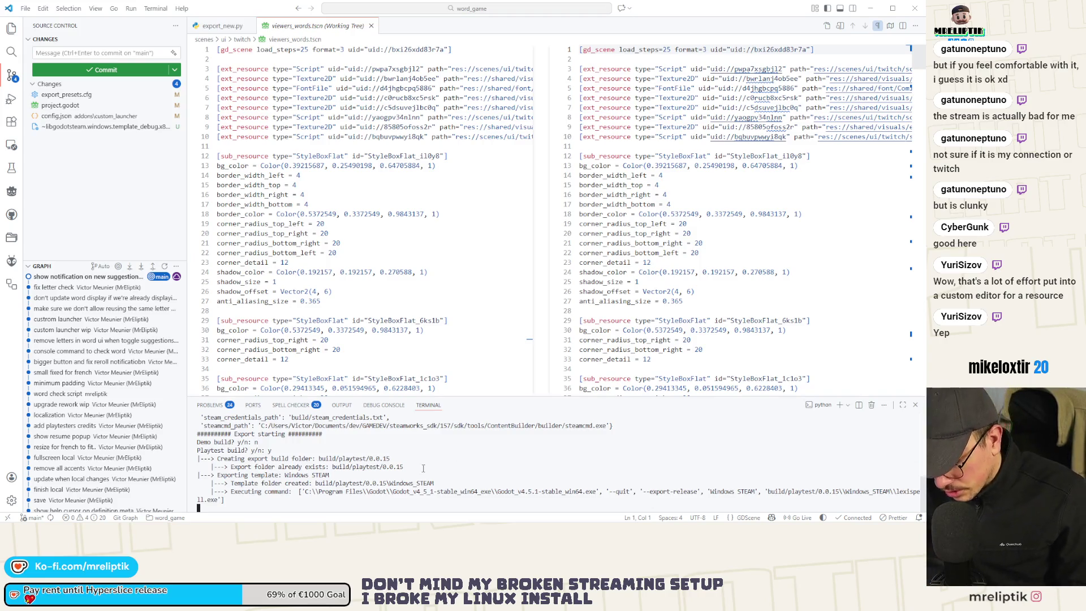
left_click(872, 405)
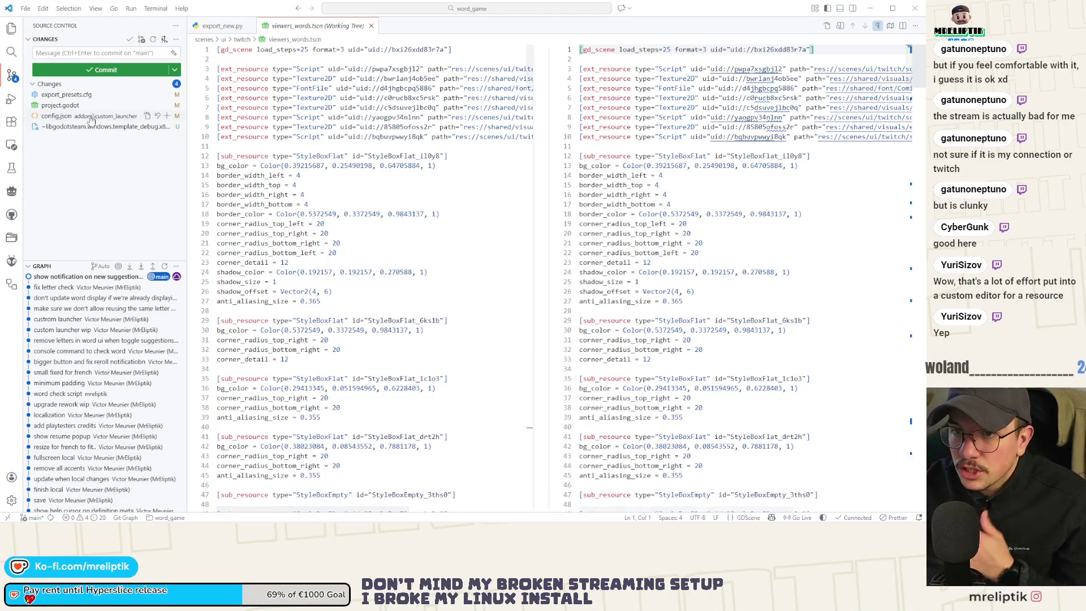
left_click(870, 8)
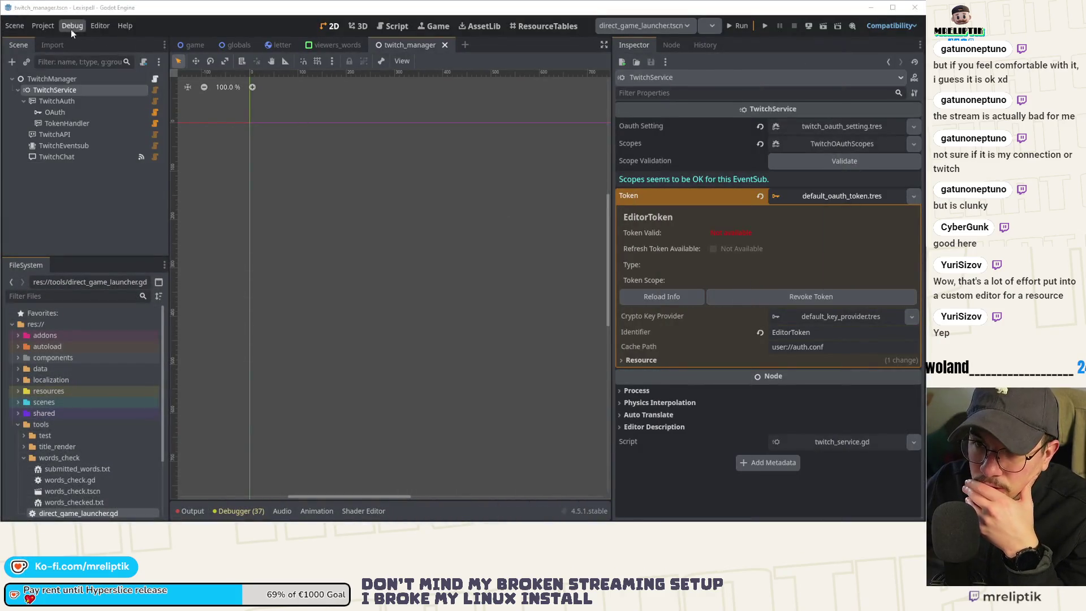
left_click(43, 25)
left_click(62, 87)
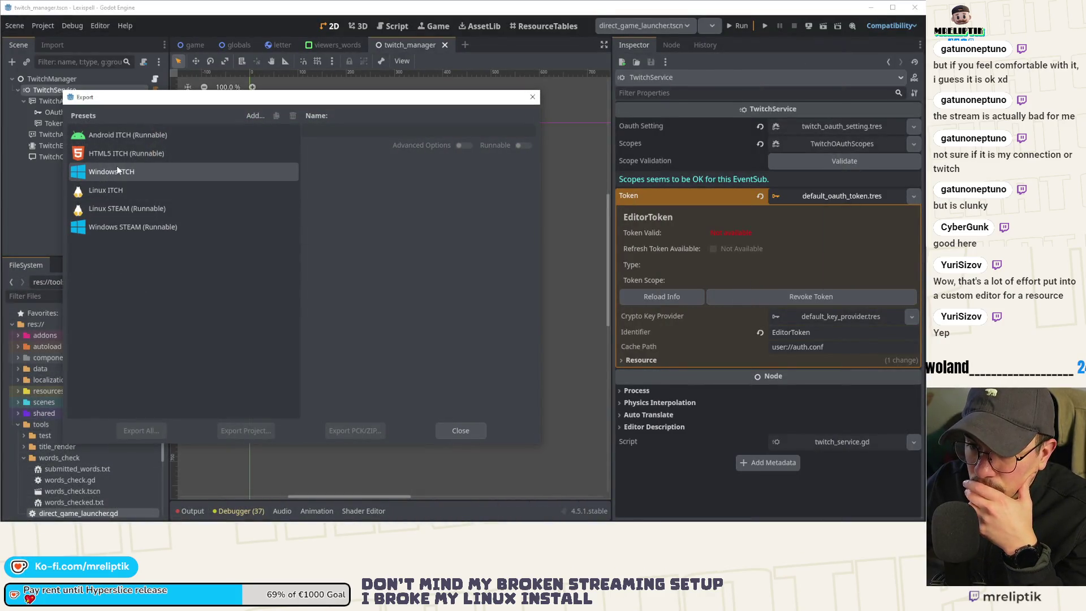
- Pick the Windows STEAM export preset and create a new build/test folder for its output
left_click(117, 168)
left_click(114, 210)
left_click(121, 225)
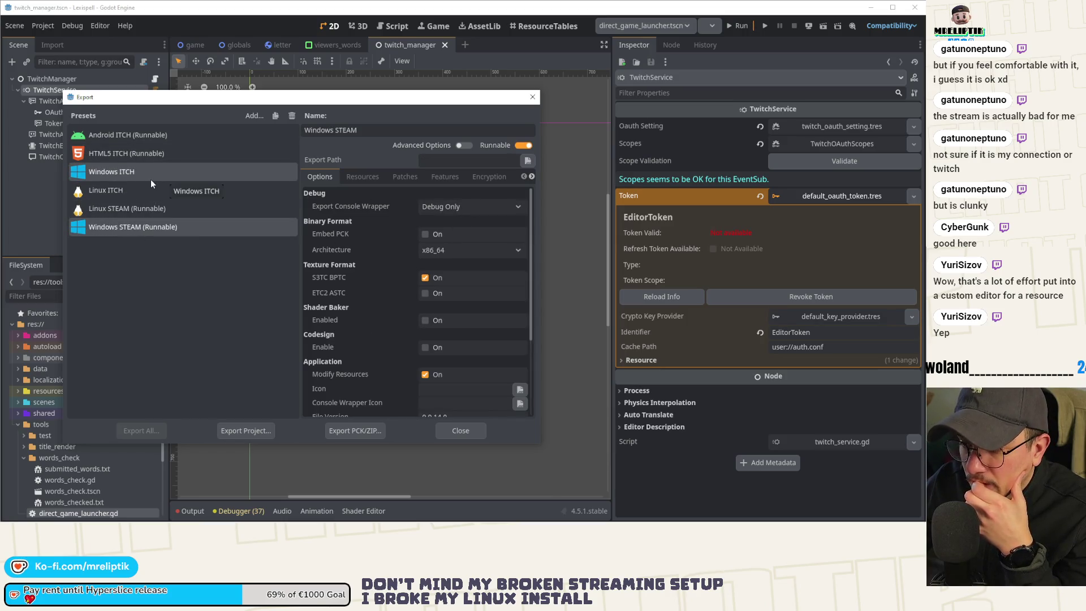
left_click(527, 160)
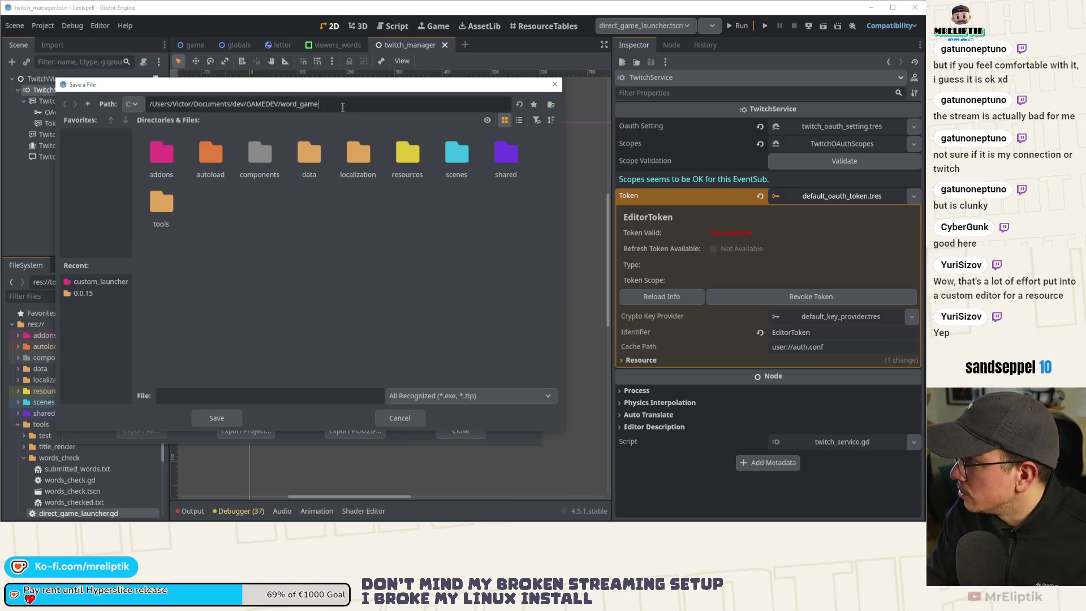
type("/build")
key("Return")
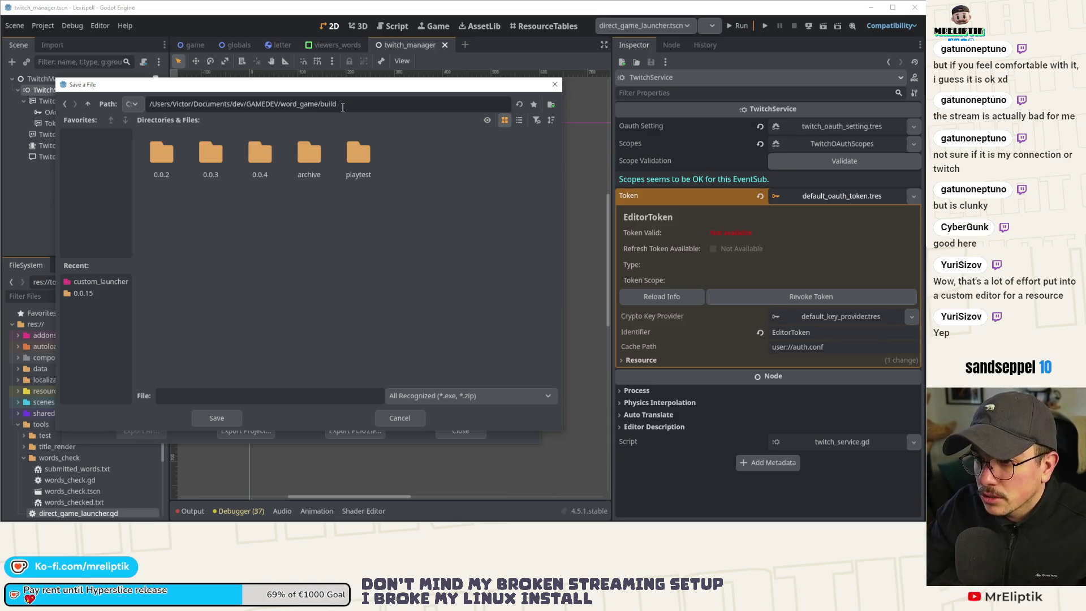
double_click(361, 153)
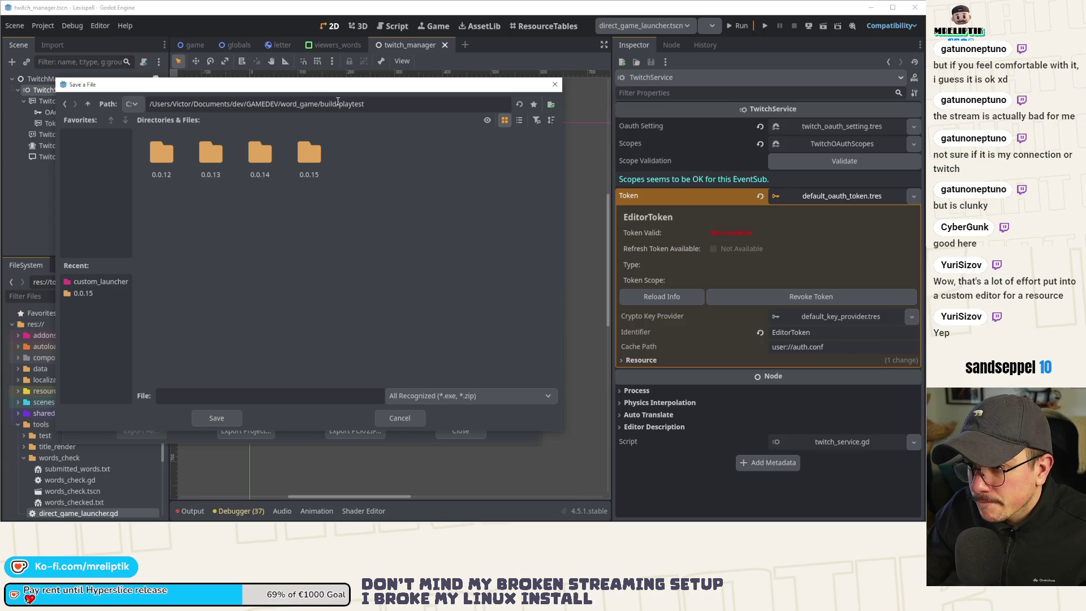
left_click(87, 104)
right_click(380, 238)
left_click(413, 247)
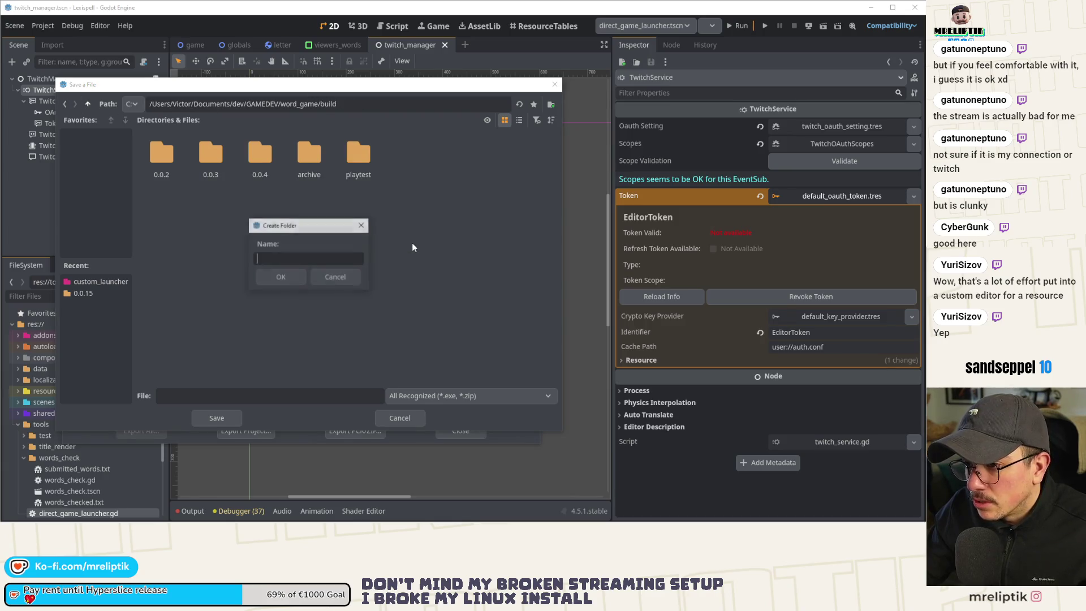
type("test")
key("Return")
- Export the project as build/test/Lexispell_test.exe, then run the game
left_click(230, 397)
key("ctrl+v")
key("ctrl+a")
type("Lexispell_te")
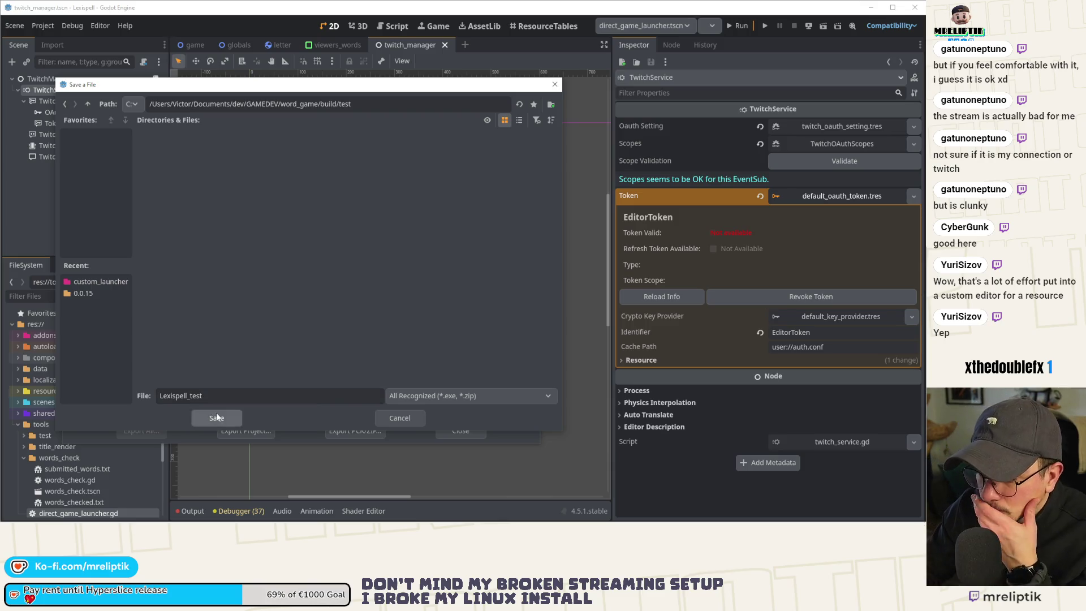
left_click(217, 416)
left_click(266, 431)
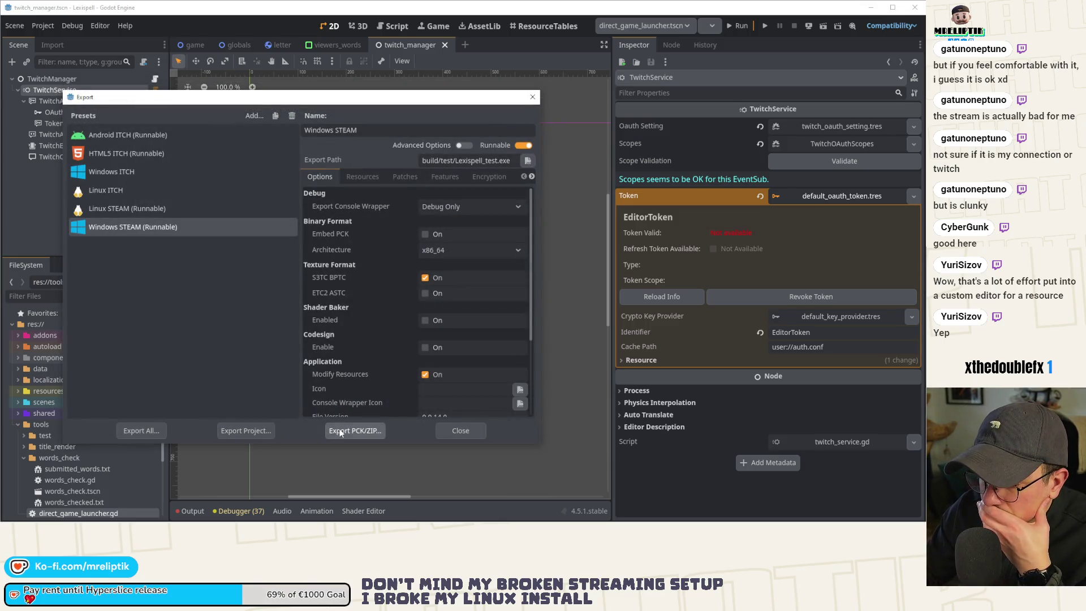
key("Return")
left_click(273, 432)
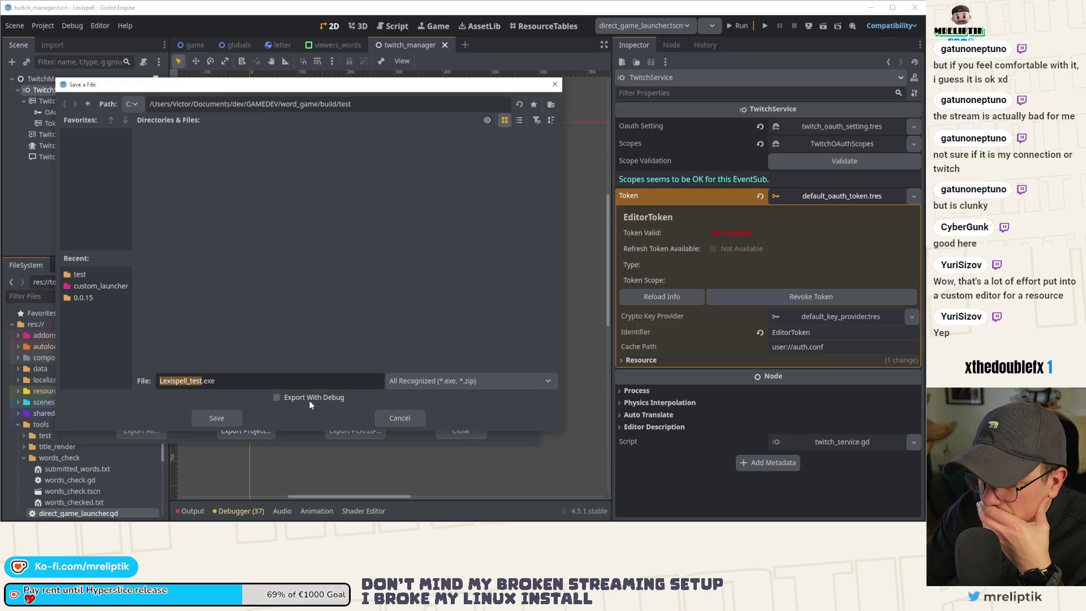
left_click(213, 418)
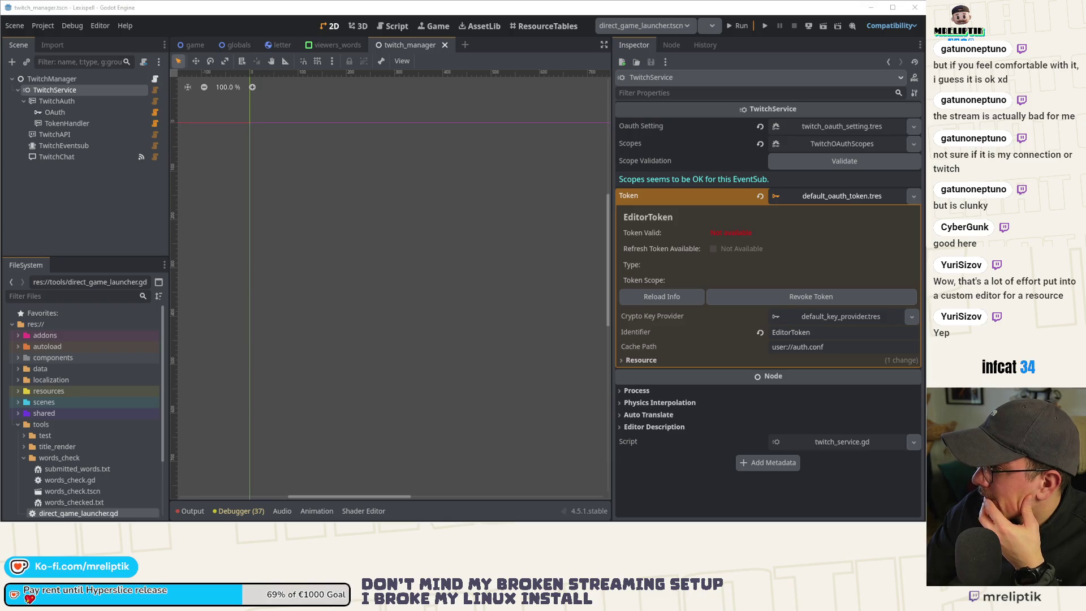
key("F5")
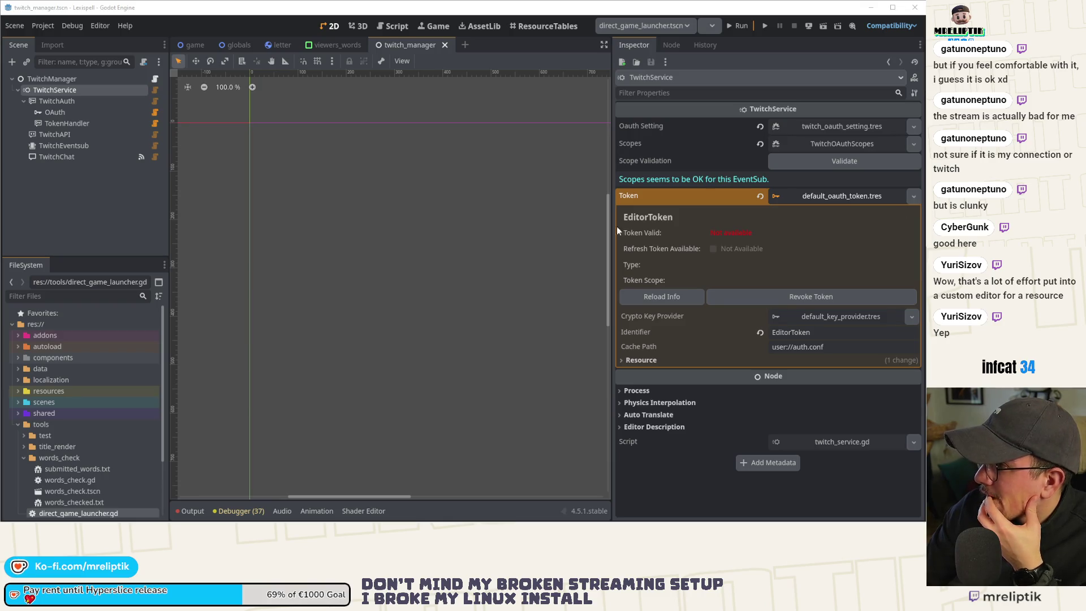
- Launch the exported Lexispell v0.0.15 build and go past the supported-inputs screen to Settings
mouse_move(200, 521)
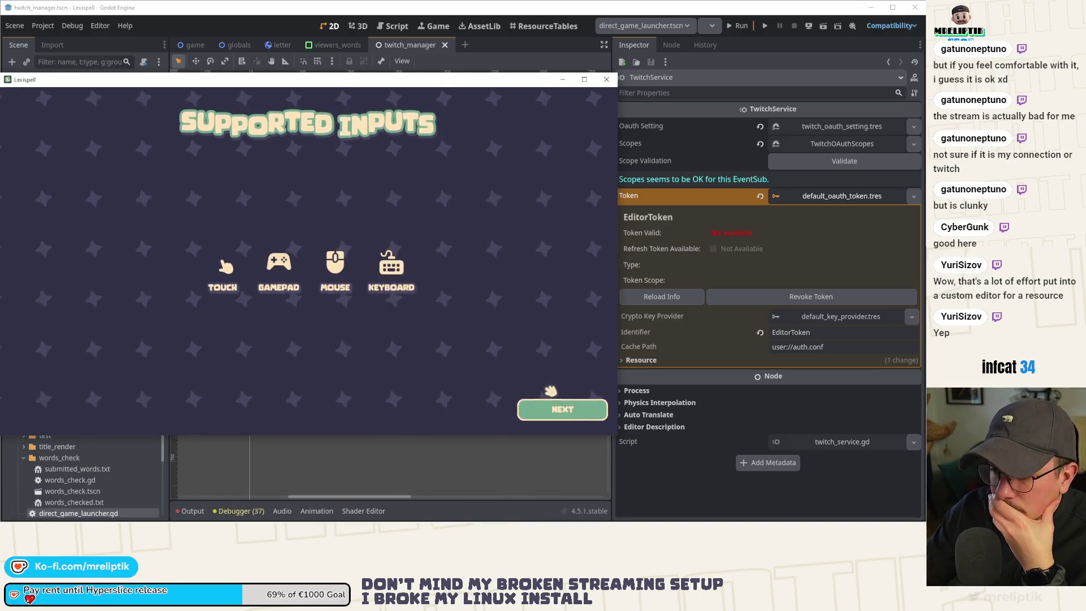
left_click(550, 391)
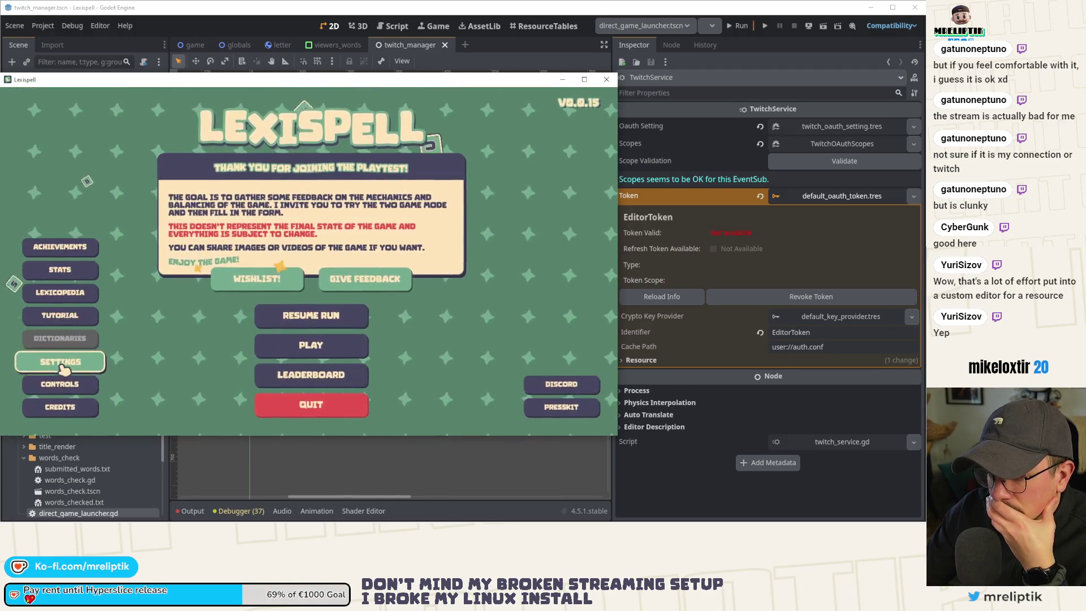
left_click(59, 361)
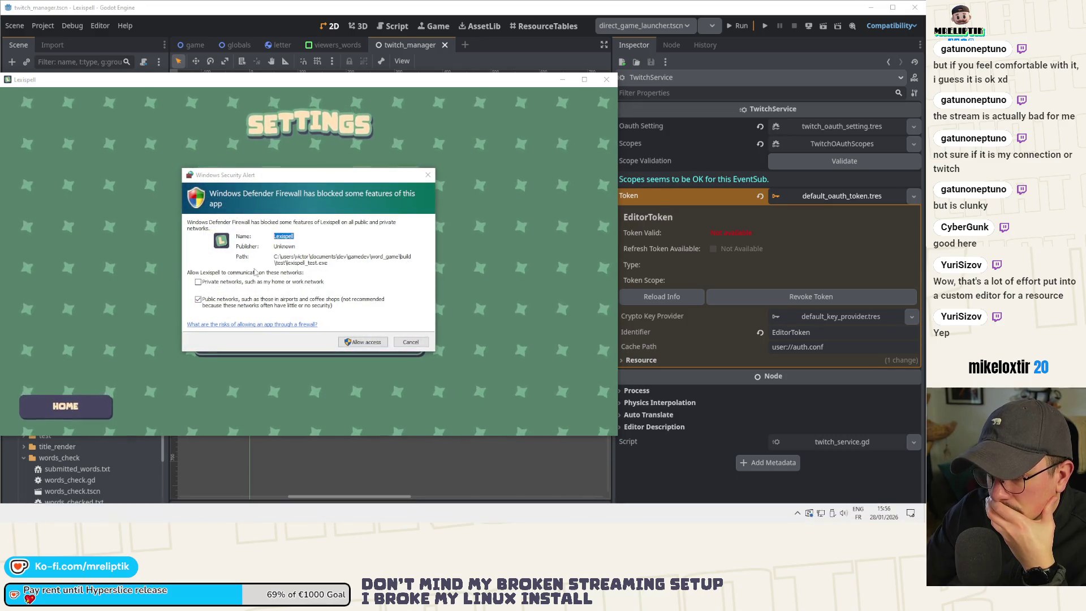
- Dismiss the firewall security alert, return to the main menu, and quit the game
left_click(357, 341)
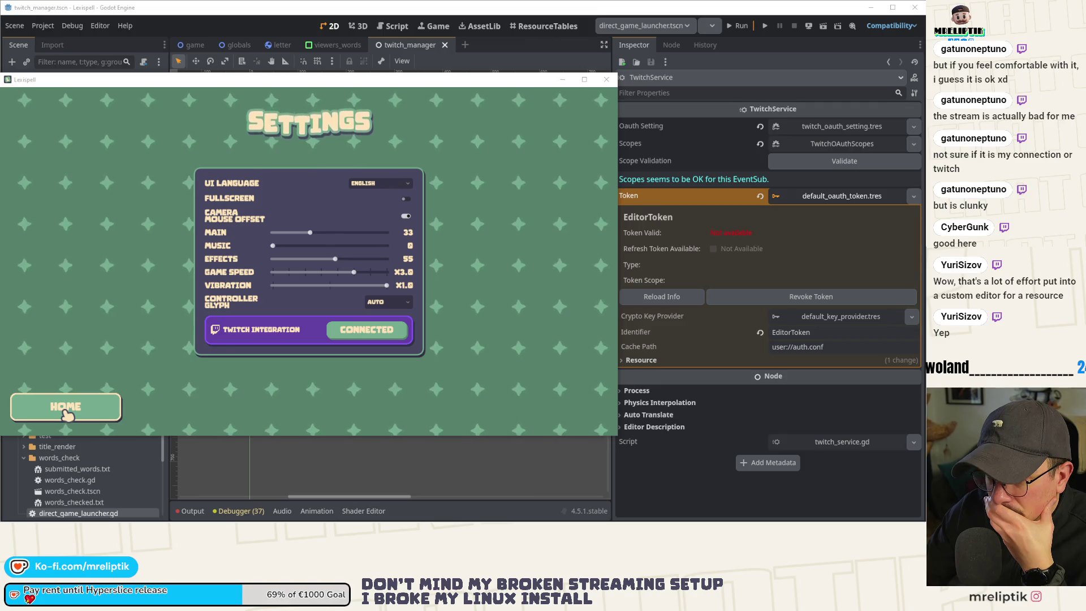
left_click(66, 411)
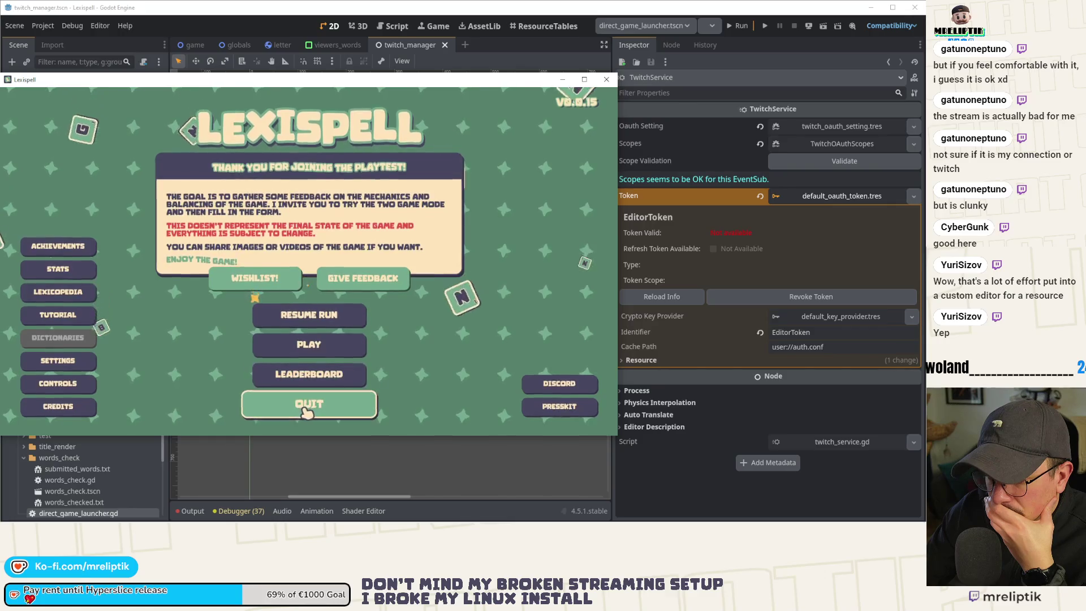
left_click(284, 408)
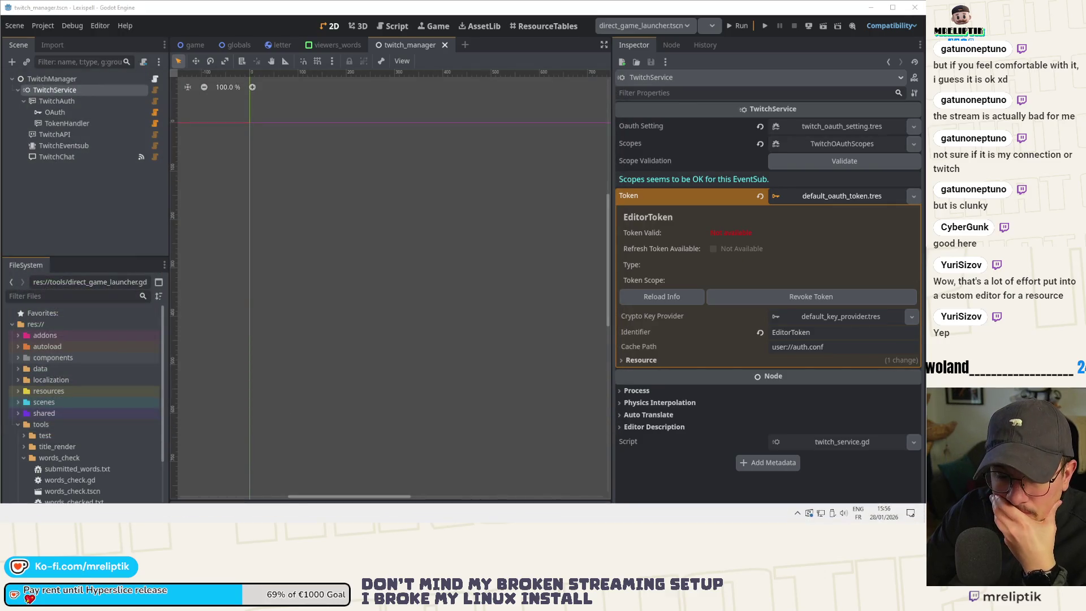
- Relaunch the build with F5 and log in to Twitch from Settings until it reads Connected
key("F5")
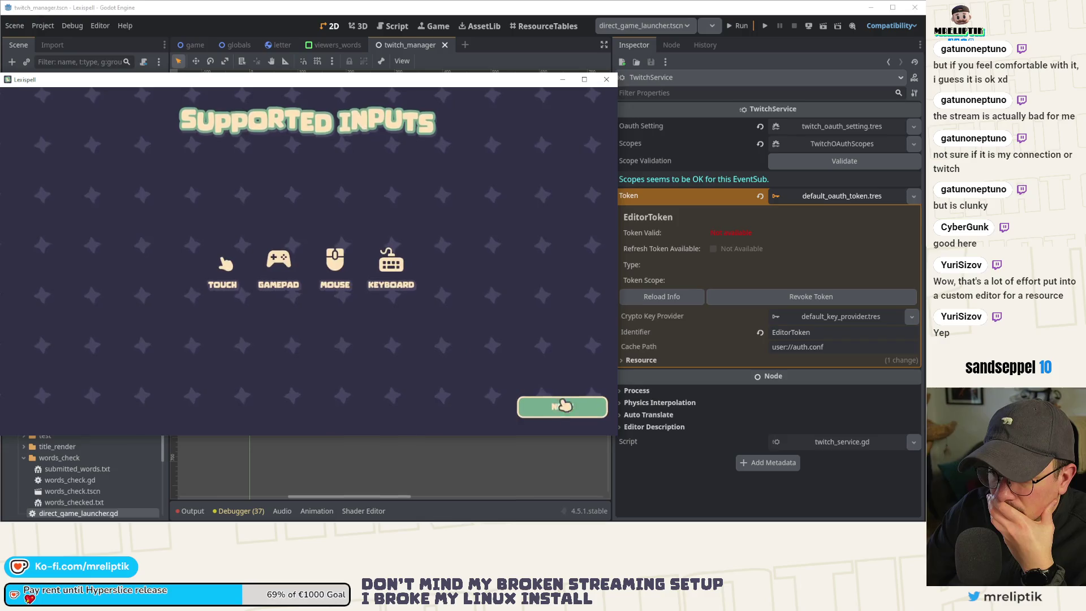
left_click(559, 409)
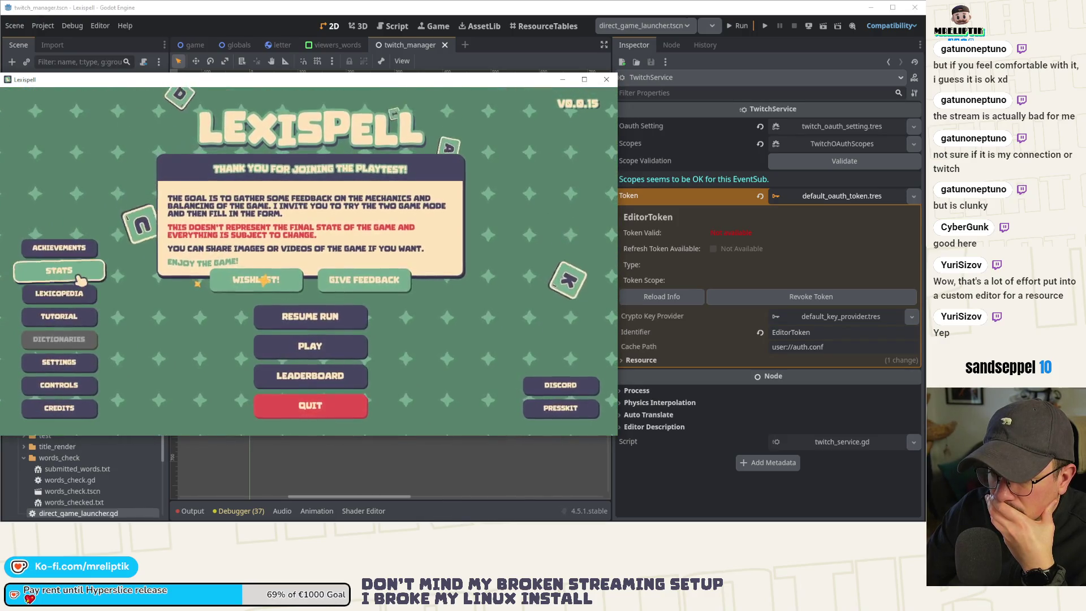
left_click(66, 368)
left_click(370, 336)
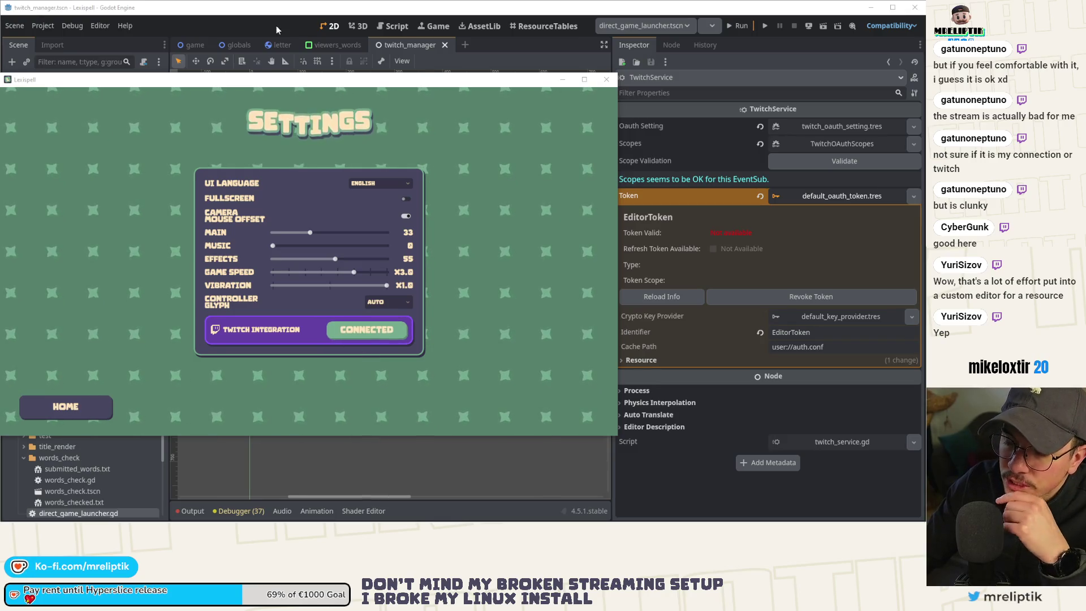
left_click_drag(335, 84, 410, 73)
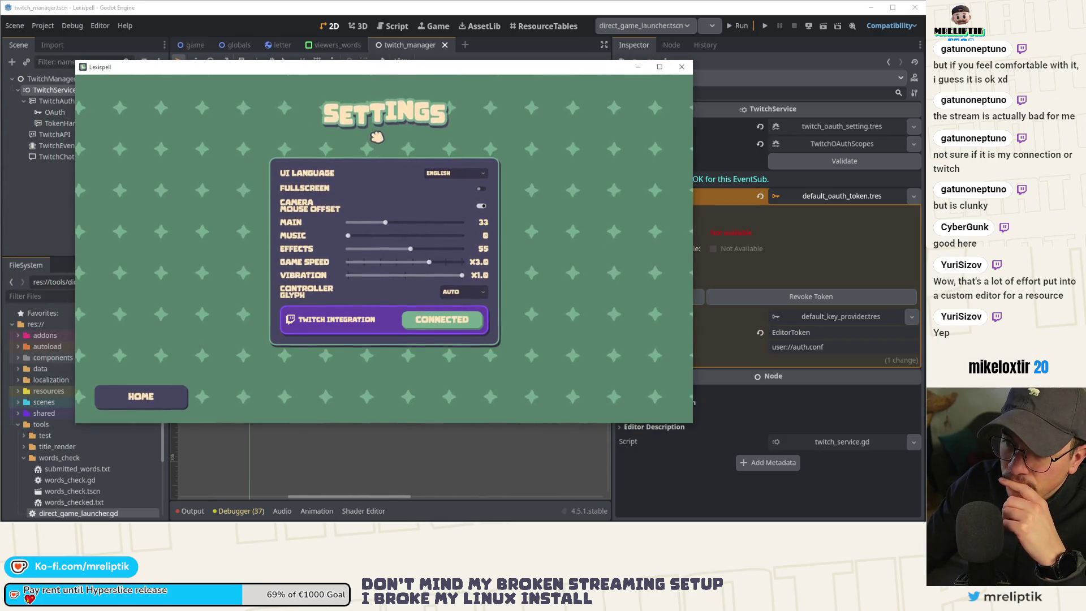